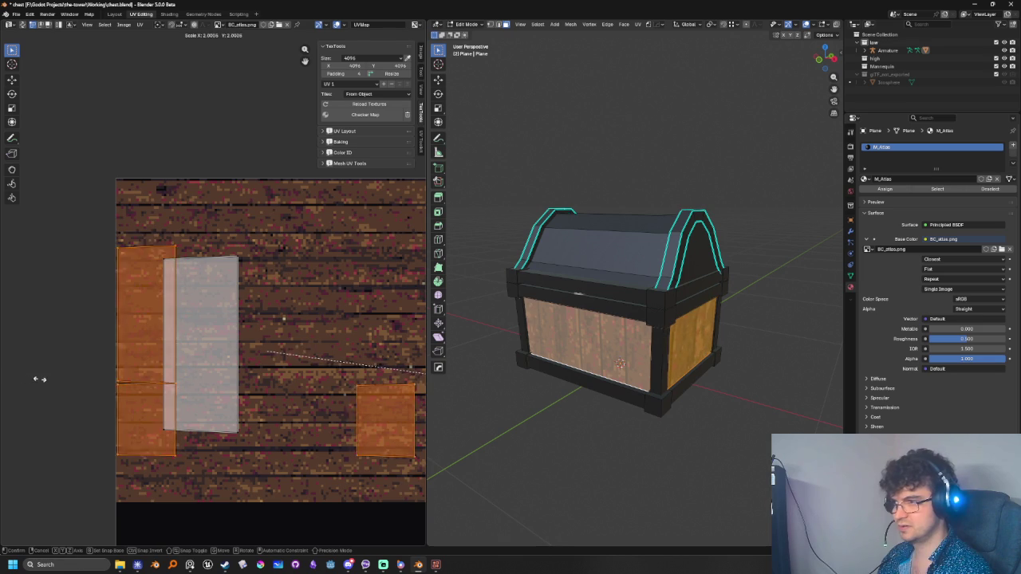
# Enlarge the two chest UV islands and shift them up and left over the atlas
pyautogui.click(2, 369)
pyautogui.scroll(-2, 133, 388)
pyautogui.scroll(-1, 210, 383)
pyautogui.moveTo(286, 368); pyautogui.dragTo(236, 340)
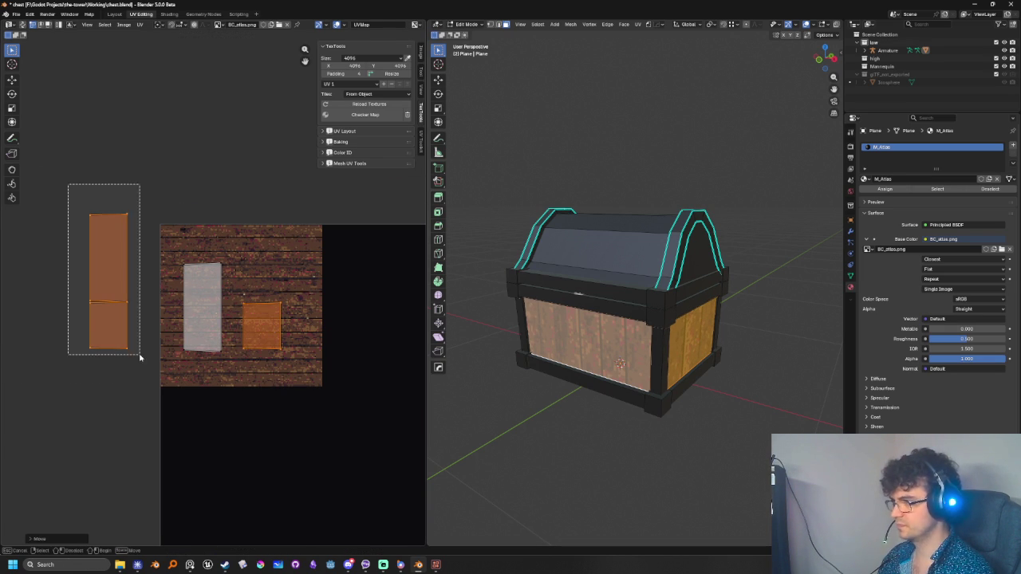
# Move the left UV island alone onto the plank texture
pyautogui.moveTo(97, 342); pyautogui.dragTo(137, 360)
pyautogui.press('g')
pyautogui.click(263, 328)
# Orbit the 3D view to check the planked chest, then switch to Pixel Composer
pyautogui.moveTo(587, 405)
pyautogui.mouseDown(button='middle')
pyautogui.moveTo(634, 440)
pyautogui.moveTo(725, 461)
pyautogui.moveTo(567, 439)
pyautogui.moveTo(567, 412)
pyautogui.moveTo(625, 424)
pyautogui.moveTo(664, 415)
pyautogui.moveTo(691, 367)
pyautogui.moveTo(654, 399)
pyautogui.moveTo(608, 410)
pyautogui.moveTo(629, 435)
pyautogui.mouseUp(button='middle')
pyautogui.scroll(2, 665, 416)
pyautogui.scroll(2, 664, 416)
pyautogui.scroll(-2, 654, 399)
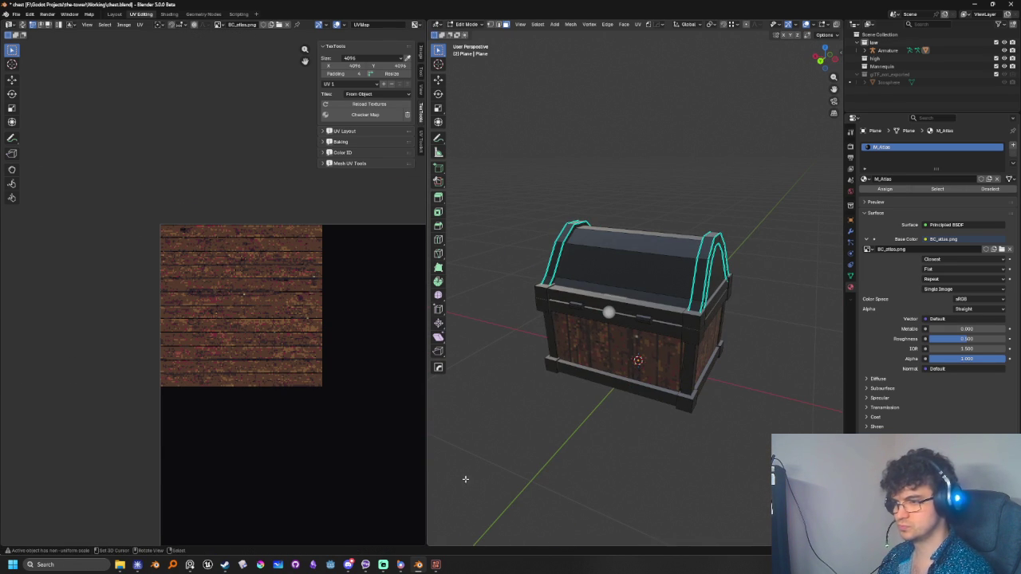
pyautogui.click(436, 564)
# Select the Posterize node and try adjusting its Hue Bias
pyautogui.moveTo(431, 367); pyautogui.dragTo(513, 387, button='middle')
pyautogui.scroll(3, 506, 319)
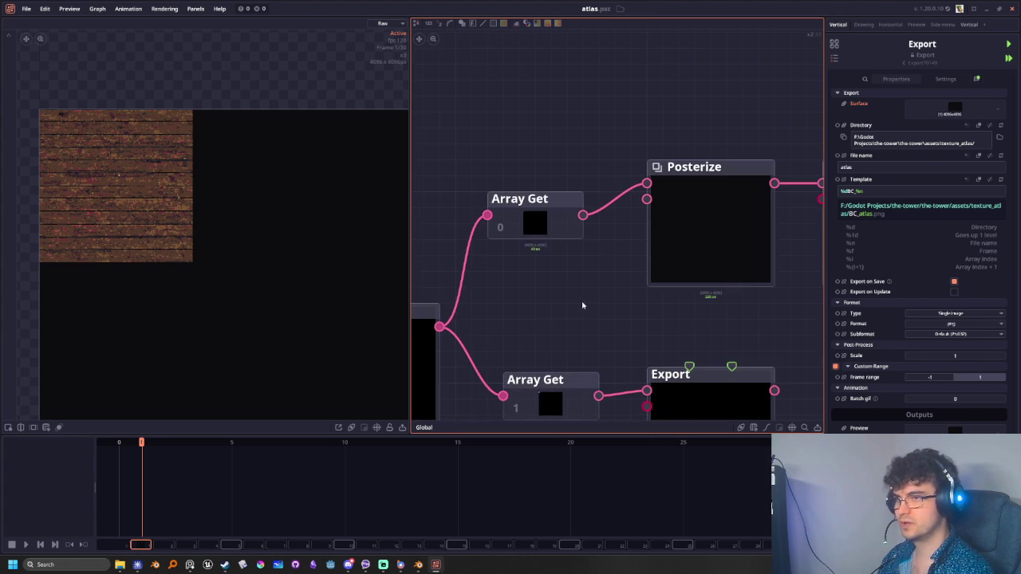
pyautogui.moveTo(535, 324); pyautogui.dragTo(460, 337, button='middle')
pyautogui.click(640, 253)
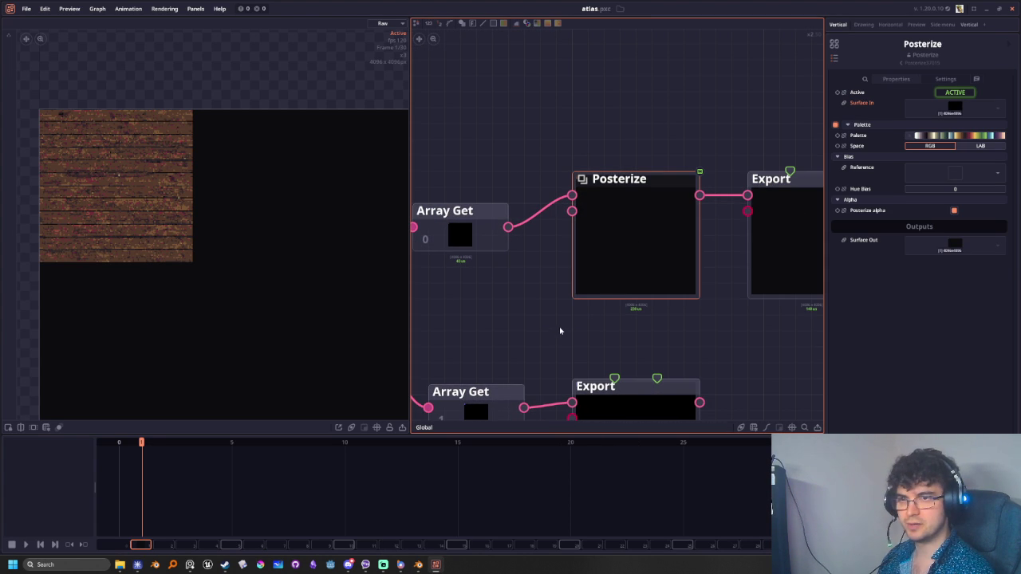
pyautogui.click(955, 189)
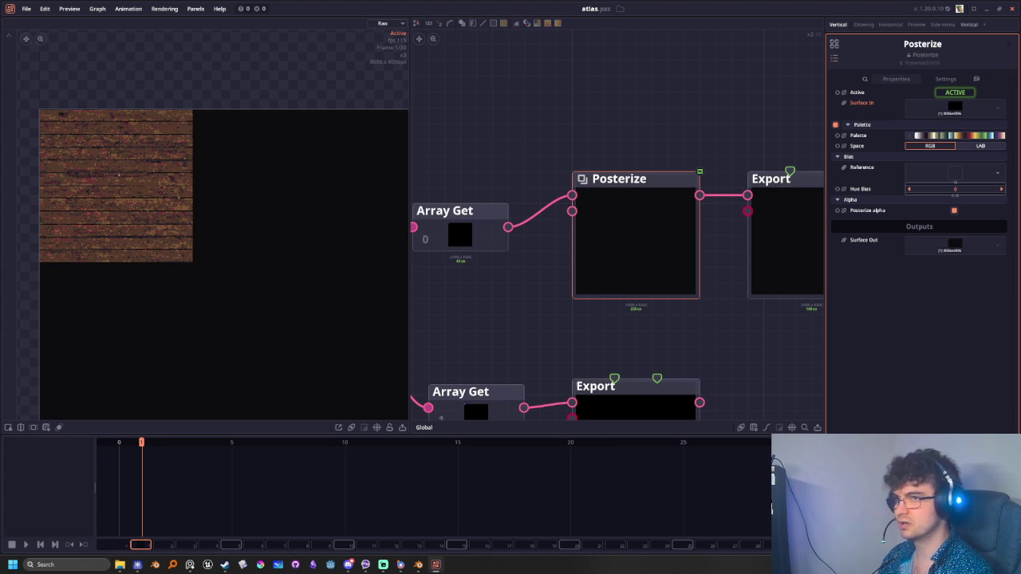
pyautogui.click(947, 190)
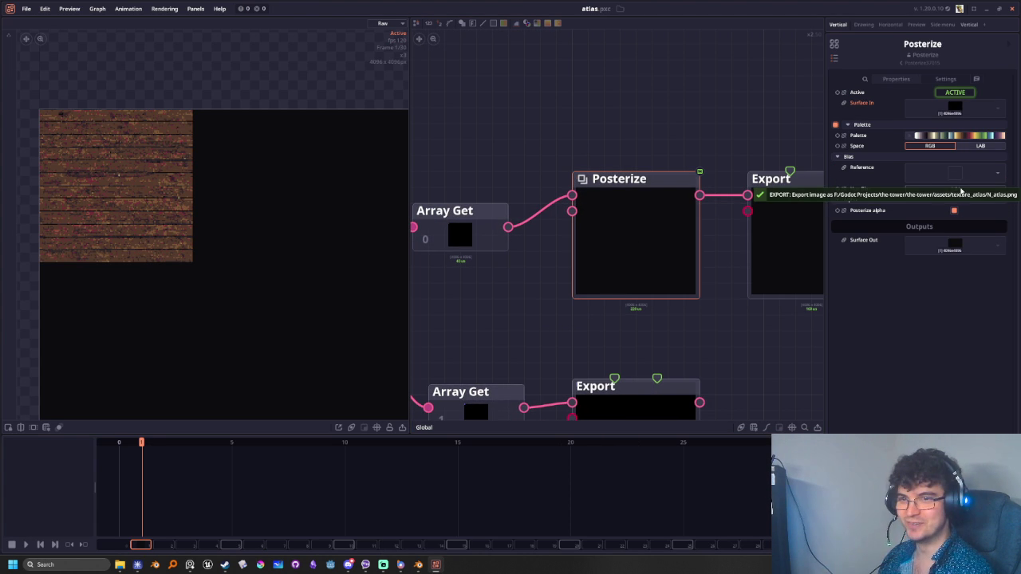
pyautogui.moveTo(1003, 192); pyautogui.dragTo(909, 189)
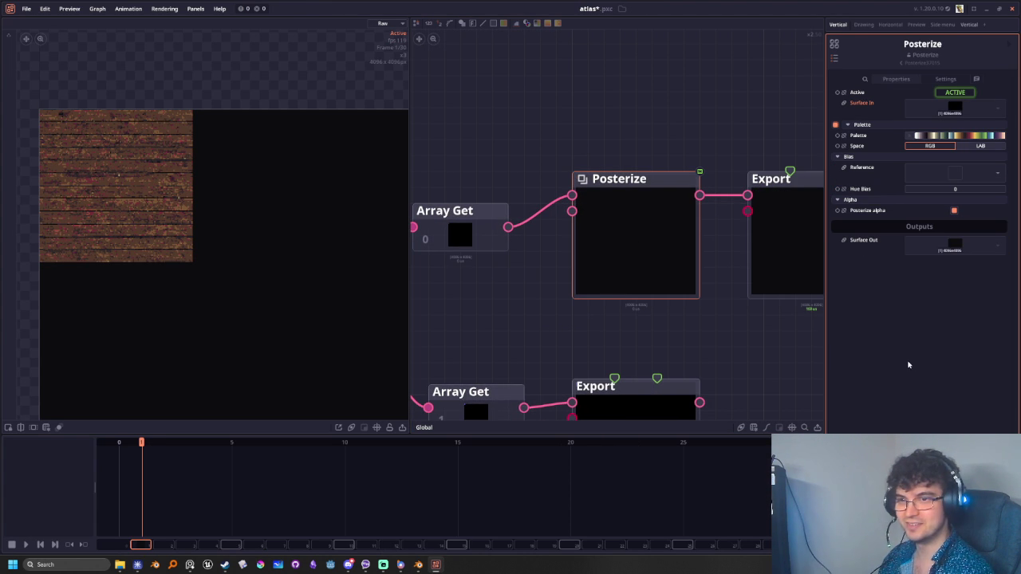
# Move Posterize and Export further right and pull a new wire from Array Get's output
pyautogui.moveTo(702, 358); pyautogui.dragTo(678, 344, button='middle')
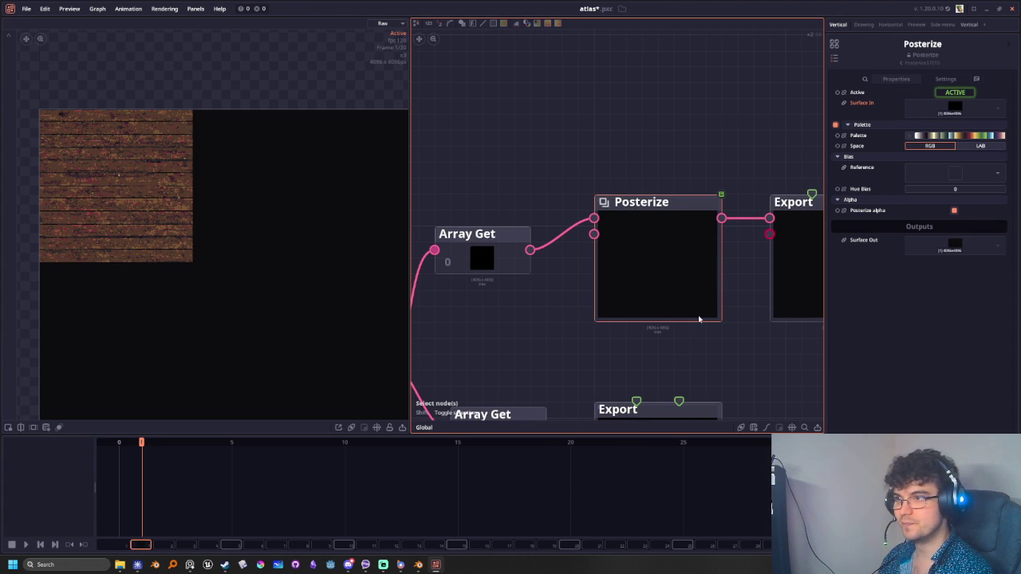
pyautogui.moveTo(698, 319); pyautogui.dragTo(528, 323, button='middle')
pyautogui.scroll(-3, 606, 396)
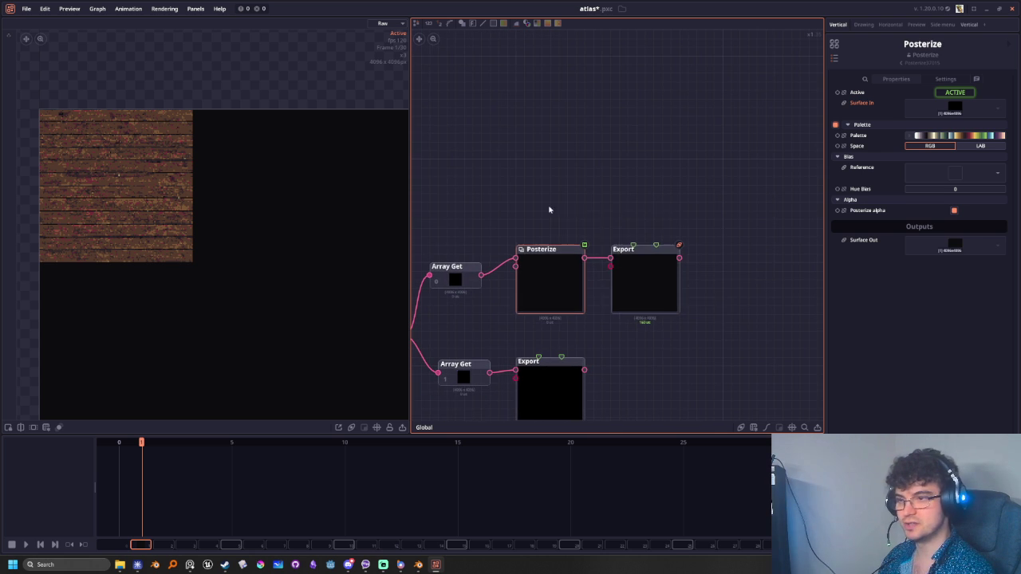
pyautogui.moveTo(555, 226); pyautogui.dragTo(637, 273)
pyautogui.moveTo(548, 287); pyautogui.dragTo(643, 287)
pyautogui.click(485, 301)
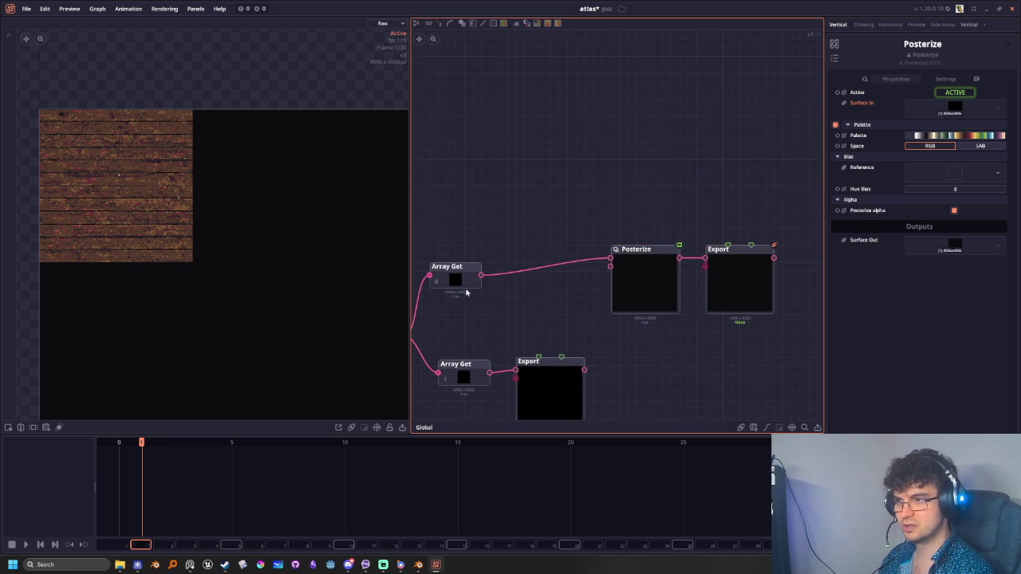
pyautogui.scroll(3, 484, 302)
pyautogui.moveTo(487, 268); pyautogui.dragTo(583, 307)
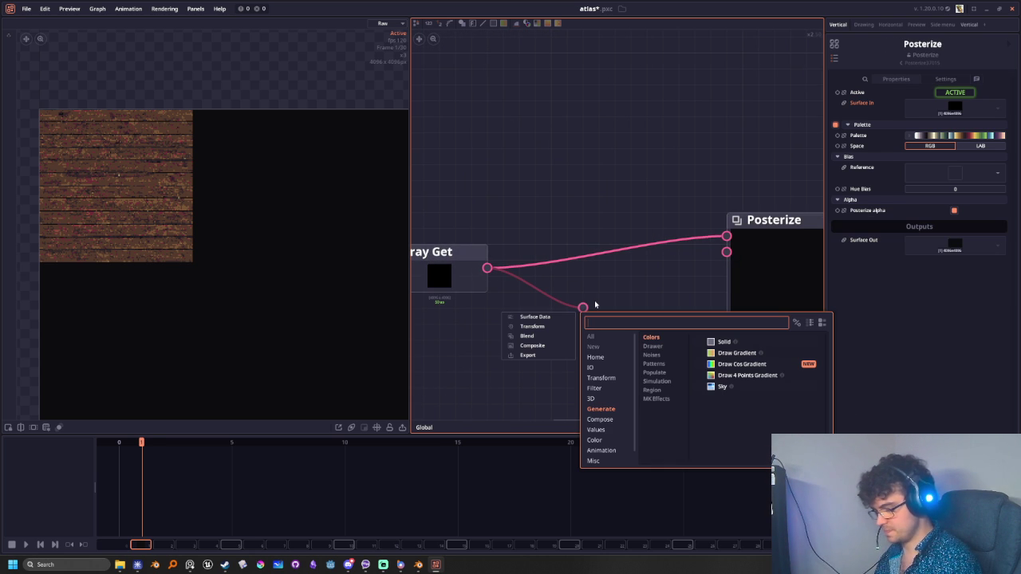
# Add a Color Adjust node via a 'contrast' search and wire its output toward Posterize
pyautogui.write('dright')
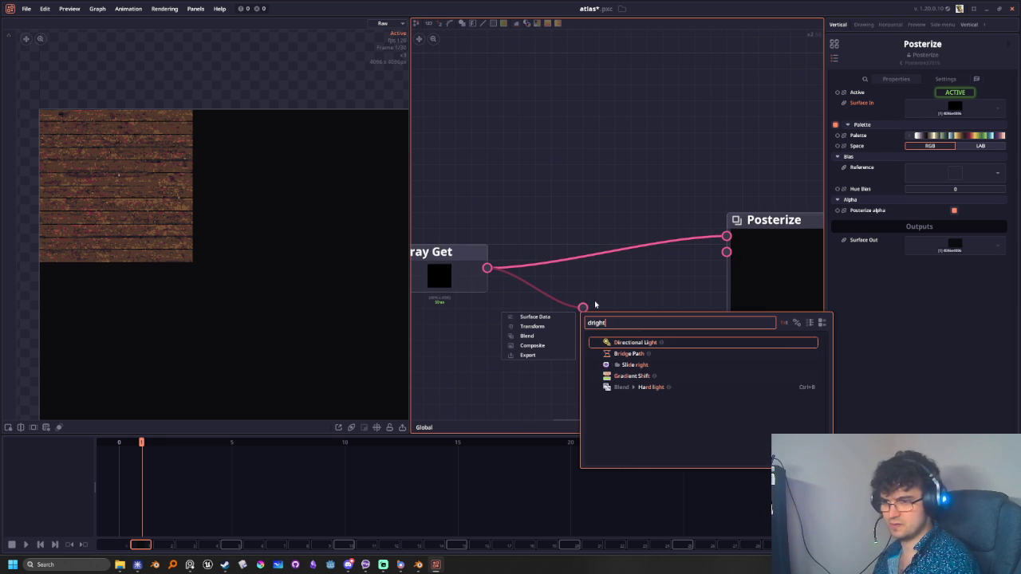
pyautogui.press('BackSpace')
pyautogui.press('BackSpace')
pyautogui.press('BackSpace')
pyautogui.press('BackSpace')
pyautogui.press('BackSpace')
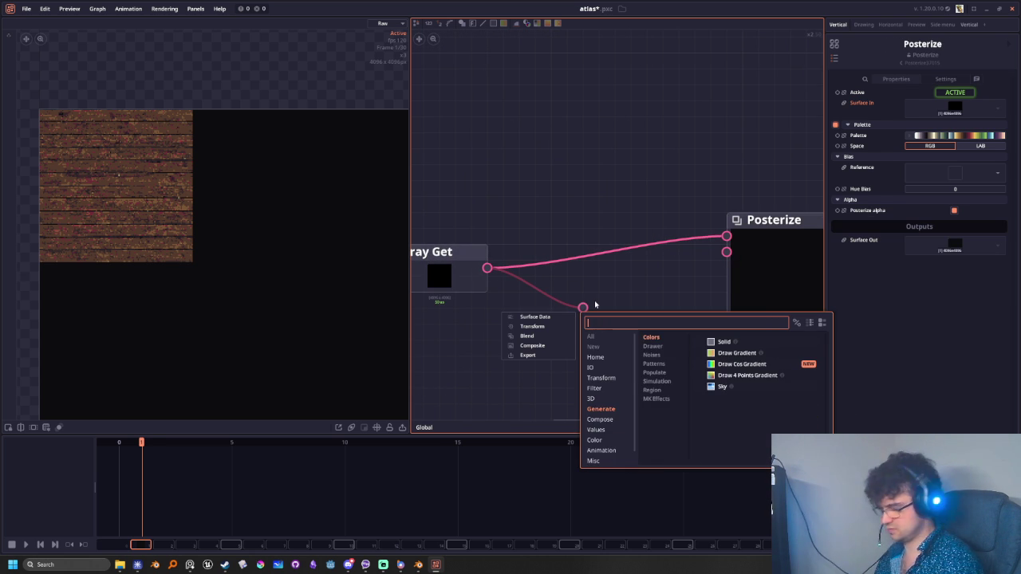
pyautogui.write('contr')
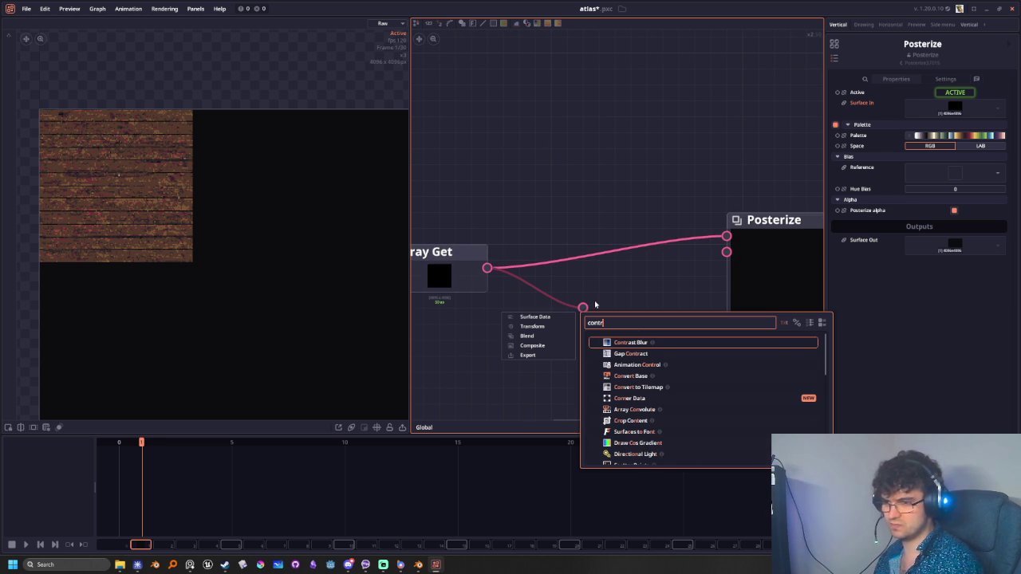
pyautogui.write('a')
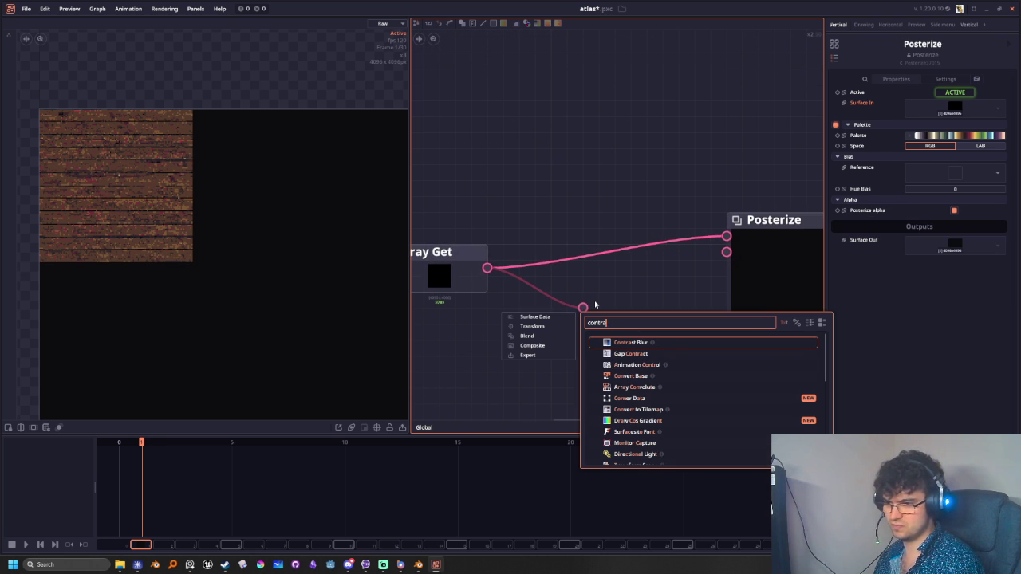
pyautogui.write('st')
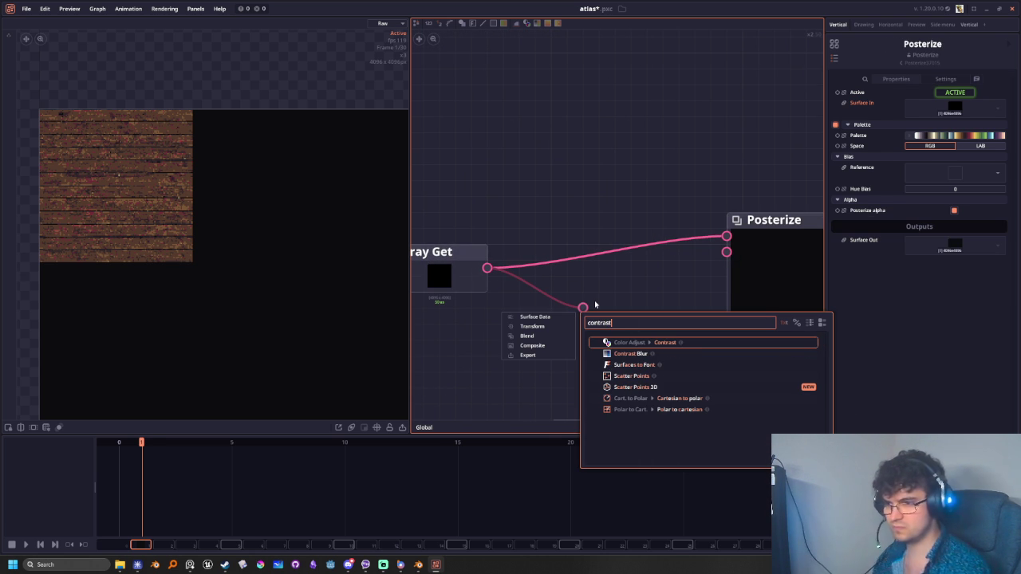
pyautogui.click(699, 343)
pyautogui.moveTo(606, 287); pyautogui.dragTo(595, 230)
pyautogui.moveTo(661, 188); pyautogui.dragTo(720, 237)
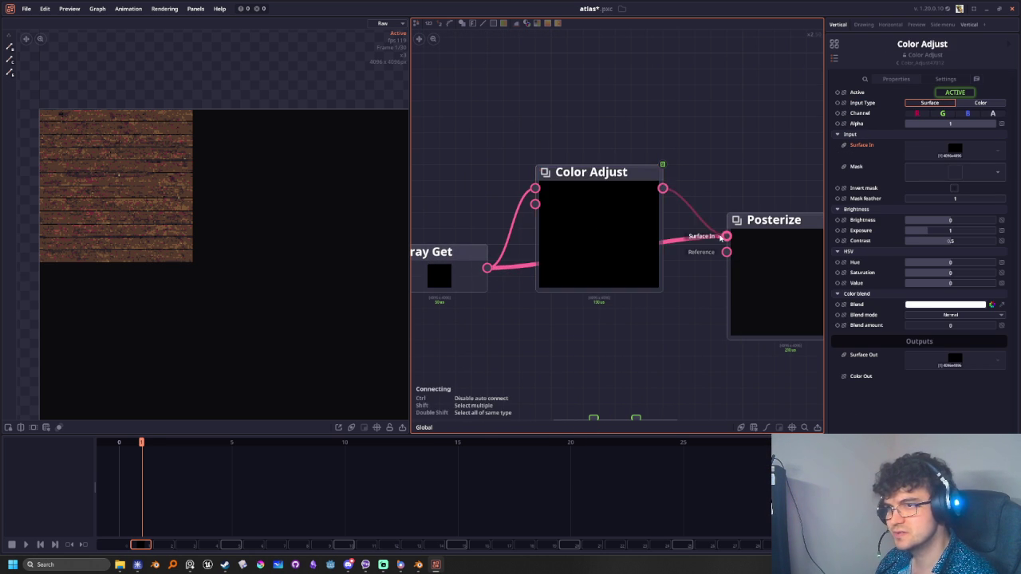
# Set Color Adjust brightness to -0.02 with a dark red Blend colour at 0.32
pyautogui.moveTo(621, 213)
pyautogui.mouseDown()
pyautogui.moveTo(620, 277)
pyautogui.moveTo(621, 261)
pyautogui.mouseUp()
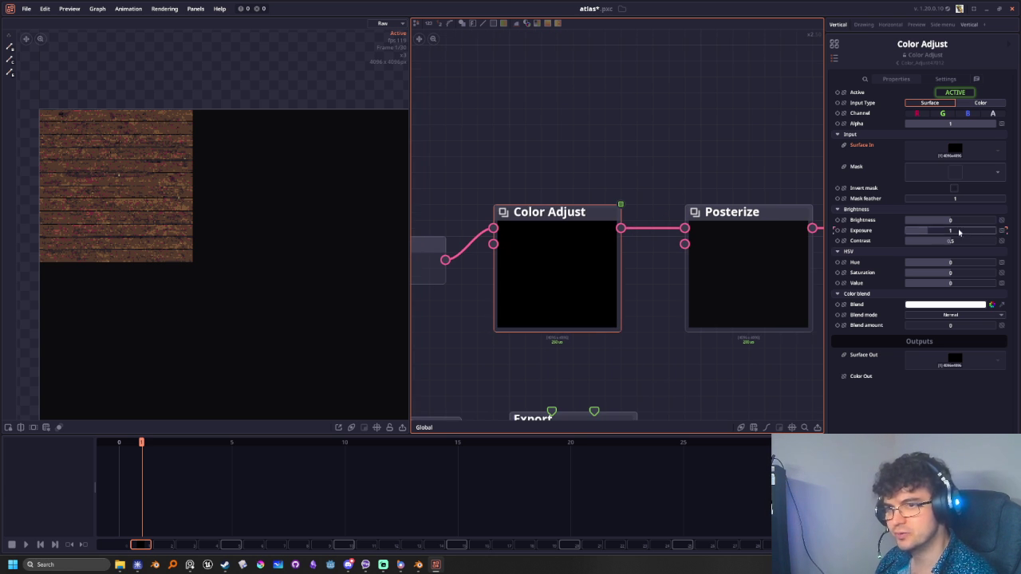
pyautogui.moveTo(949, 220); pyautogui.dragTo(947, 220)
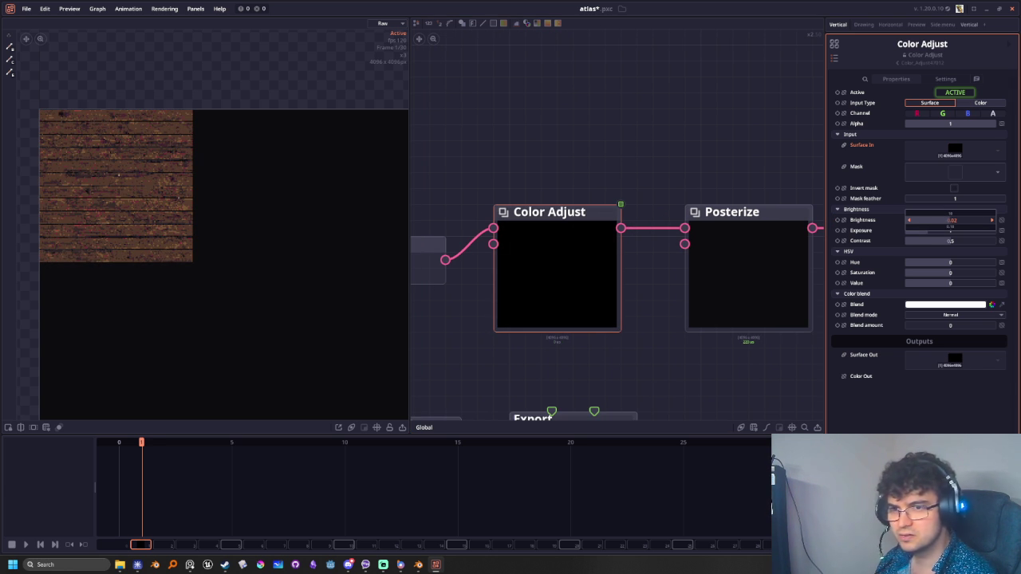
pyautogui.click(938, 306)
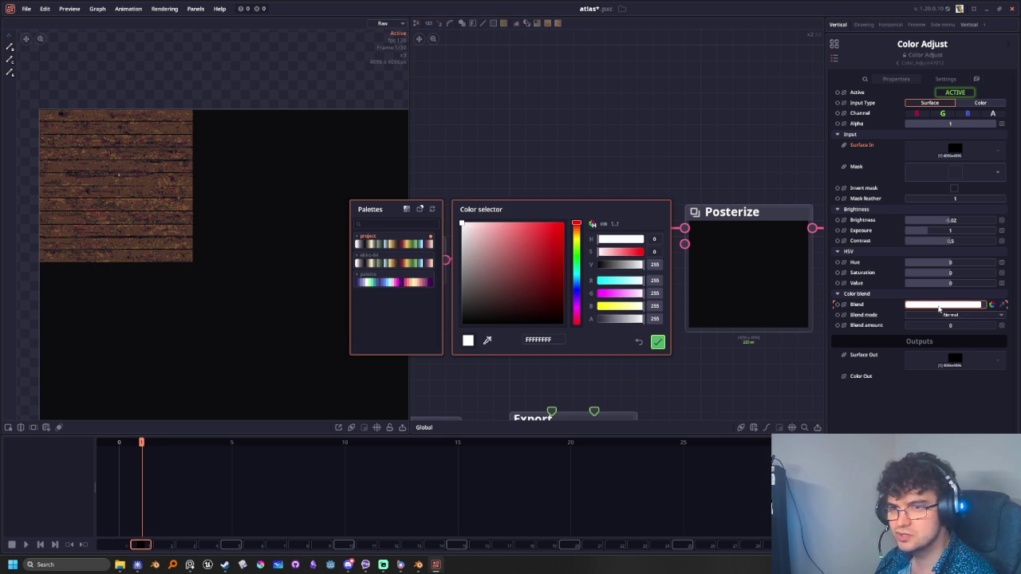
pyautogui.moveTo(528, 267); pyautogui.dragTo(524, 294)
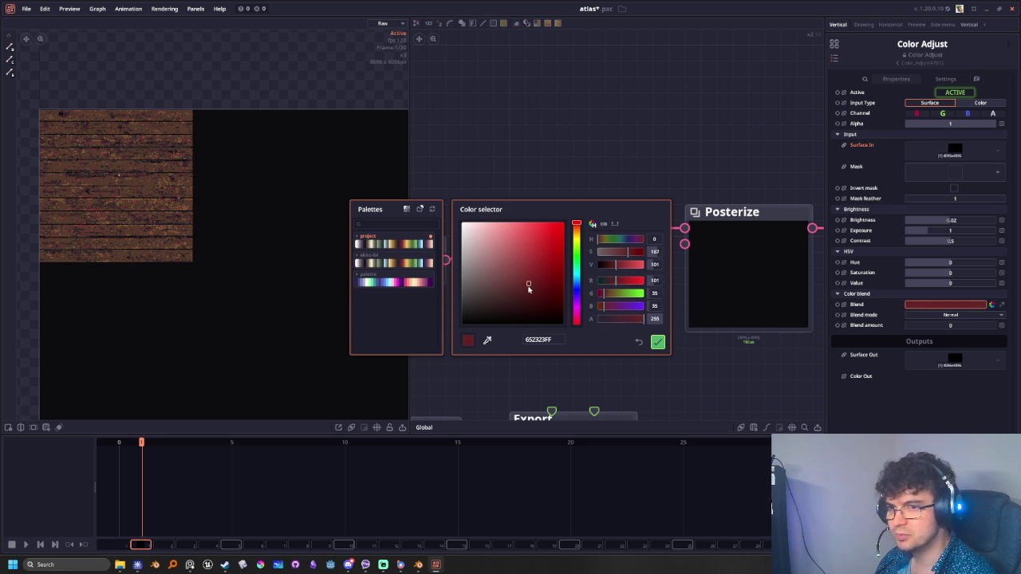
pyautogui.click(660, 342)
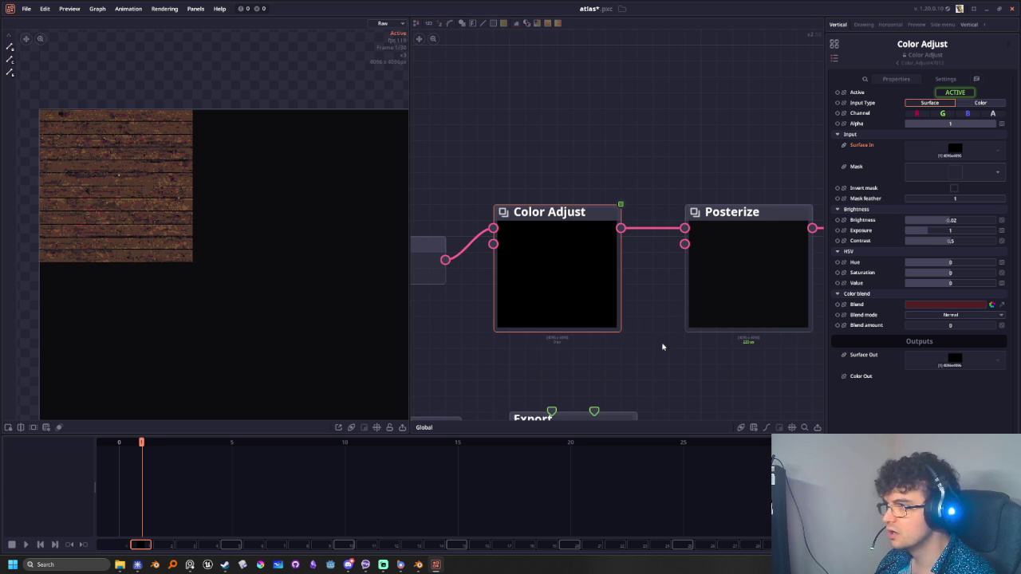
pyautogui.click(947, 326)
pyautogui.moveTo(947, 326); pyautogui.dragTo(965, 326)
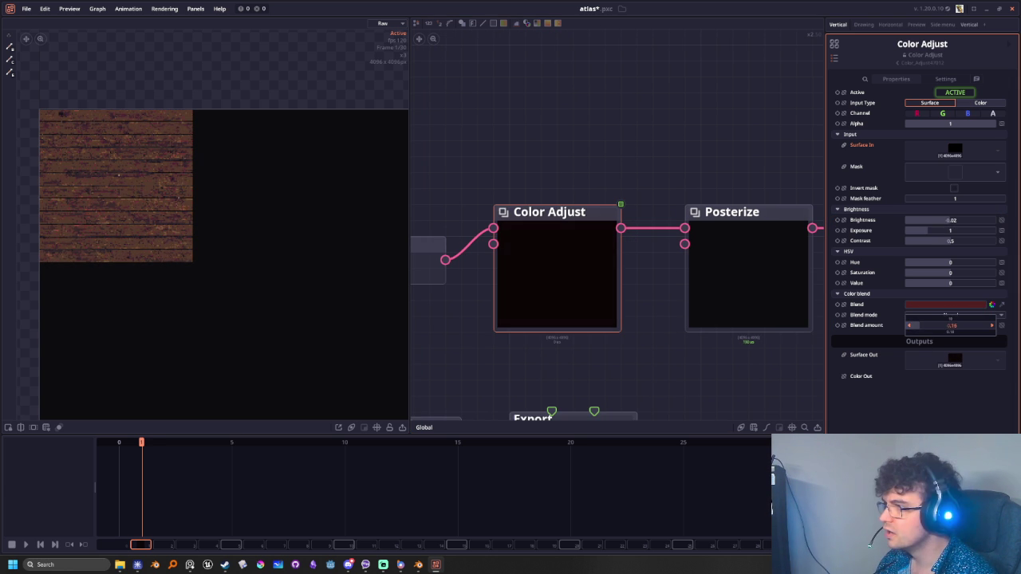
# Refine the Blend colour to a dark reddish-brown tone
pyautogui.click(945, 304)
pyautogui.click(518, 260)
pyautogui.moveTo(518, 260)
pyautogui.mouseDown()
pyautogui.moveTo(489, 305)
pyautogui.moveTo(526, 295)
pyautogui.moveTo(495, 306)
pyautogui.mouseUp()
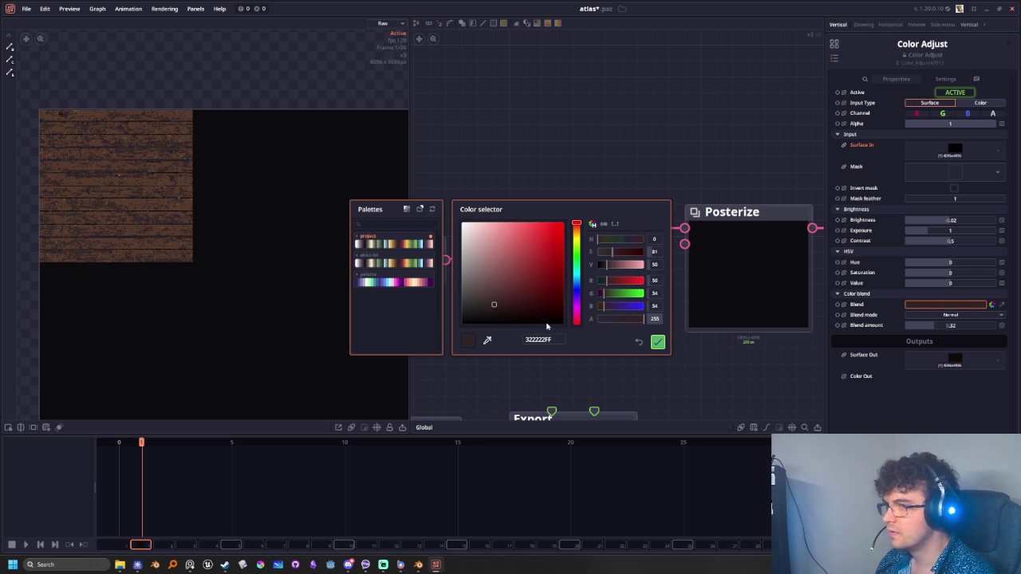
pyautogui.click(657, 342)
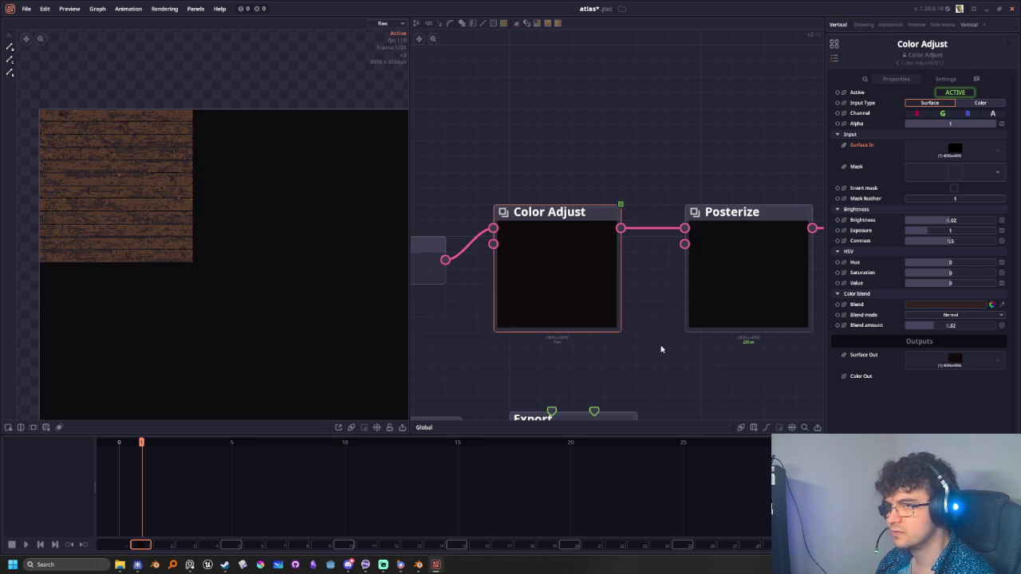
pyautogui.scroll(-3, 651, 351)
pyautogui.scroll(-1, 692, 351)
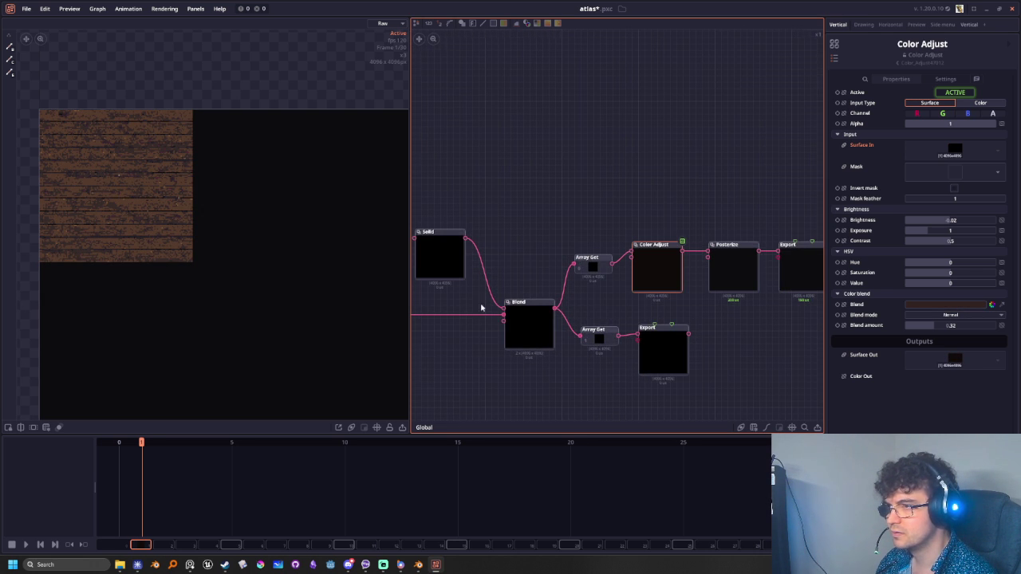
# Connect Array Get directly into Posterize's input
pyautogui.moveTo(619, 326); pyautogui.dragTo(707, 268, button='middle')
pyautogui.moveTo(743, 242); pyautogui.dragTo(744, 239)
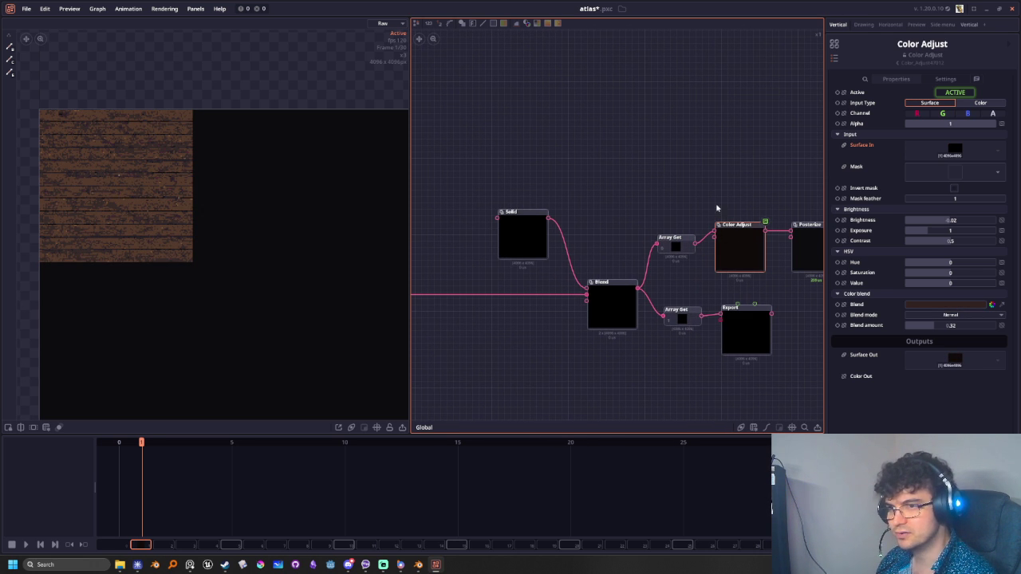
pyautogui.moveTo(696, 242)
pyautogui.mouseDown()
pyautogui.moveTo(792, 238)
pyautogui.moveTo(694, 200)
pyautogui.mouseUp()
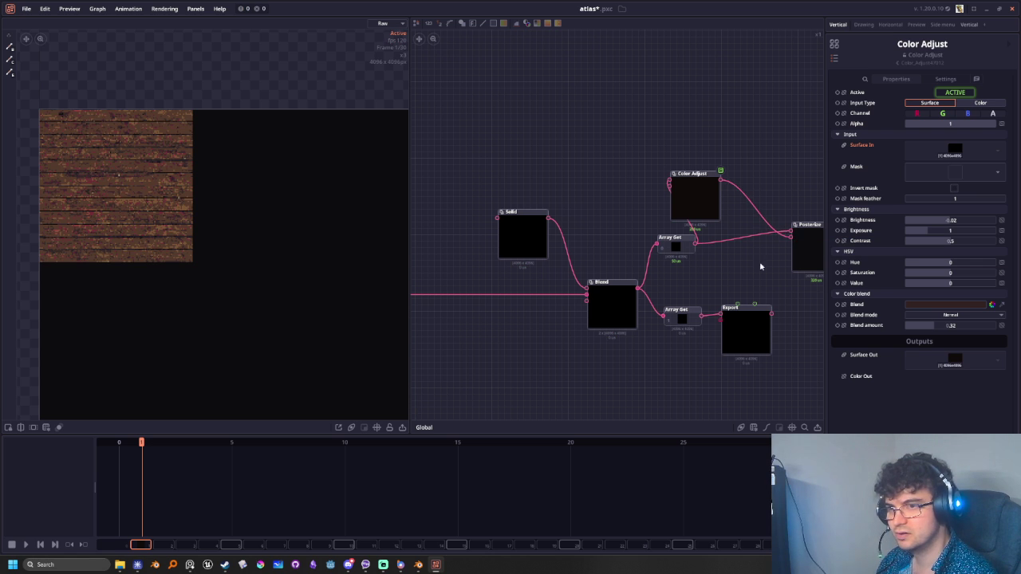
pyautogui.moveTo(790, 233)
pyautogui.mouseDown()
pyautogui.moveTo(761, 273)
pyautogui.moveTo(790, 234)
pyautogui.mouseUp()
# Unplug Color Adjust's output from Posterize, dismiss the node menu, and pan to the wood nodes
pyautogui.scroll(3, 777, 241)
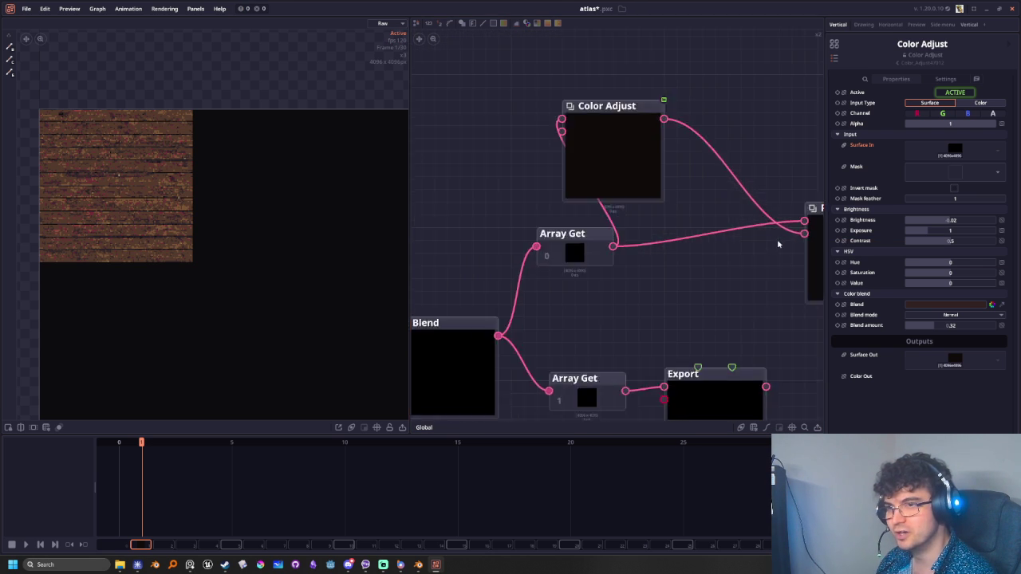
pyautogui.scroll(2, 777, 242)
pyautogui.moveTo(613, 283); pyautogui.dragTo(600, 323)
pyautogui.press('Escape')
pyautogui.scroll(-2, 682, 323)
pyautogui.scroll(-2, 659, 299)
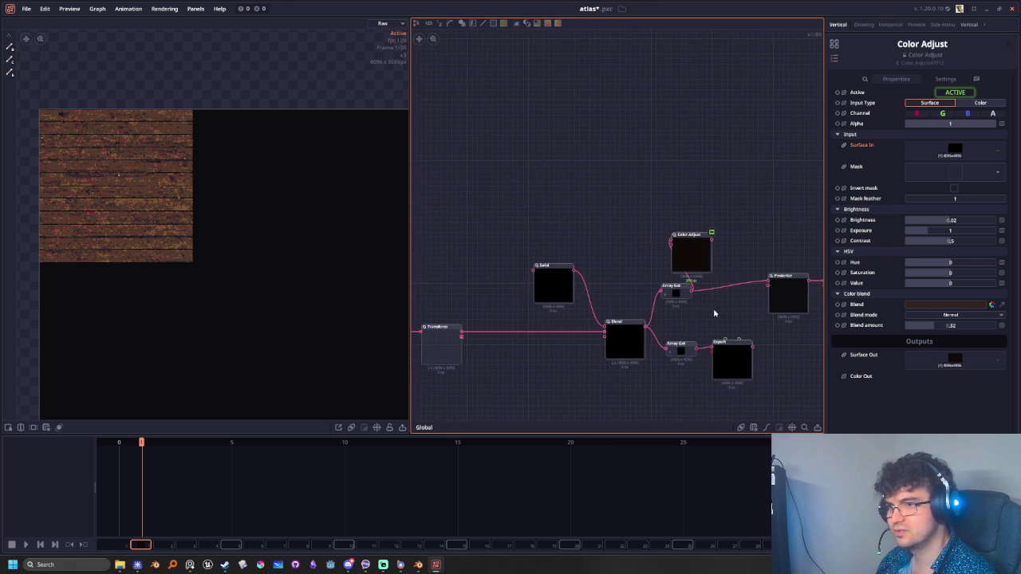
pyautogui.scroll(3, 706, 309)
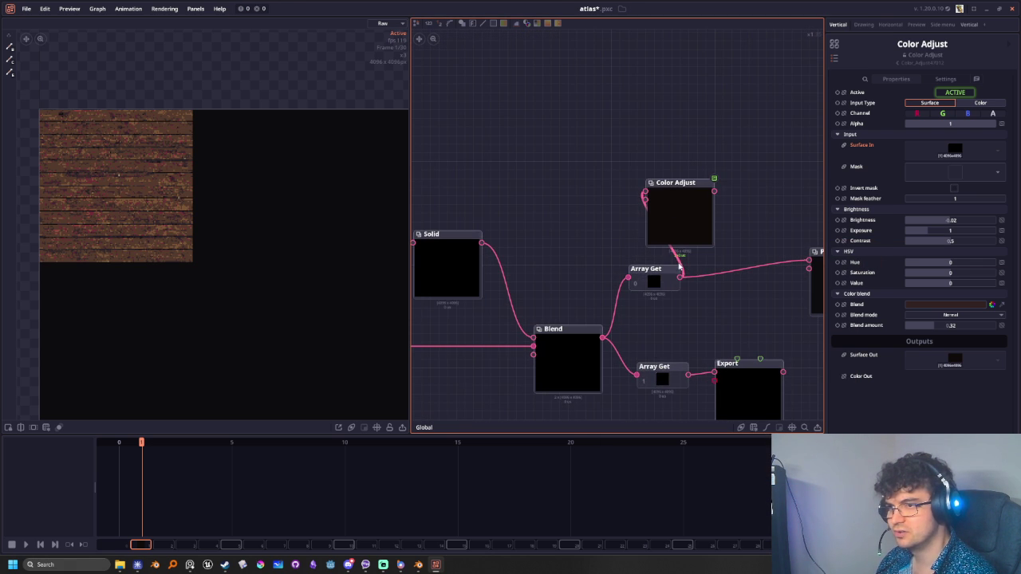
pyautogui.scroll(-2, 679, 265)
pyautogui.moveTo(626, 236)
pyautogui.mouseDown(button='middle')
pyautogui.moveTo(691, 248)
pyautogui.moveTo(679, 254)
pyautogui.mouseUp(button='middle')
# Inspect the wood_floor_deck_diff texture and move Color Adjust toward the wood texture nodes
pyautogui.click(490, 271)
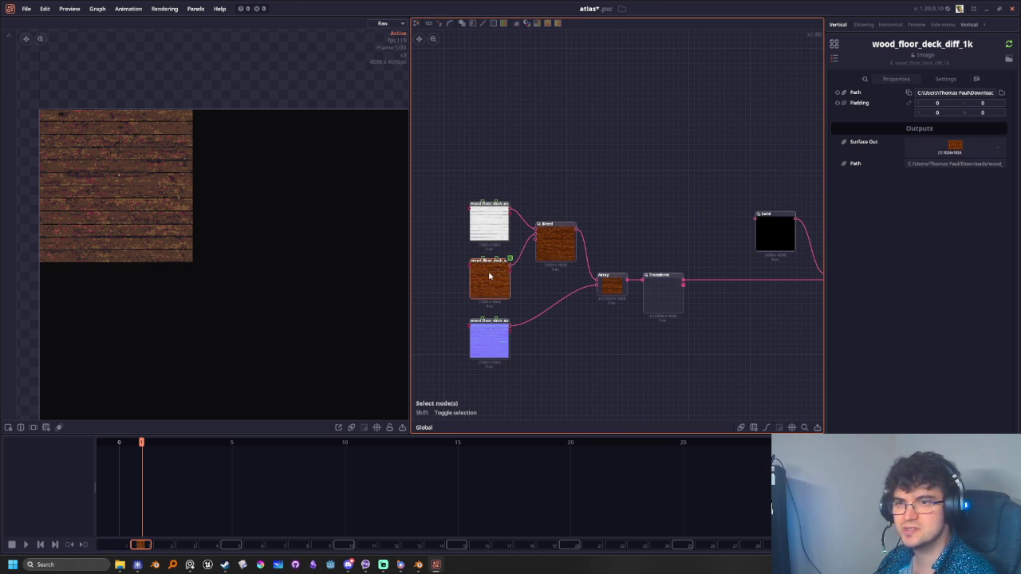
pyautogui.moveTo(702, 288)
pyautogui.mouseDown(button='middle')
pyautogui.moveTo(604, 287)
pyautogui.moveTo(774, 271)
pyautogui.moveTo(682, 279)
pyautogui.mouseUp(button='middle')
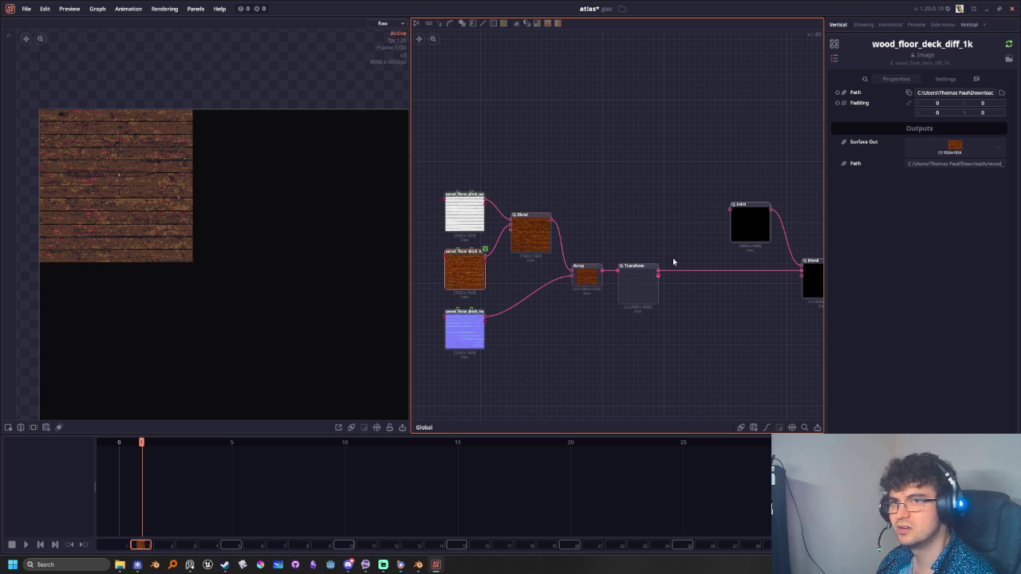
pyautogui.click(833, 58)
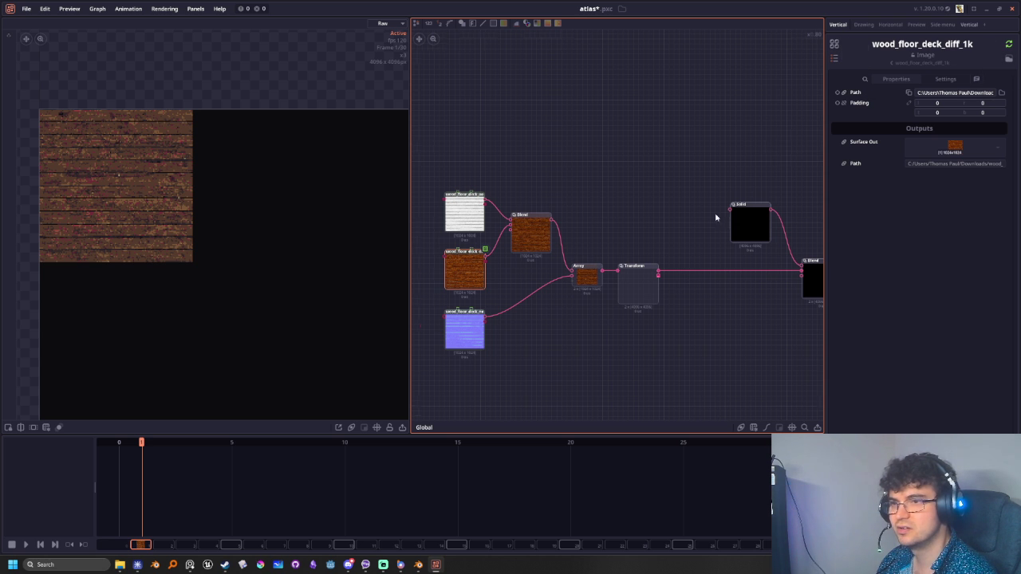
pyautogui.moveTo(742, 243); pyautogui.dragTo(616, 247, button='middle')
pyautogui.click(762, 201)
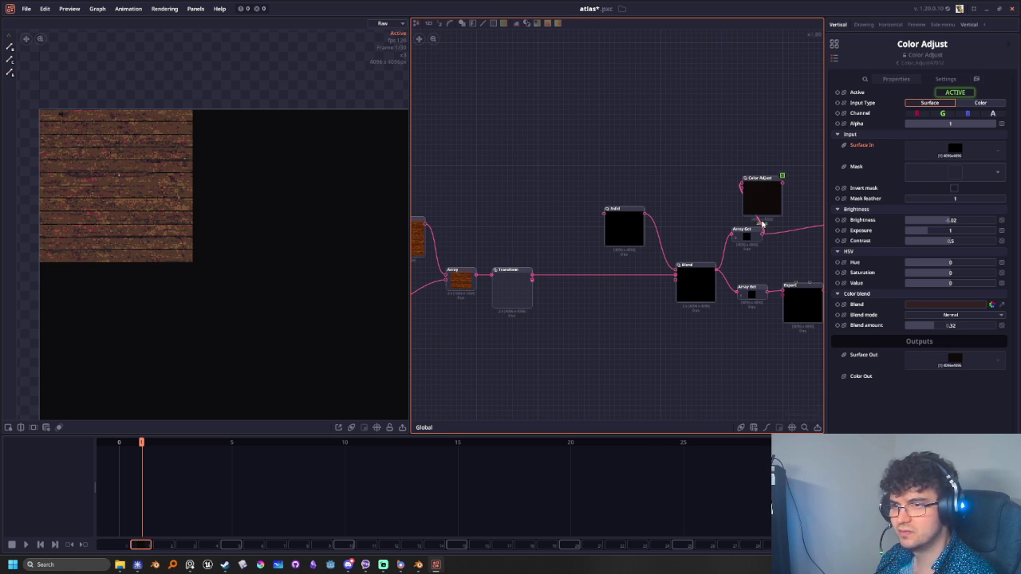
pyautogui.moveTo(791, 226); pyautogui.dragTo(686, 261, button='middle')
pyautogui.moveTo(662, 233); pyautogui.dragTo(446, 222)
# Feed the wood Blend output into Color Adjust, placed right beside Blend
pyautogui.scroll(1, 573, 266)
pyautogui.moveTo(573, 267); pyautogui.dragTo(688, 253, button='middle')
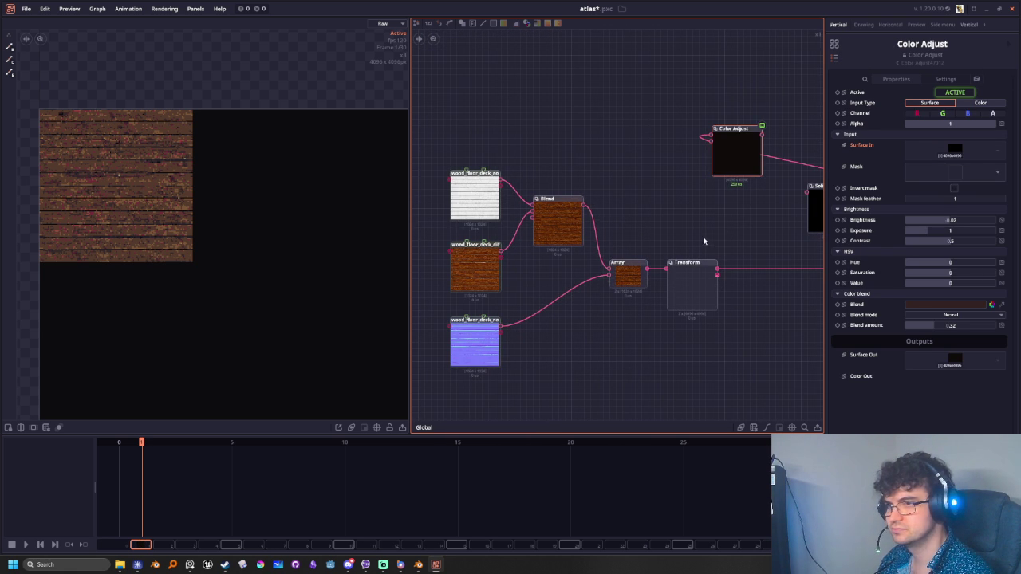
pyautogui.moveTo(588, 206)
pyautogui.mouseDown()
pyautogui.moveTo(711, 137)
pyautogui.moveTo(670, 264)
pyautogui.mouseUp()
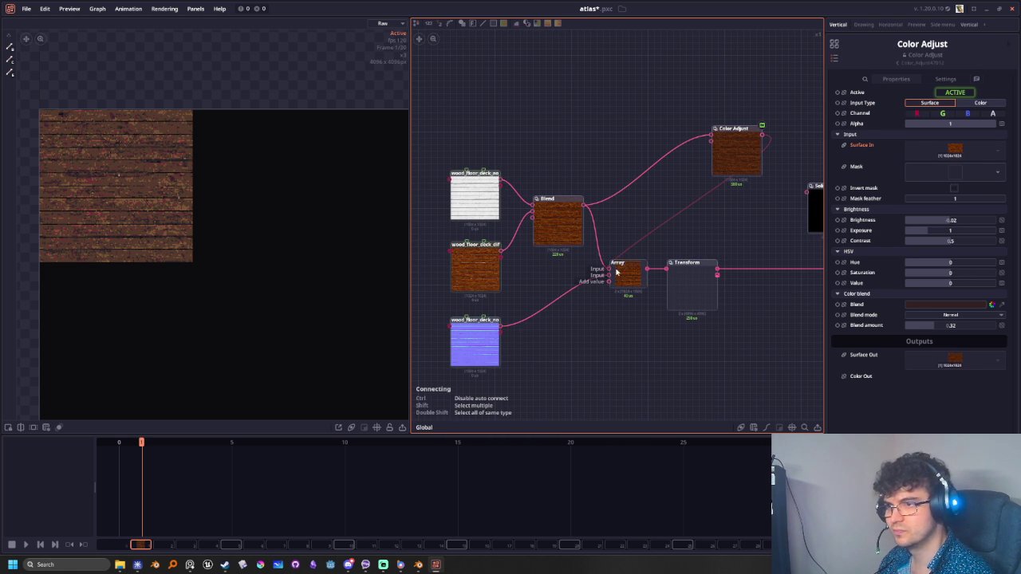
pyautogui.scroll(-2, 687, 233)
pyautogui.moveTo(775, 172); pyautogui.dragTo(684, 229)
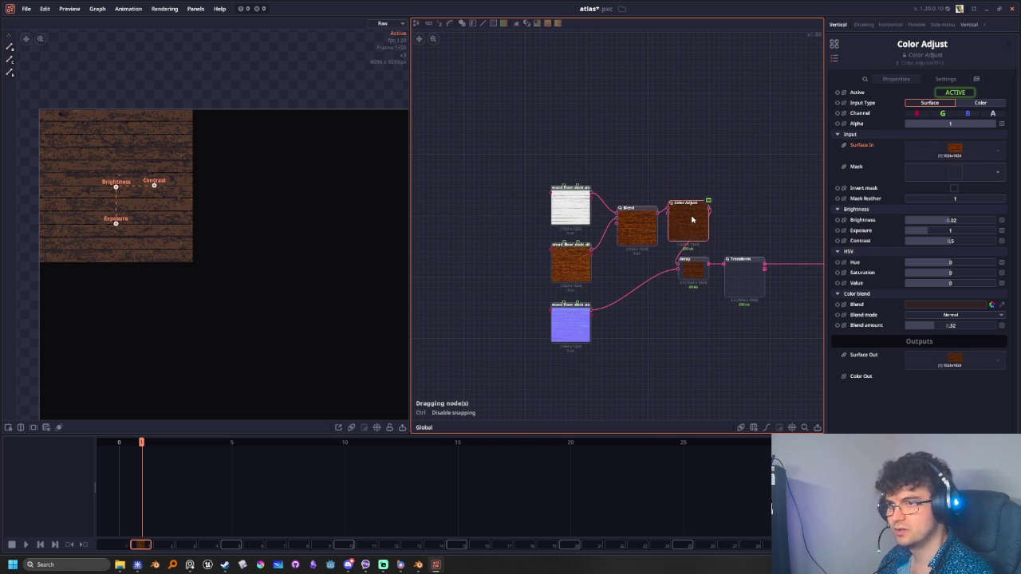
pyautogui.scroll(1, 118, 213)
pyautogui.scroll(1, 117, 213)
# Lower the wood texture's exposure, contrast and brightness with the preview gizmos
pyautogui.moveTo(180, 221); pyautogui.dragTo(209, 264, button='middle')
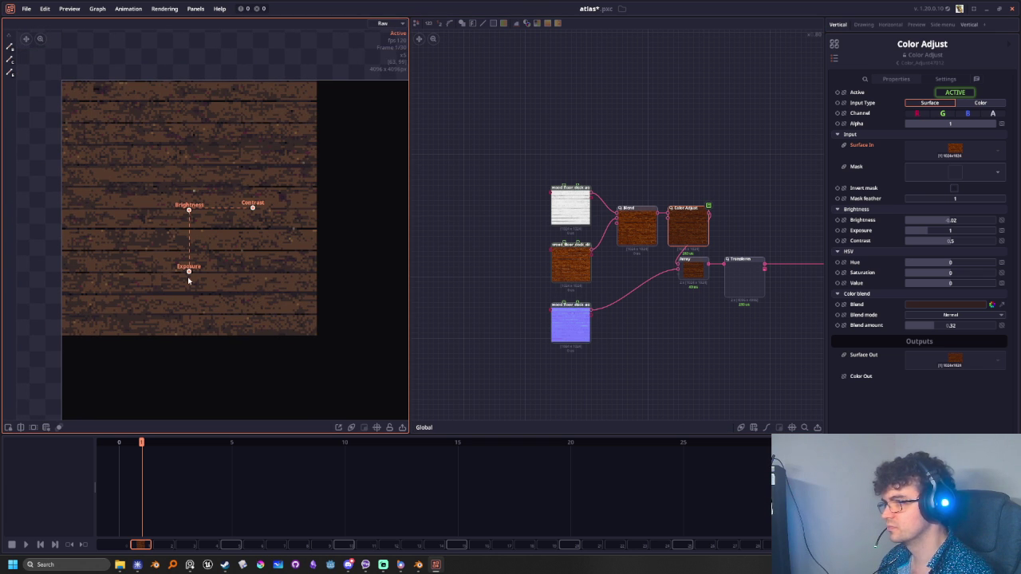
pyautogui.moveTo(189, 271); pyautogui.dragTo(193, 273)
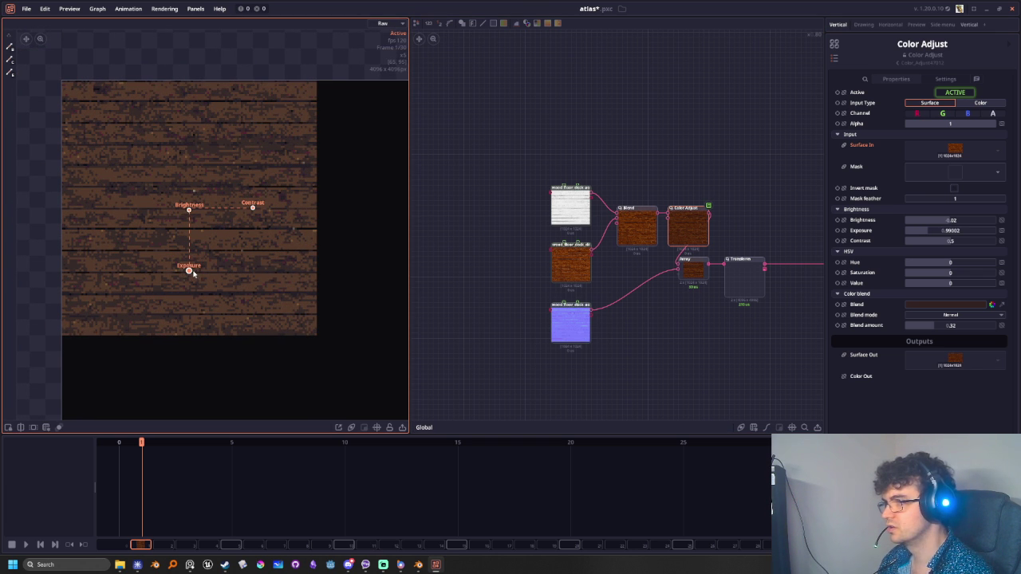
pyautogui.moveTo(250, 211); pyautogui.dragTo(245, 208)
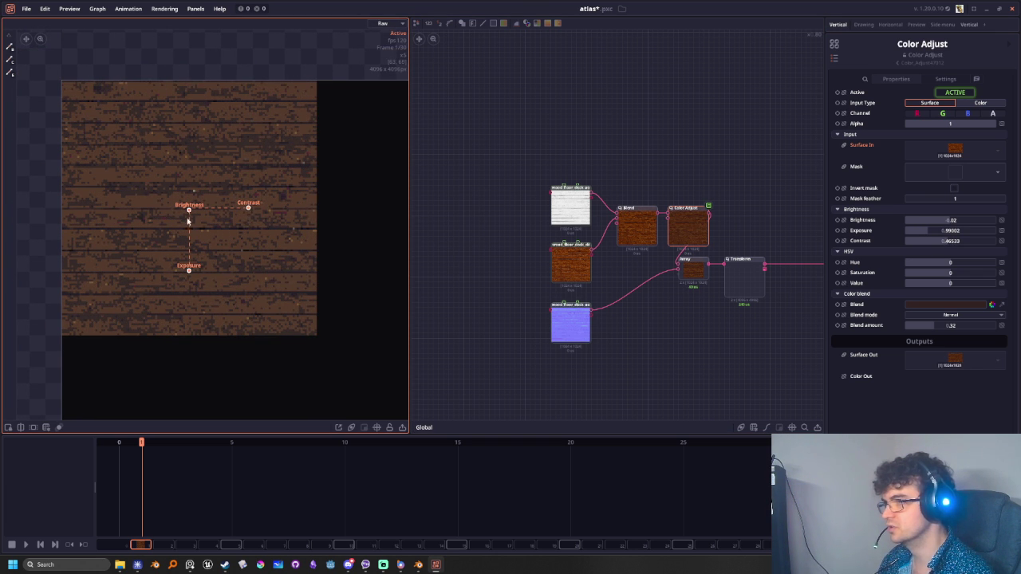
pyautogui.moveTo(189, 210); pyautogui.dragTo(190, 213)
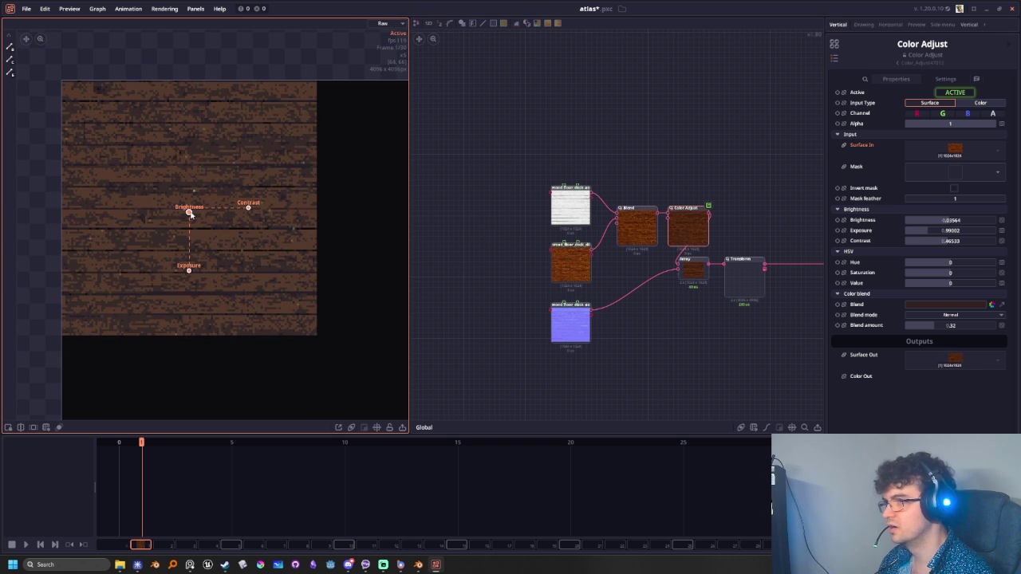
pyautogui.moveTo(283, 316); pyautogui.dragTo(253, 301, button='middle')
# Save the atlas project, export it as N_atlas.png, and return to Blender
pyautogui.scroll(-1, 253, 301)
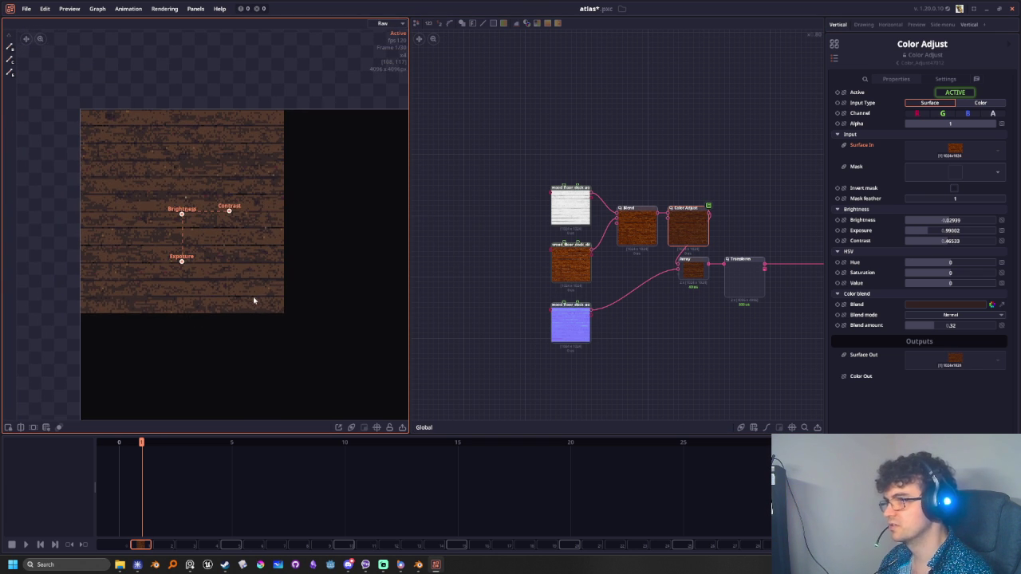
pyautogui.moveTo(690, 339); pyautogui.dragTo(615, 354, button='middle')
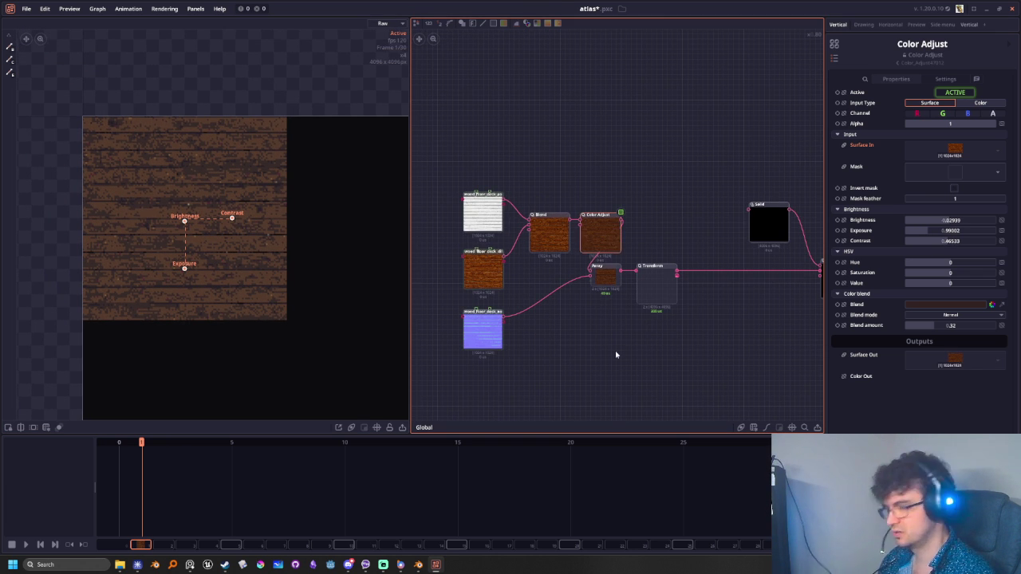
pyautogui.hotkey('ctrl', 's')
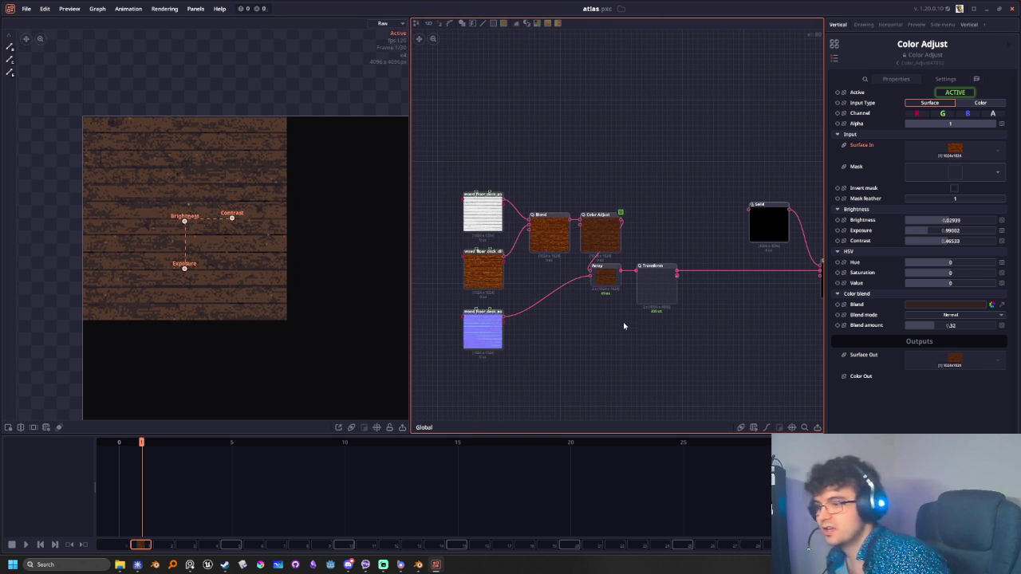
pyautogui.press('F5')
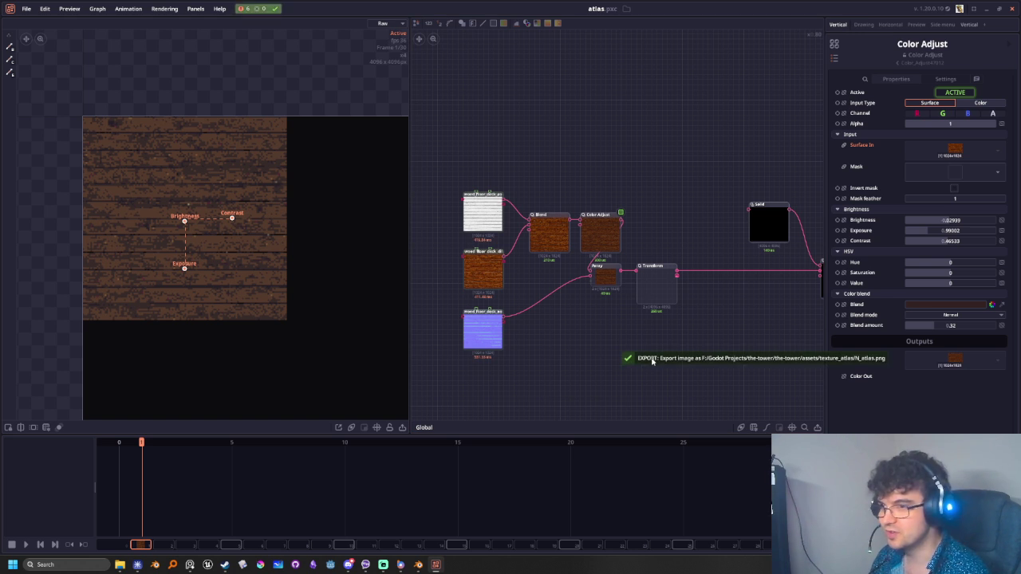
pyautogui.hotkey('alt', 'Tab')
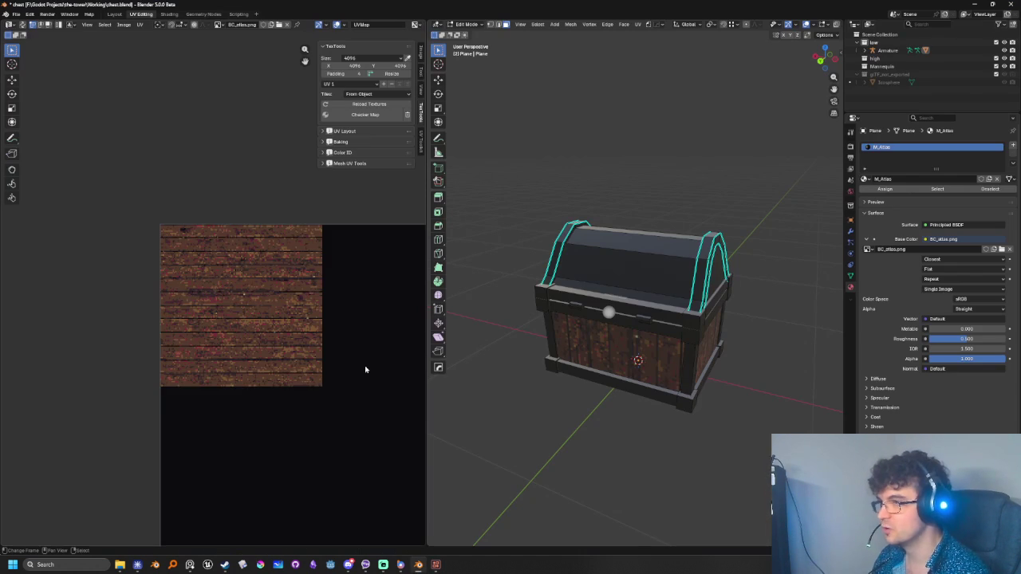
# Reload the atlas texture in the UV editor to show the new wood colours
pyautogui.moveTo(270, 391)
pyautogui.mouseDown(button='middle')
pyautogui.moveTo(237, 394)
pyautogui.moveTo(215, 354)
pyautogui.mouseUp(button='middle')
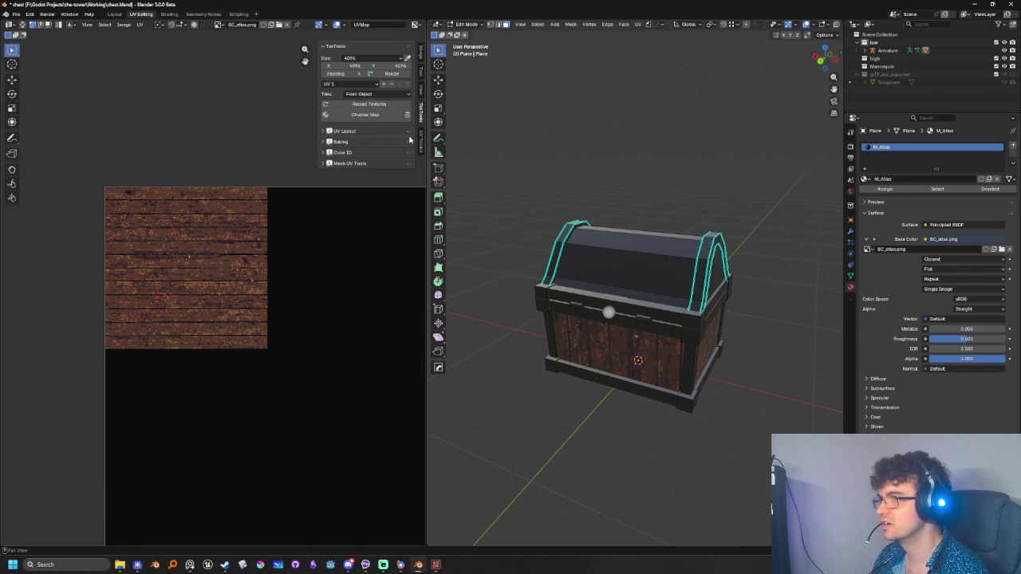
pyautogui.click(126, 24)
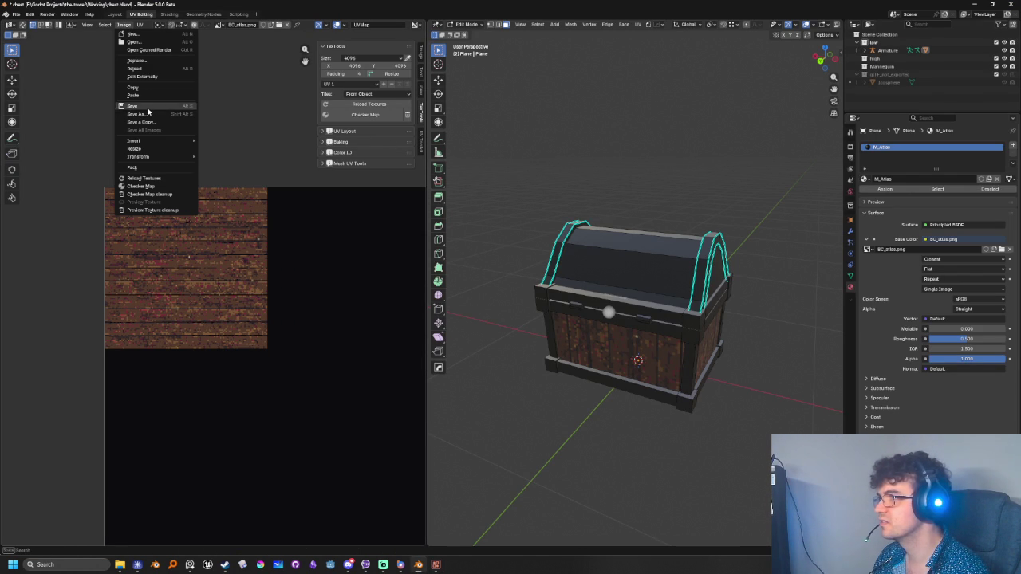
pyautogui.click(153, 179)
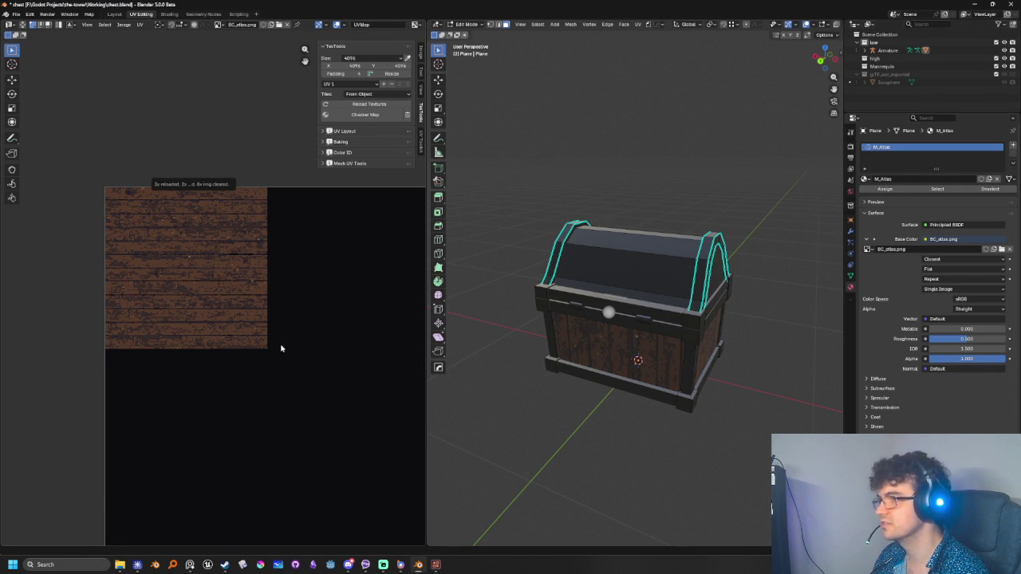
# Orbit to a three-quarter view and select the lid's curved top face loop
pyautogui.moveTo(695, 362)
pyautogui.mouseDown(button='middle')
pyautogui.moveTo(621, 434)
pyautogui.moveTo(580, 425)
pyautogui.mouseUp(button='middle')
pyautogui.scroll(4, 621, 434)
pyautogui.moveTo(607, 433)
pyautogui.mouseDown(button='middle')
pyautogui.moveTo(635, 460)
pyautogui.moveTo(614, 313)
pyautogui.moveTo(582, 330)
pyautogui.moveTo(613, 329)
pyautogui.mouseUp(button='middle')
pyautogui.keyDown('alt'); pyautogui.click(619, 289); pyautogui.keyUp('alt')
pyautogui.scroll(2, 619, 290)
# Unwrap the selected lid faces
pyautogui.scroll(-4, 314, 328)
pyautogui.scroll(-5, 287, 326)
pyautogui.moveTo(305, 348); pyautogui.dragTo(174, 254, button='middle')
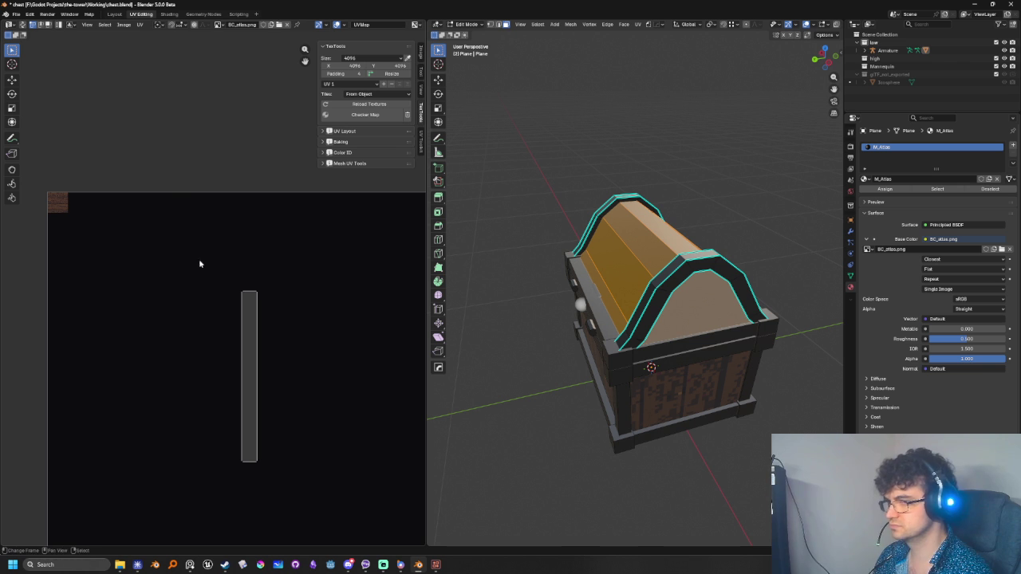
pyautogui.press('u')
pyautogui.click(703, 199)
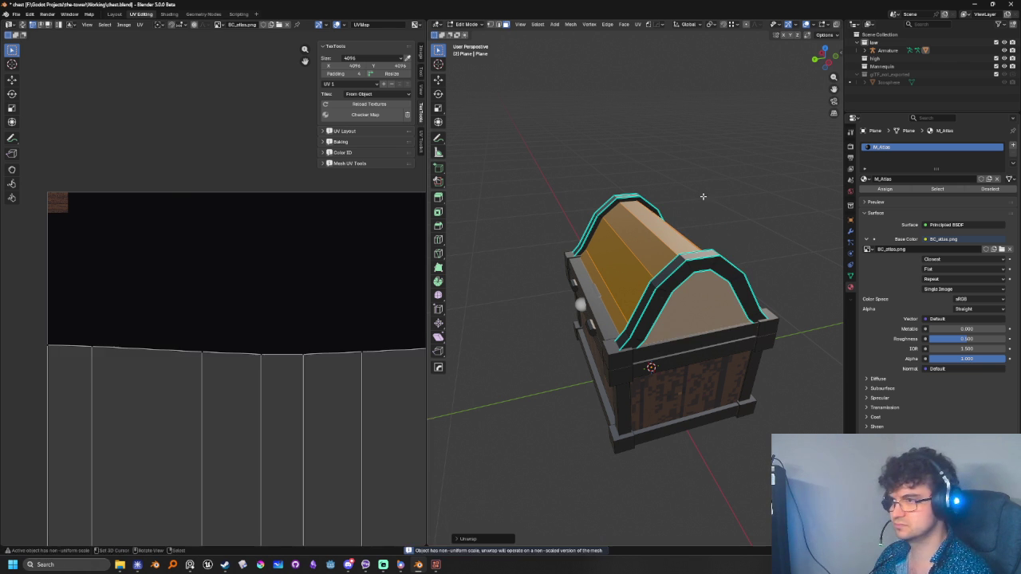
pyautogui.scroll(-4, 388, 378)
pyautogui.scroll(-1, 312, 322)
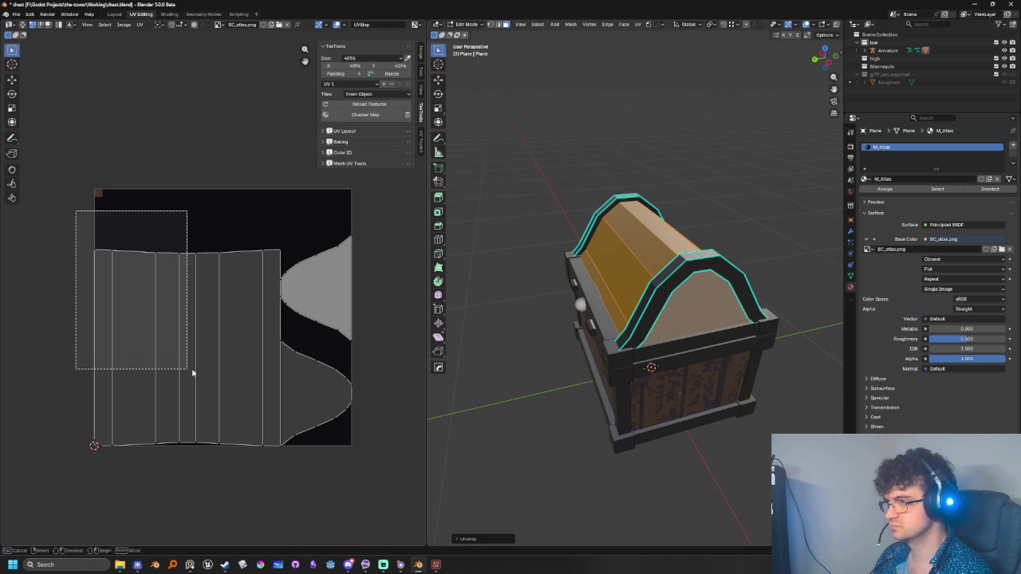
# Select the whole lid UV island, shrink it, and frame it in the UV view
pyautogui.moveTo(92, 215); pyautogui.dragTo(160, 330)
pyautogui.hotkey('ctrl', 'l')
pyautogui.press('g')
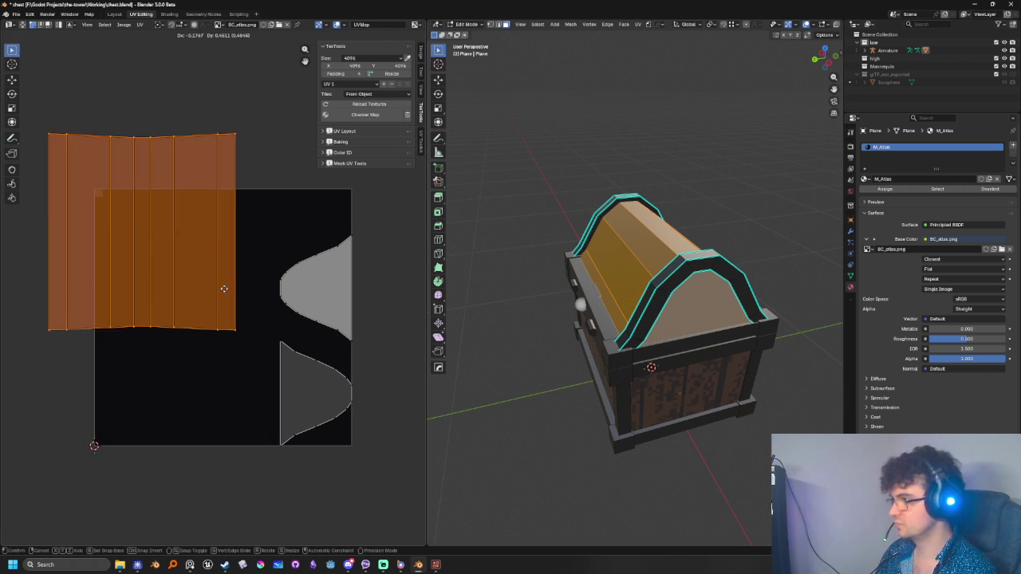
pyautogui.press('s')
pyautogui.click(126, 241)
pyautogui.moveTo(126, 241); pyautogui.dragTo(276, 412, button='middle')
pyautogui.scroll(5, 276, 412)
pyautogui.moveTo(399, 499); pyautogui.dragTo(303, 268, button='middle')
pyautogui.scroll(5, 303, 269)
pyautogui.scroll(-2, 244, 396)
pyautogui.scroll(-4, 285, 417)
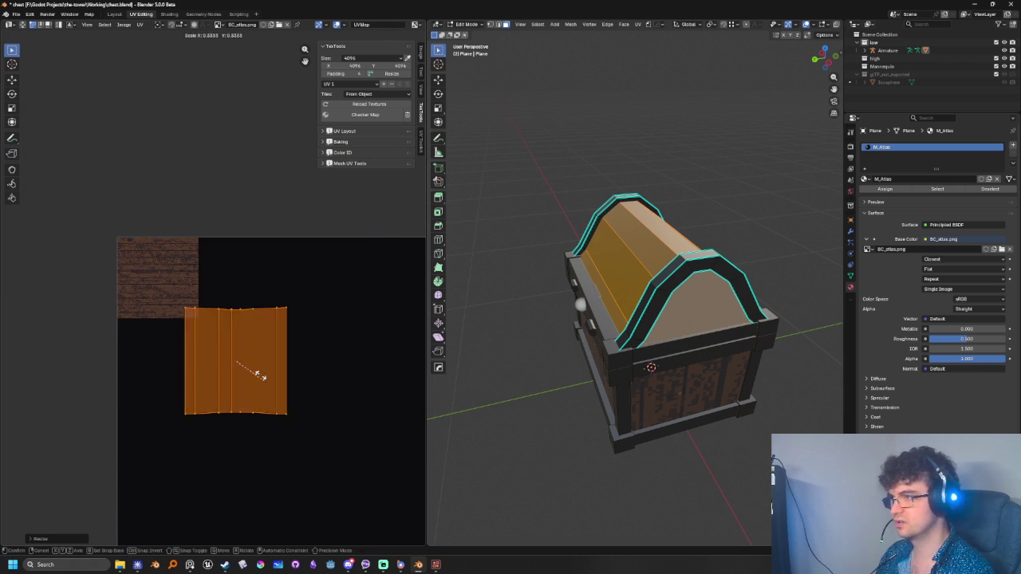
pyautogui.scroll(-2, 255, 382)
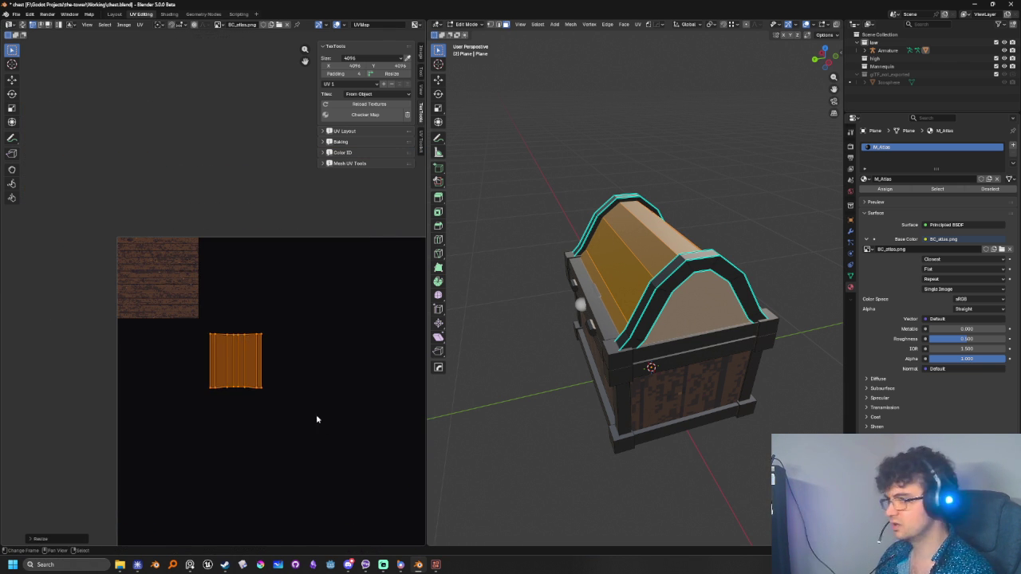
# Place the lid island over the planks, rotate it a quarter turn, rescale, and check the chest
pyautogui.press('g')
pyautogui.click(224, 373)
pyautogui.press('r')
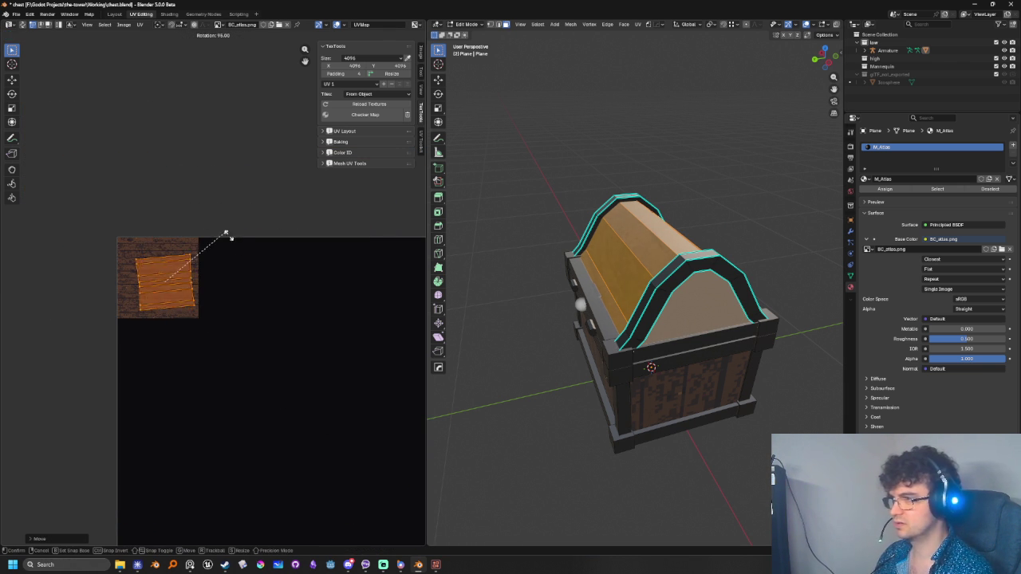
pyautogui.click(234, 228)
pyautogui.press('s')
pyautogui.click(259, 267)
pyautogui.moveTo(606, 398)
pyautogui.mouseDown(button='middle')
pyautogui.moveTo(644, 430)
pyautogui.moveTo(670, 417)
pyautogui.mouseUp(button='middle')
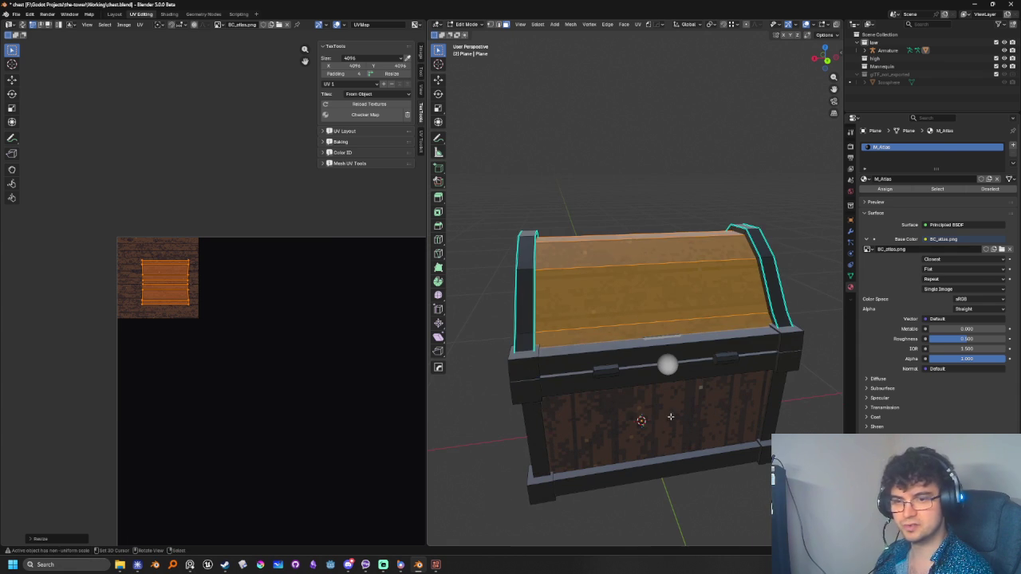
pyautogui.hotkey('alt', 'Tab')
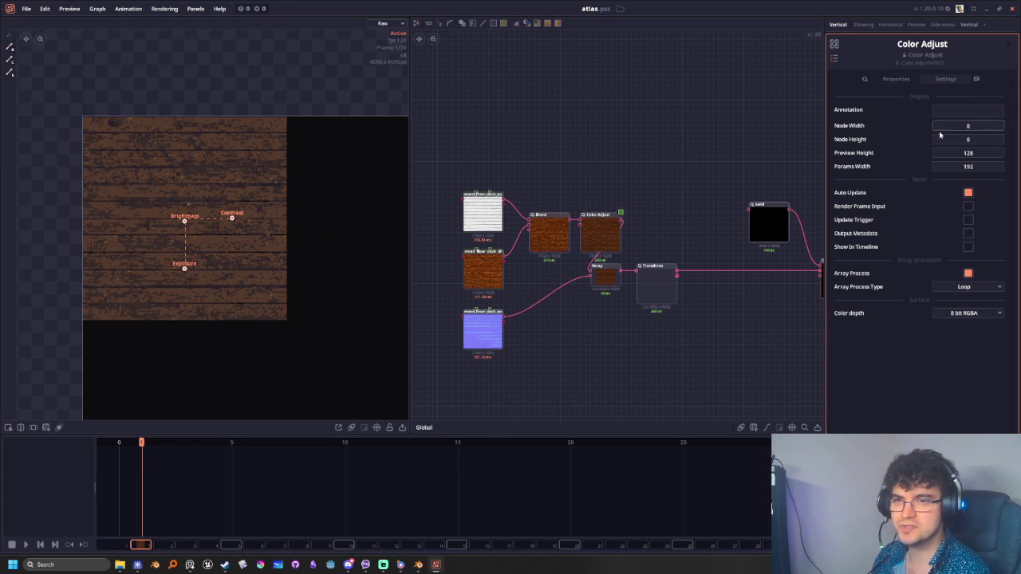
# Open the atlas project settings and apply a different preset colour palette
pyautogui.click(893, 79)
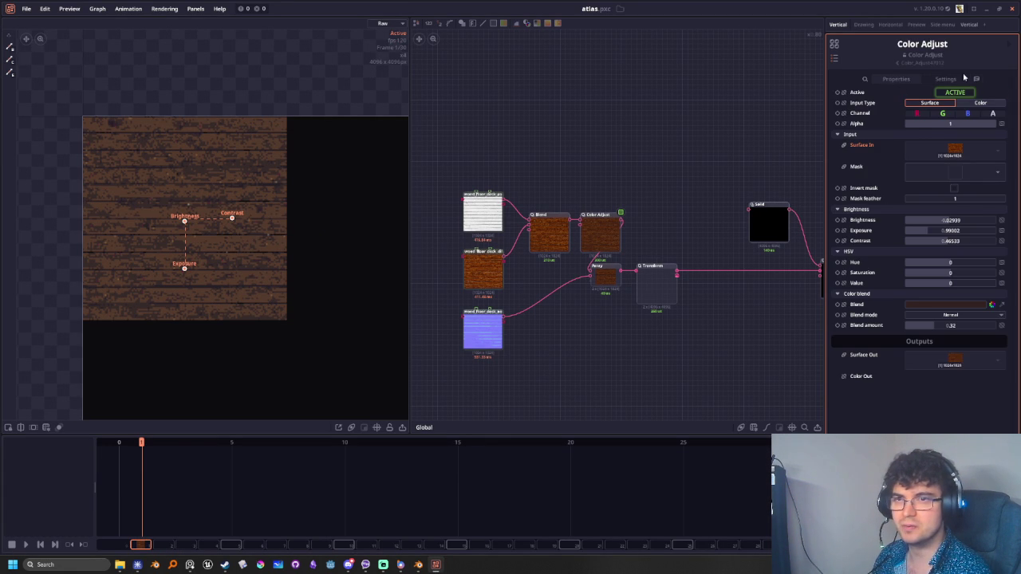
pyautogui.click(719, 147)
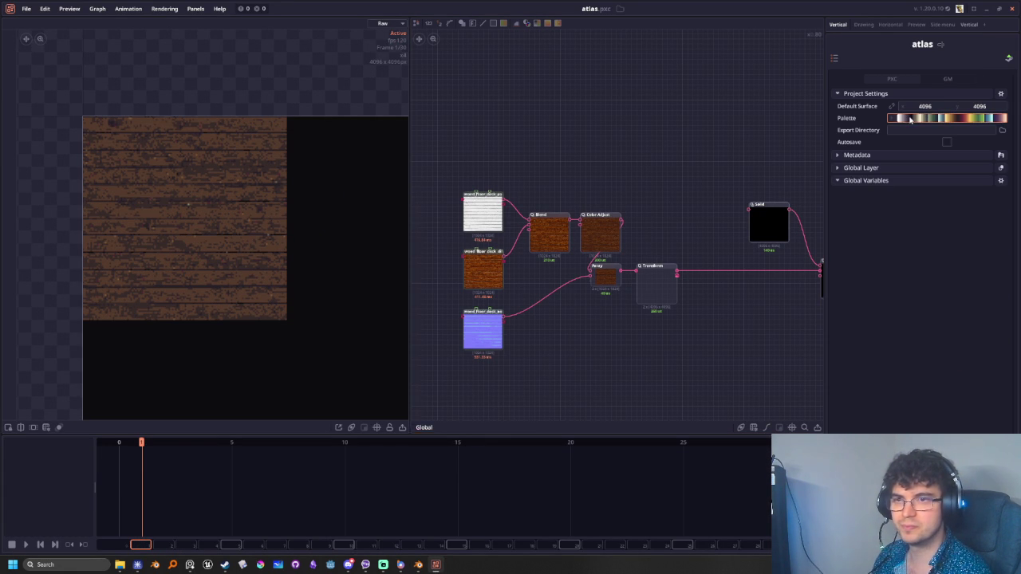
pyautogui.click(916, 118)
pyautogui.moveTo(499, 204); pyautogui.dragTo(626, 100)
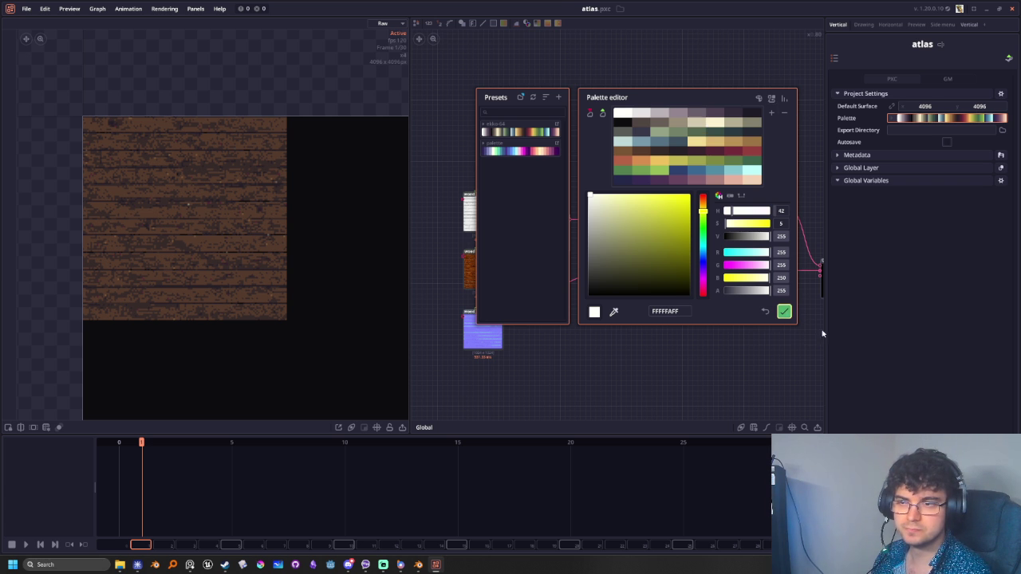
pyautogui.click(784, 312)
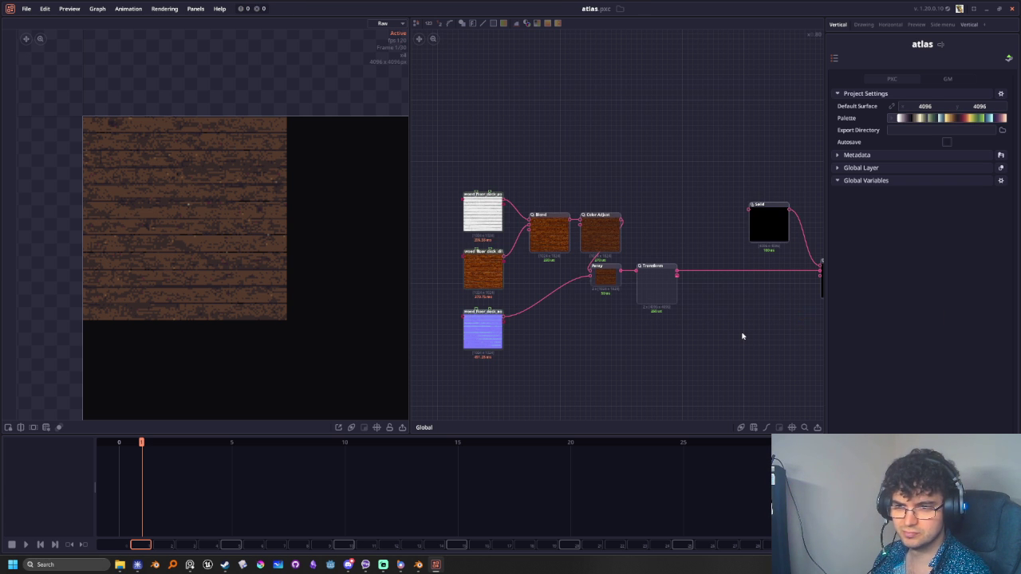
pyautogui.moveTo(741, 335)
pyautogui.mouseDown(button='middle')
pyautogui.moveTo(725, 353)
pyautogui.moveTo(504, 317)
pyautogui.moveTo(740, 300)
pyautogui.mouseUp(button='middle')
# Set the wood_floor_deck_ao texture node's colour depth to 16 bit RGBA
pyautogui.scroll(3, 512, 293)
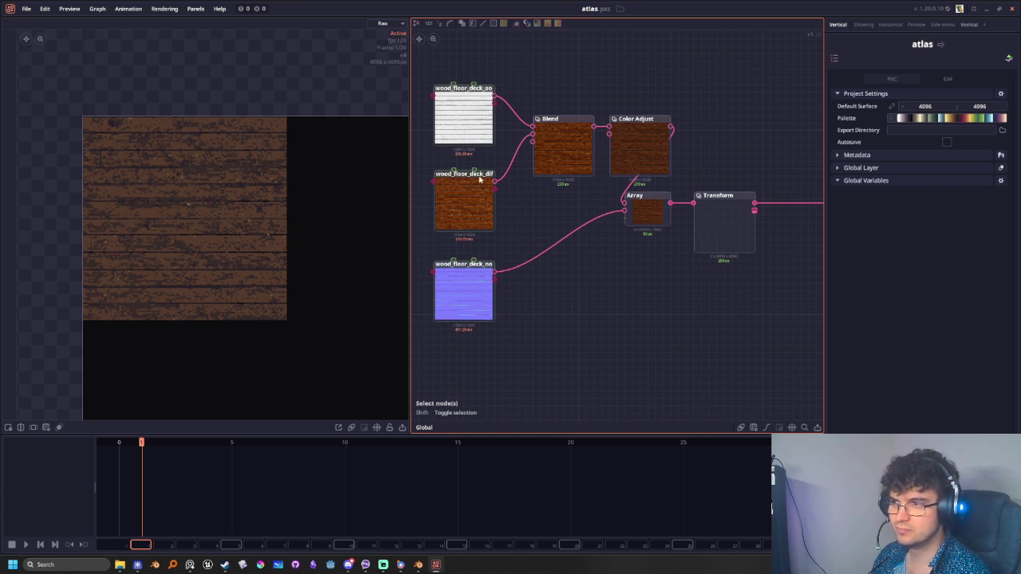
pyautogui.click(465, 132)
pyautogui.rightClick(467, 133)
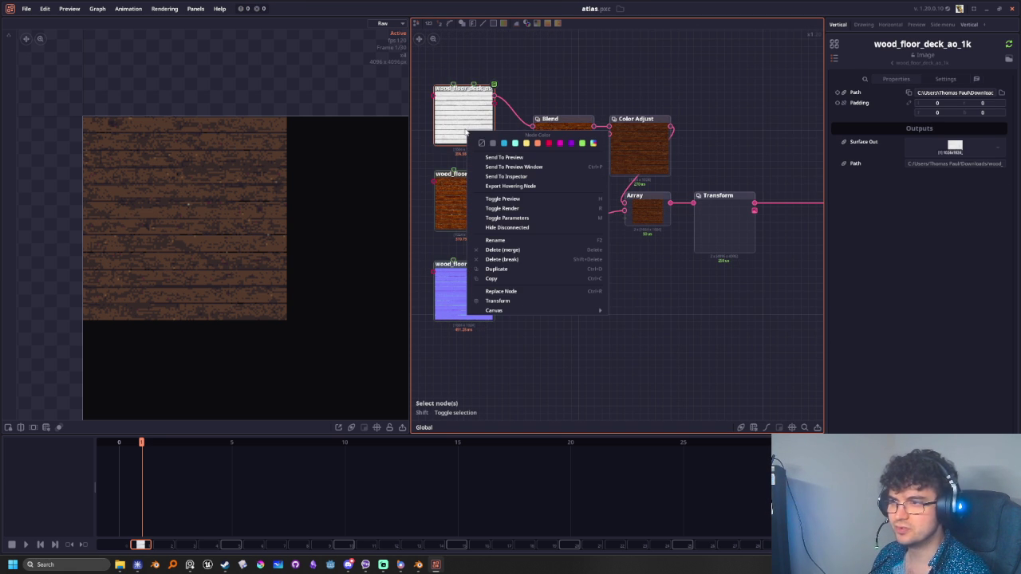
pyautogui.click(535, 72)
pyautogui.moveTo(533, 82); pyautogui.dragTo(632, 125, button='middle')
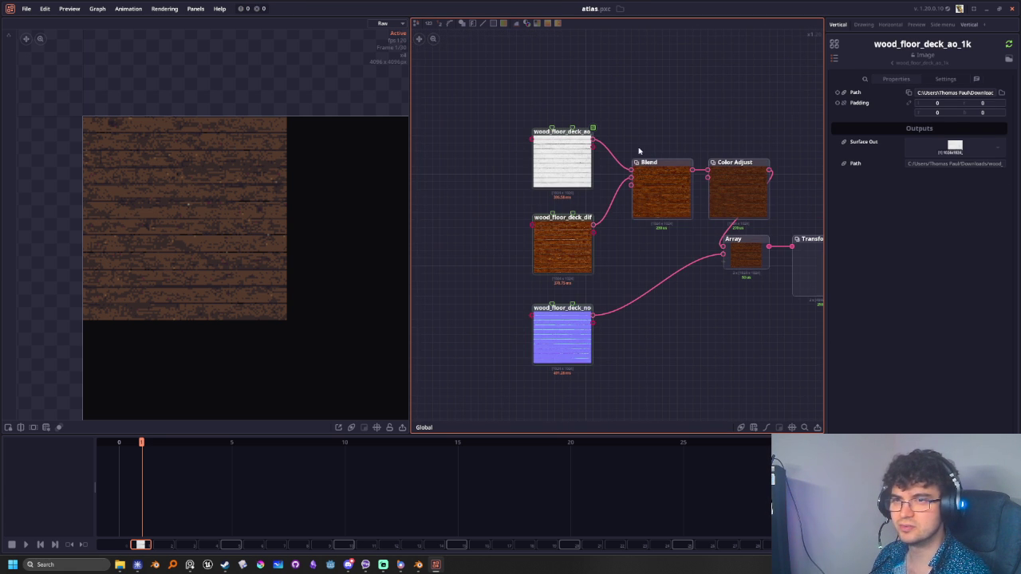
pyautogui.click(941, 79)
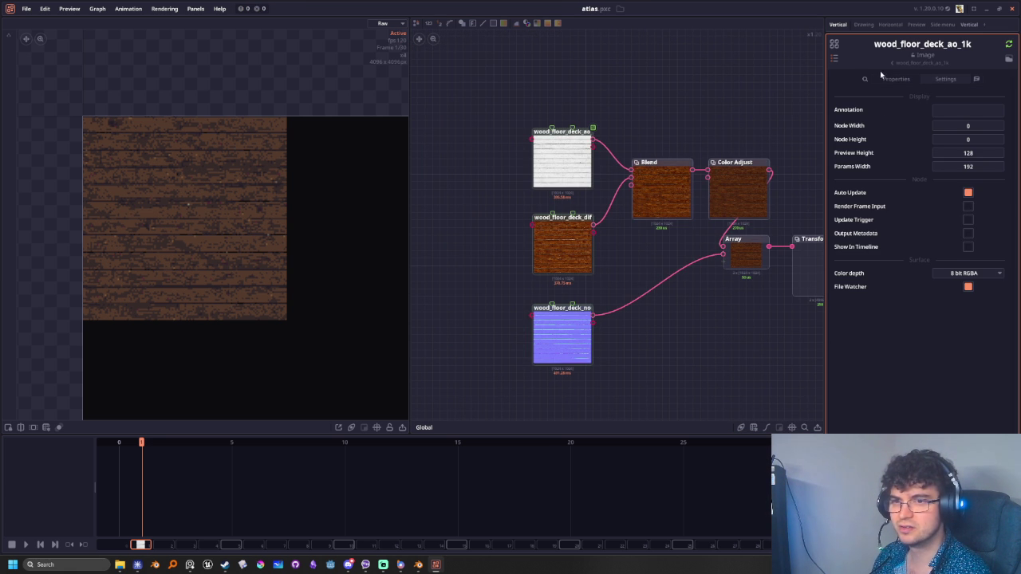
pyautogui.click(966, 274)
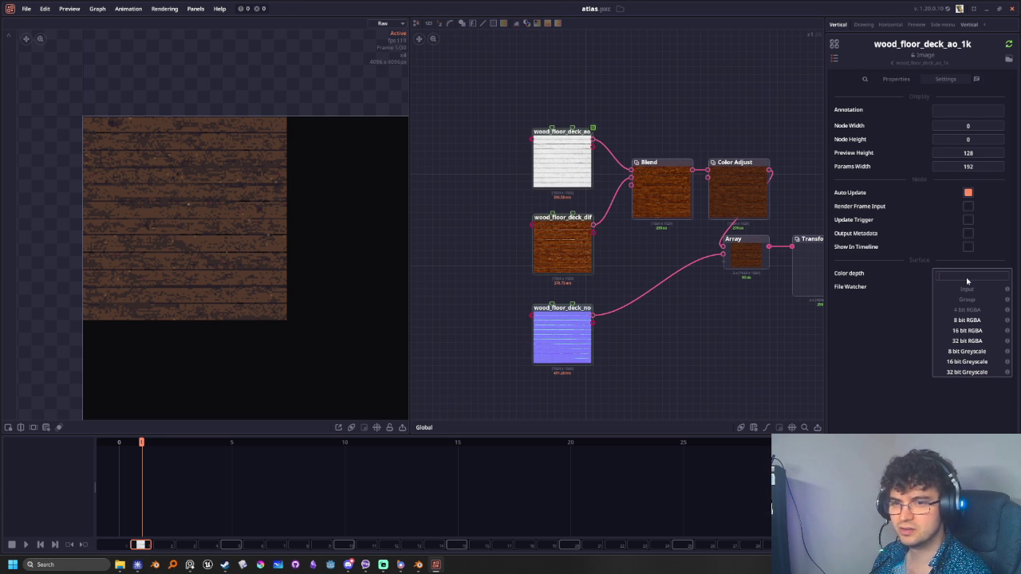
pyautogui.click(966, 330)
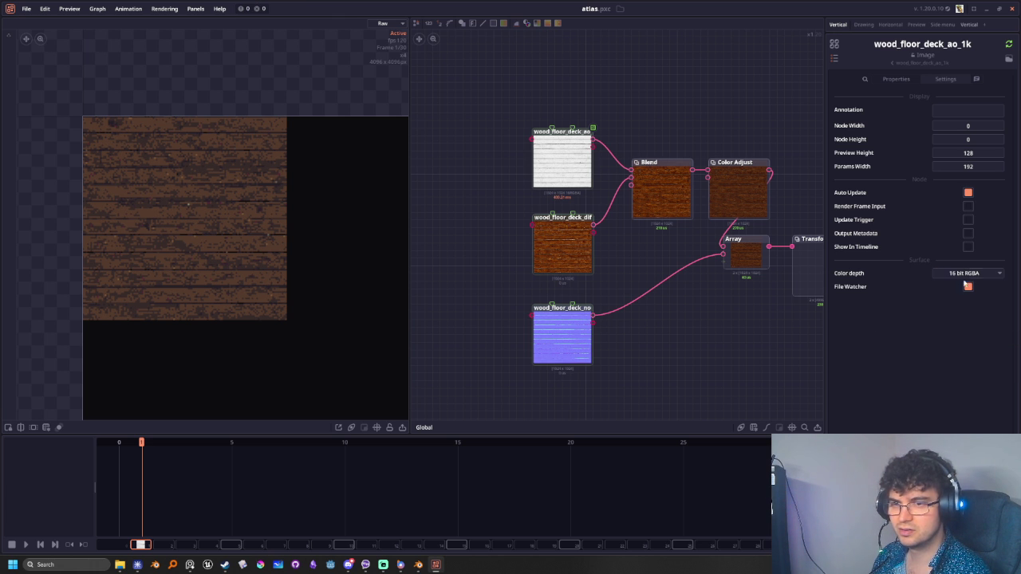
# Change the diffuse texture's colour depth and set the normal map to 16 bit RGBA
pyautogui.moveTo(606, 335); pyautogui.dragTo(531, 335, button='middle')
pyautogui.click(505, 262)
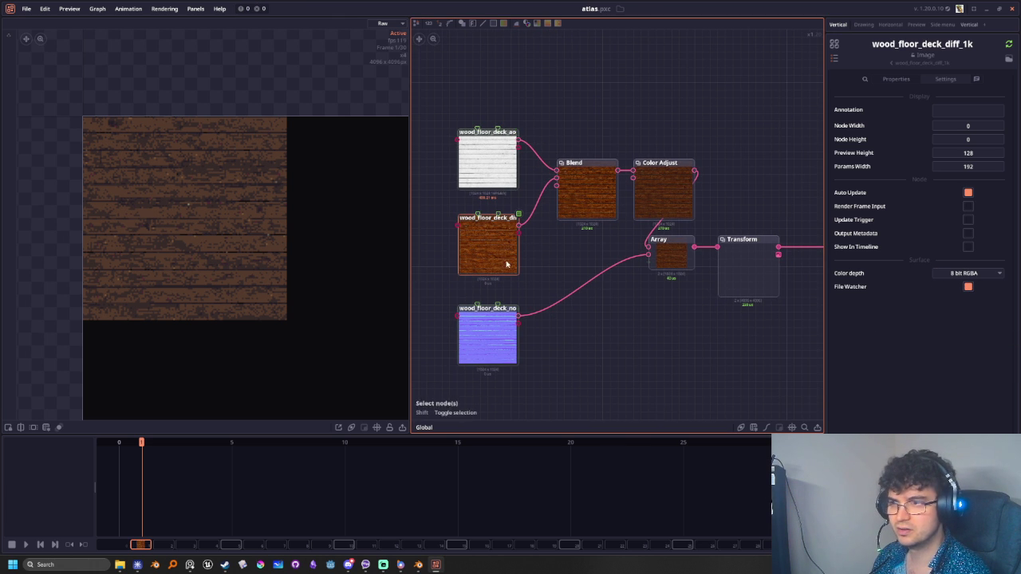
pyautogui.click(957, 274)
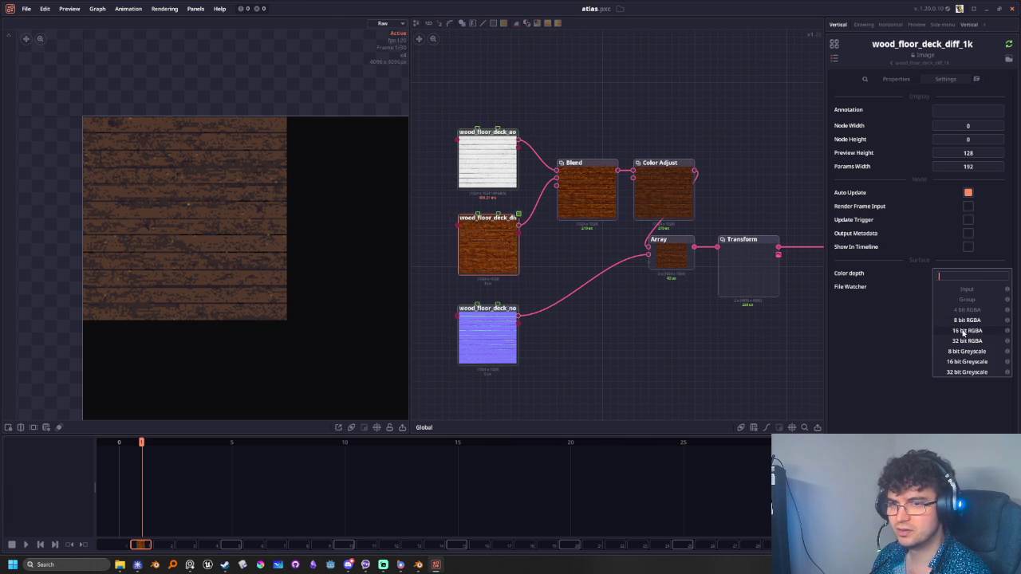
pyautogui.click(951, 342)
pyautogui.click(497, 349)
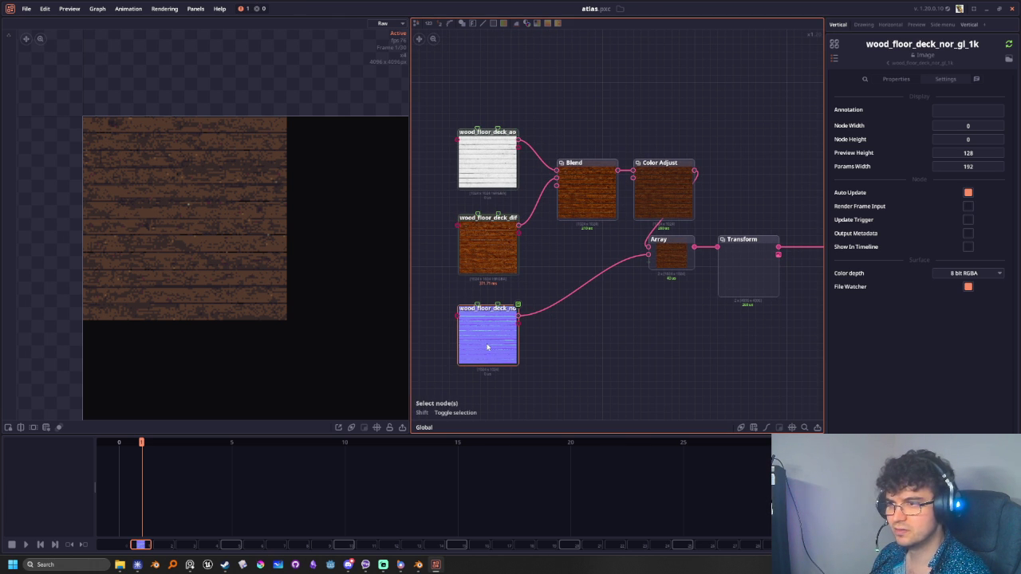
pyautogui.click(961, 275)
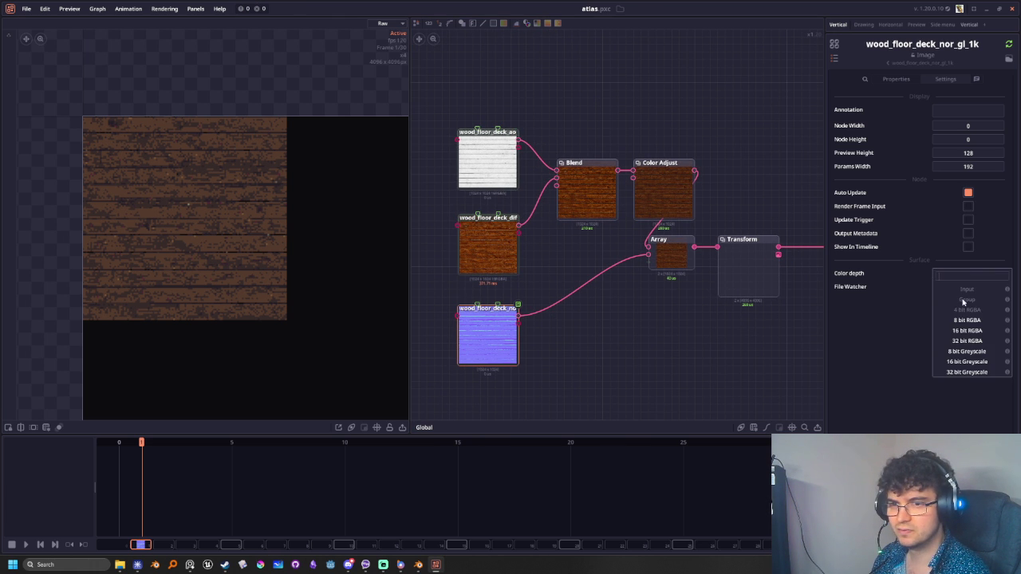
pyautogui.click(953, 330)
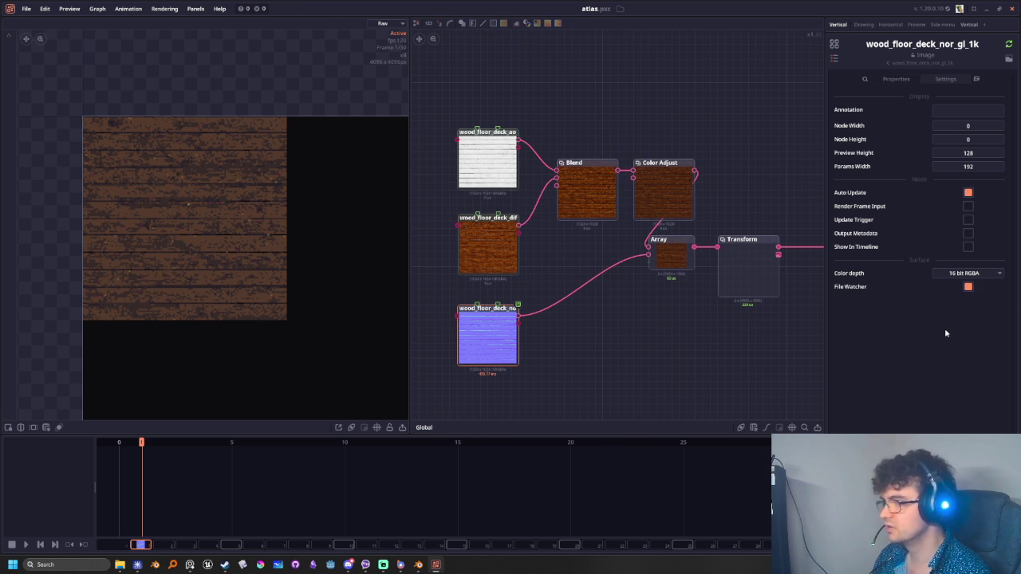
pyautogui.hotkey('alt', 'Tab')
pyautogui.hotkey('alt', 'Tab')
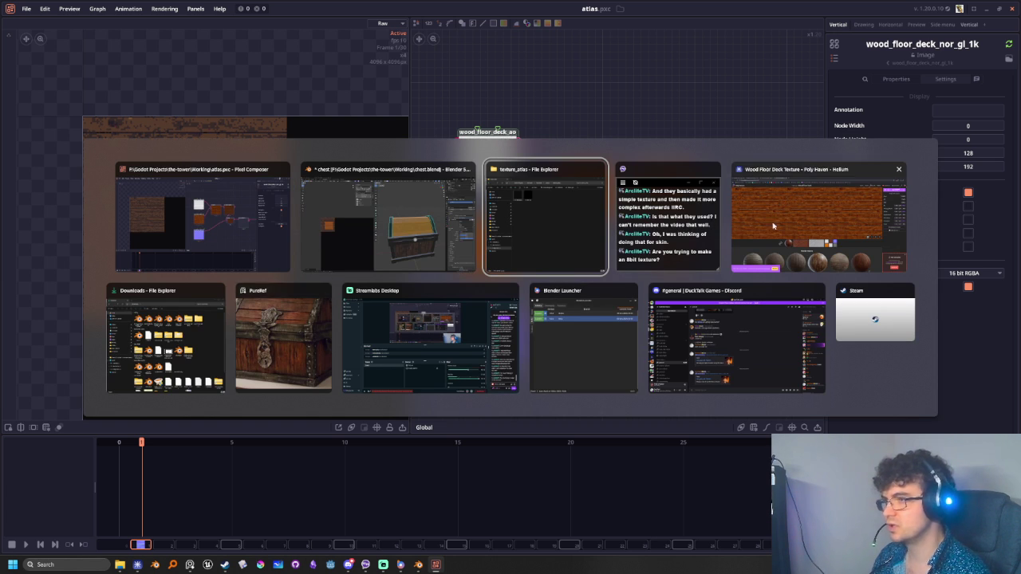
# Start a new browser search for '16 bits image'
pyautogui.click(817, 217)
pyautogui.click(332, 7)
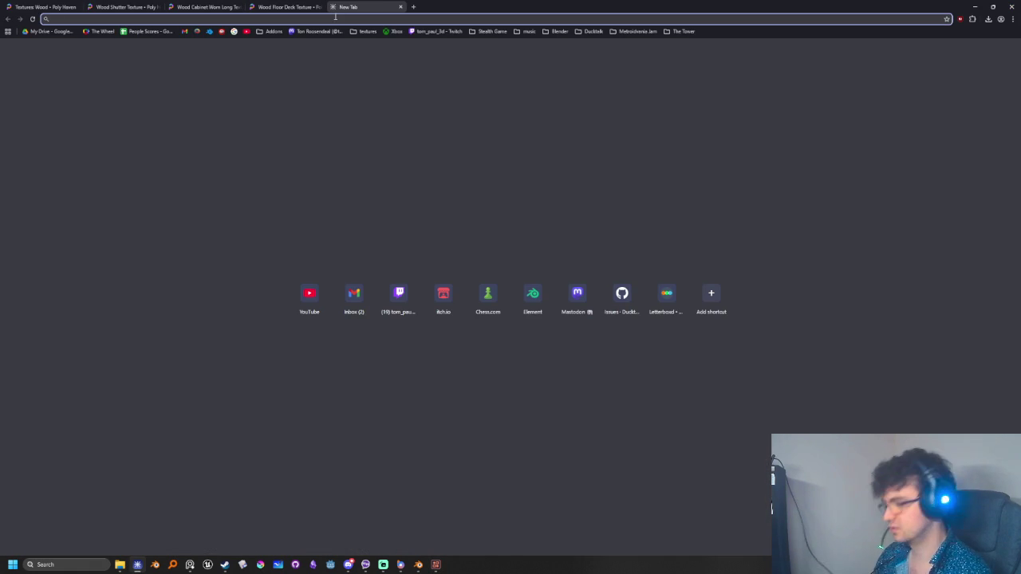
pyautogui.write('16 bits image')
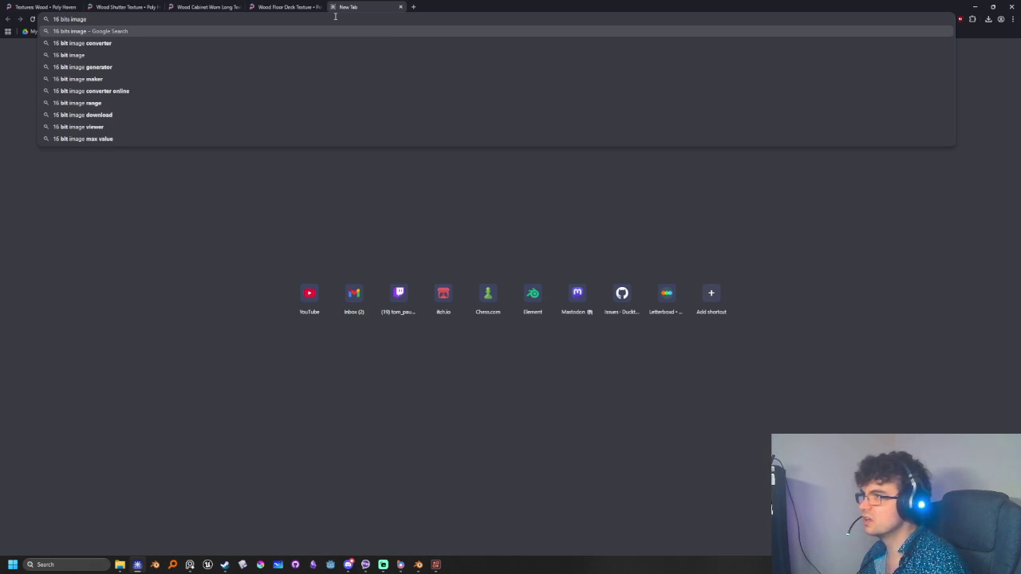
# Set the normal map back to 8 bit RGBA in Pixel Composer
pyautogui.hotkey('alt', 'Tab')
pyautogui.click(963, 273)
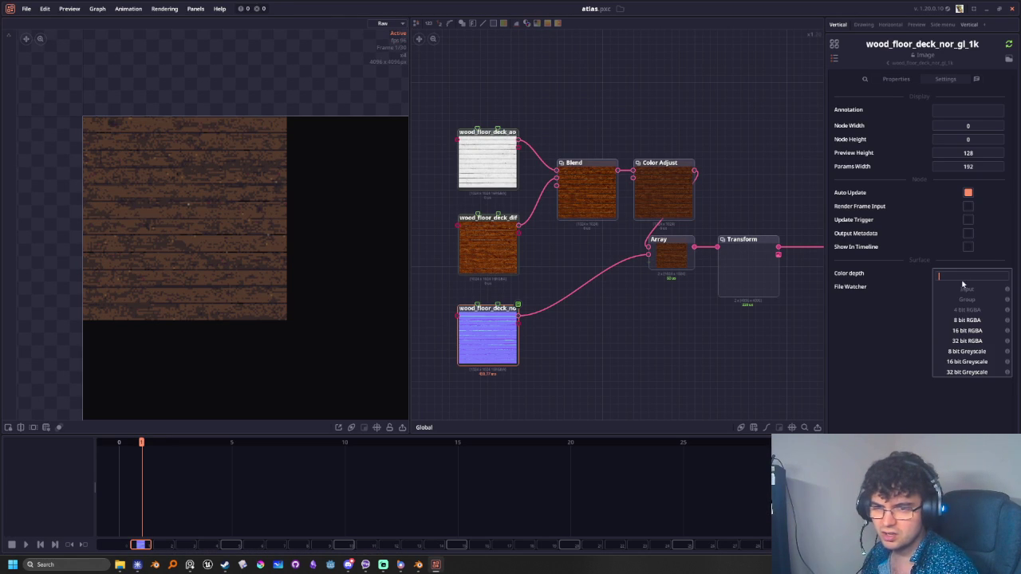
pyautogui.click(962, 323)
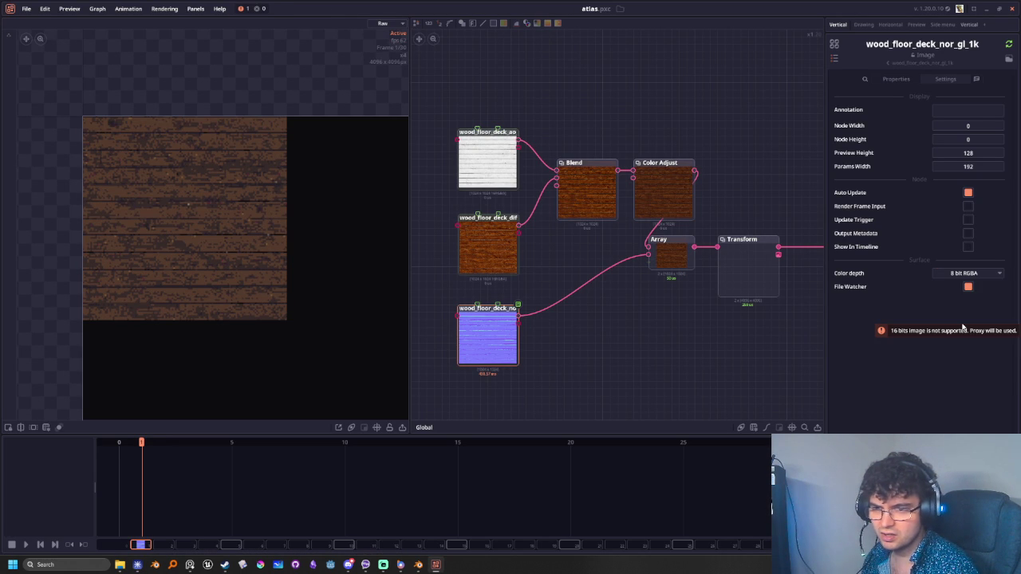
pyautogui.hotkey('alt', 'Tab')
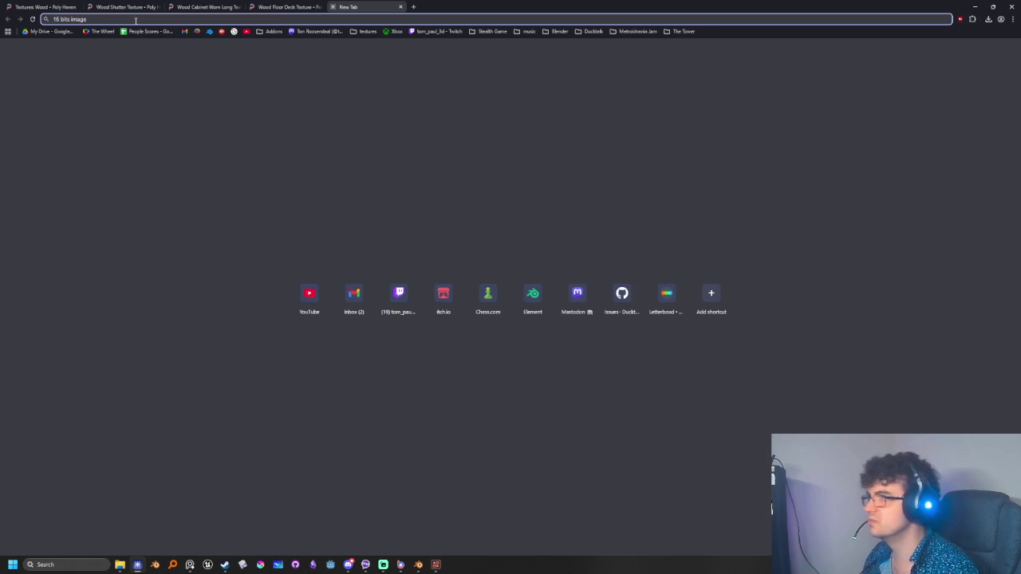
# Search 'is not supported proxy will be used pixel composer' and check the Stack Overflow result
pyautogui.write(' is not supported pr')
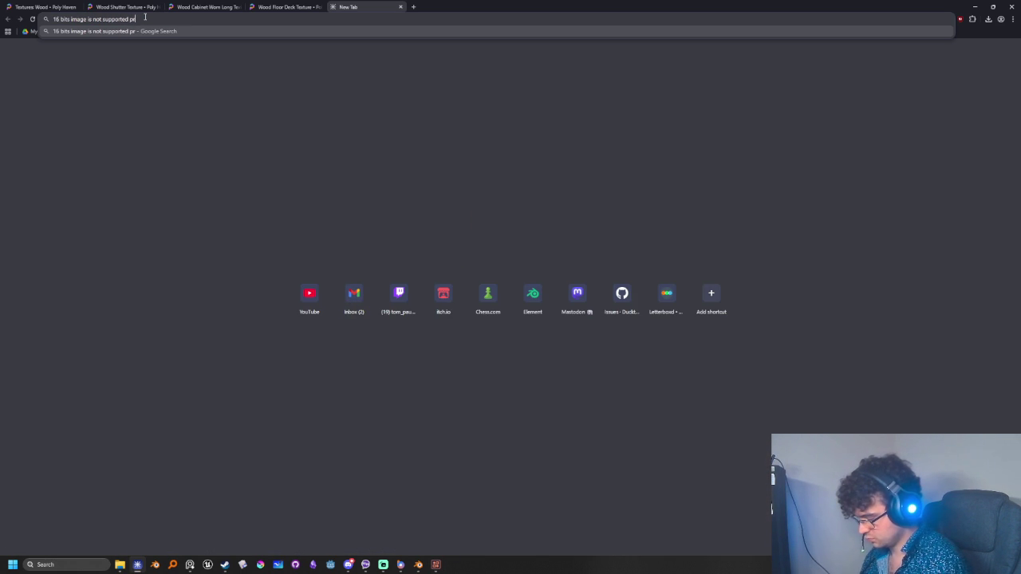
pyautogui.write('oxy will be ')
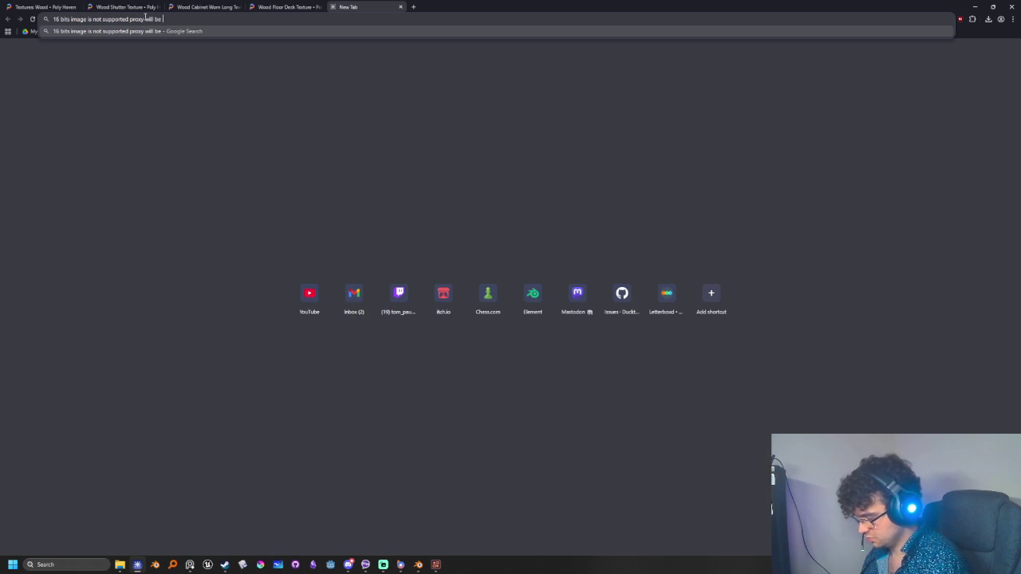
pyautogui.write('used pixel c')
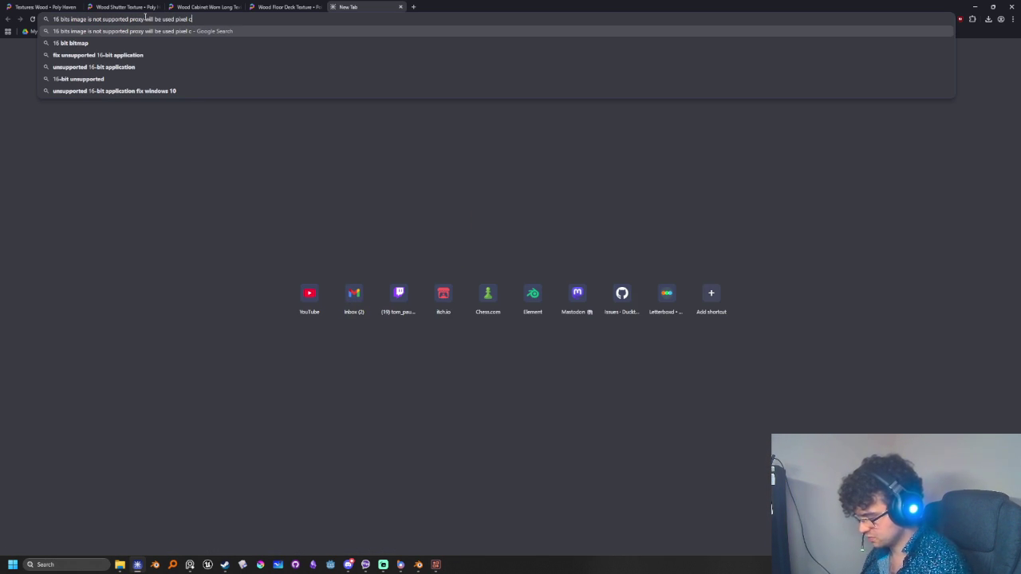
pyautogui.write('ompos')
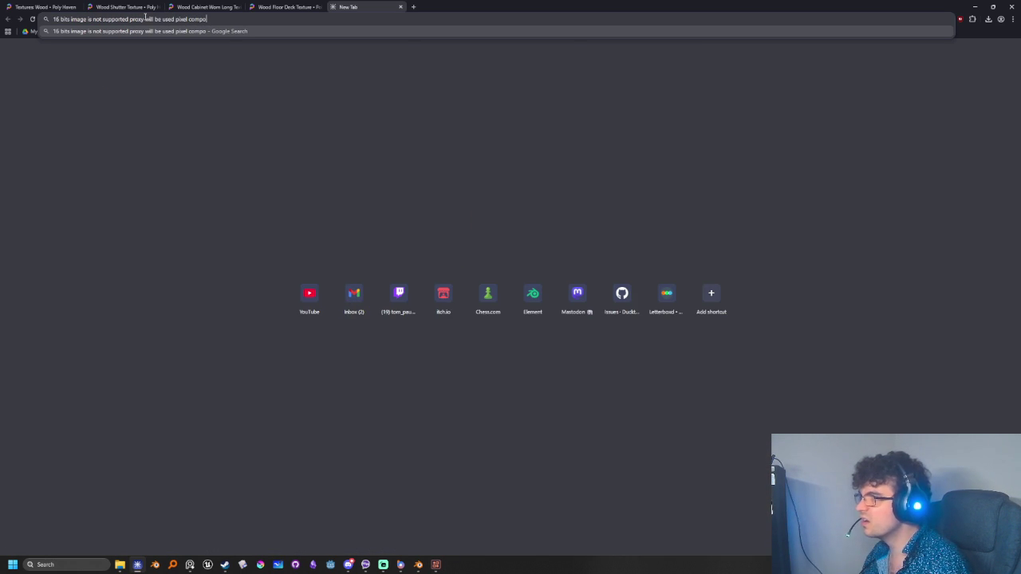
pyautogui.write('er')
pyautogui.press('Return')
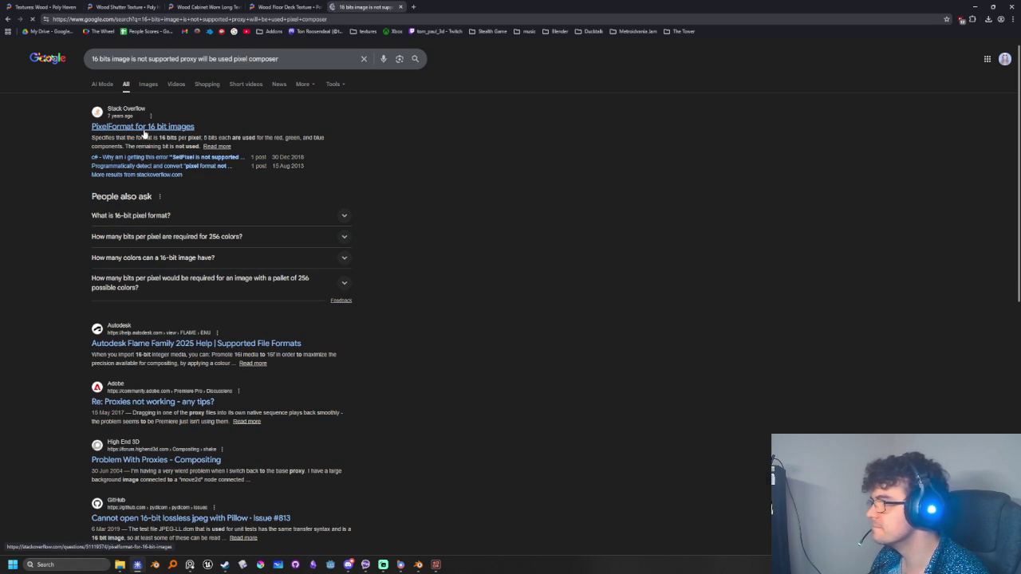
pyautogui.click(144, 128)
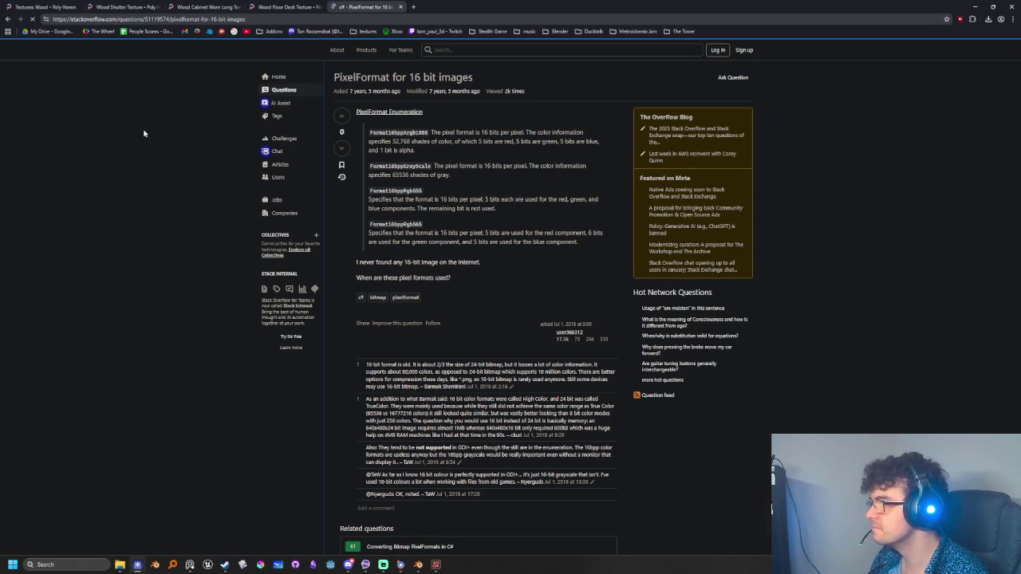
pyautogui.click(8, 21)
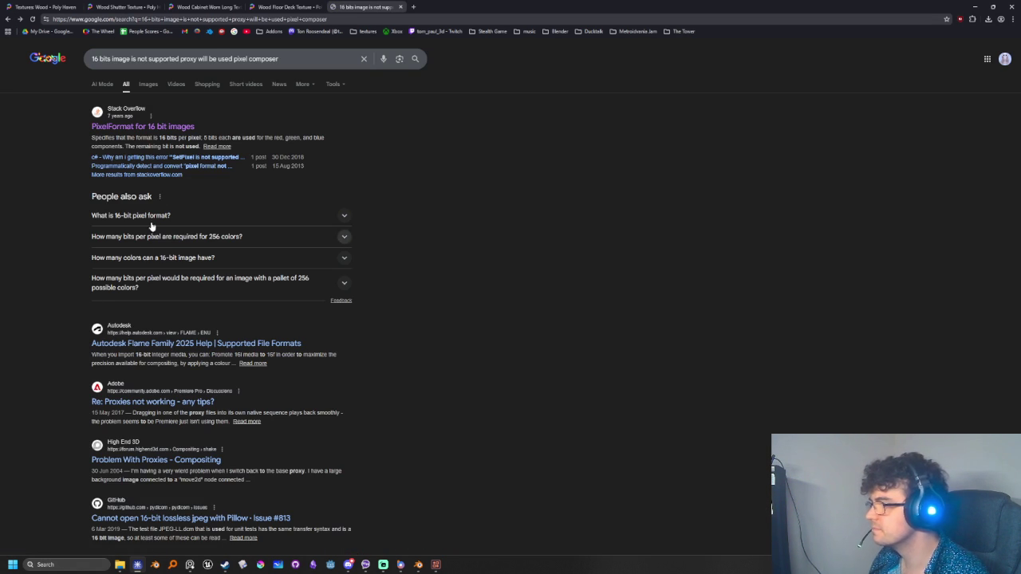
# Refine the search with quotes around pixel composer and scroll through the results
pyautogui.click(287, 62)
pyautogui.click(234, 62)
pyautogui.write('"')
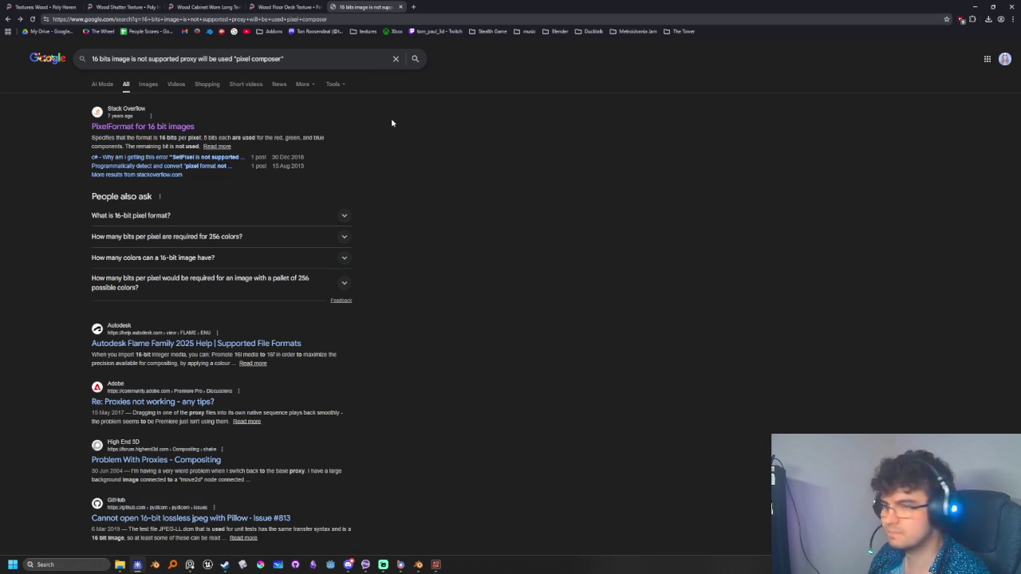
pyautogui.press('Return')
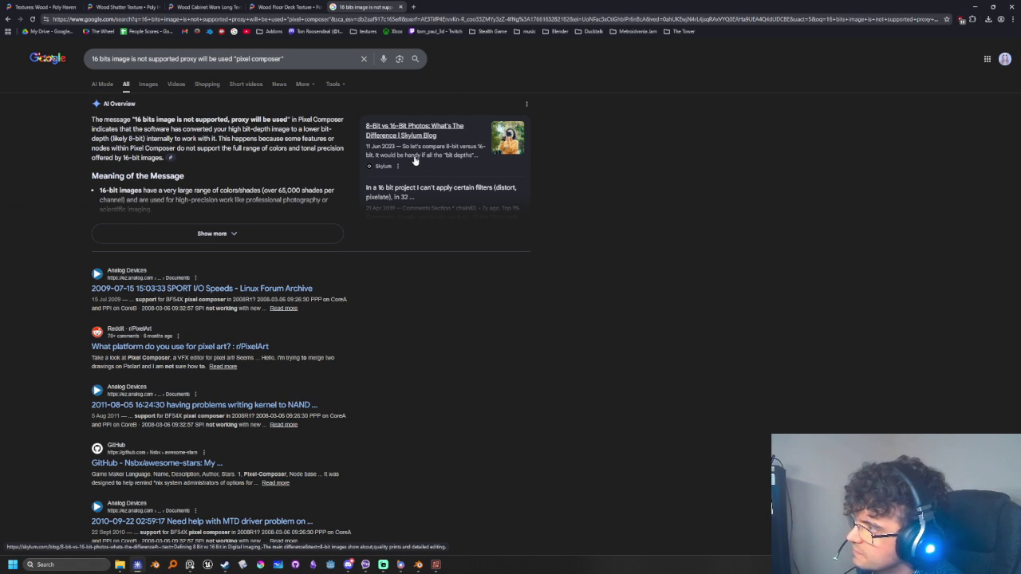
pyautogui.scroll(-1, 579, 334)
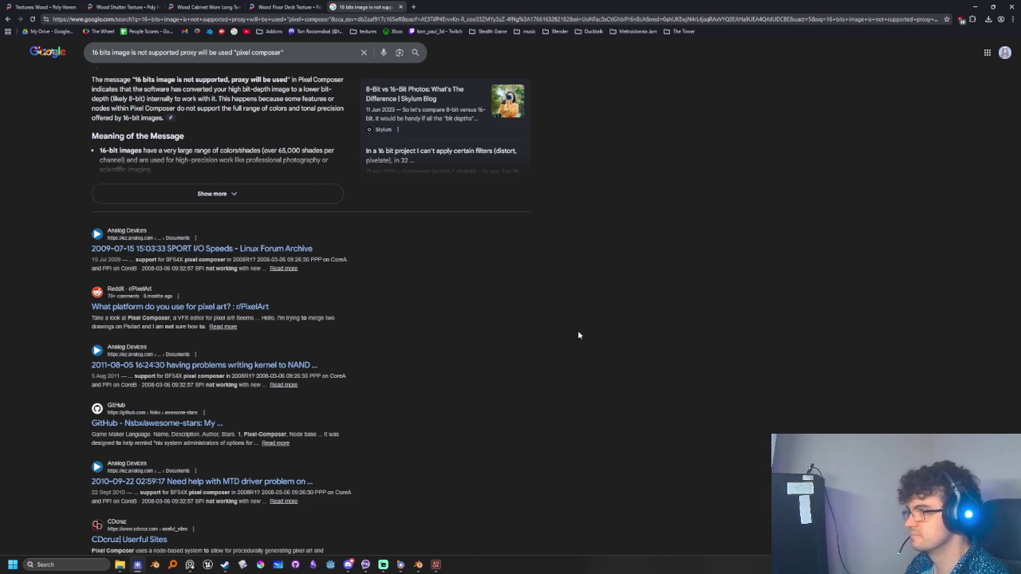
pyautogui.scroll(-1, 579, 335)
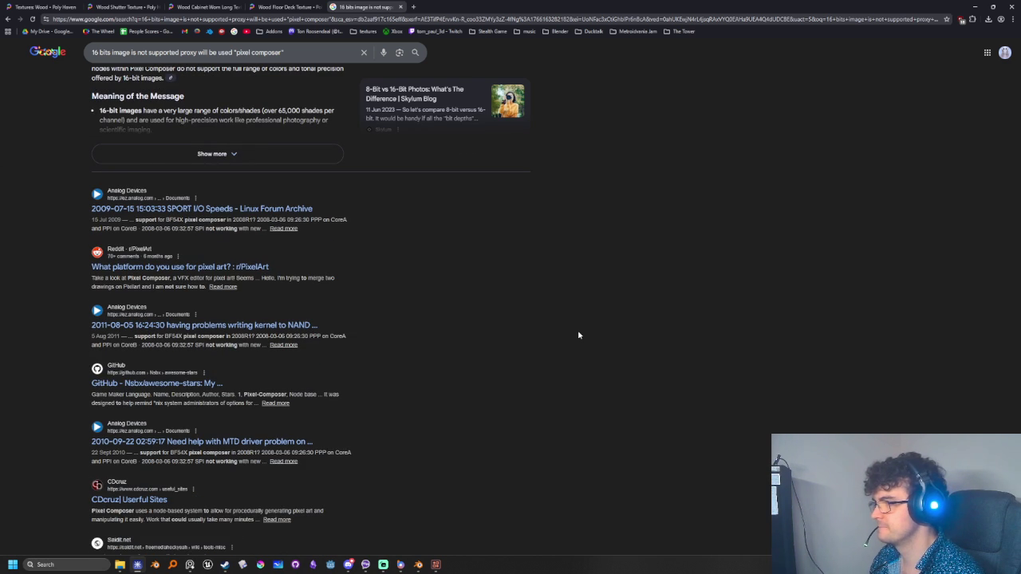
pyautogui.scroll(-2, 579, 334)
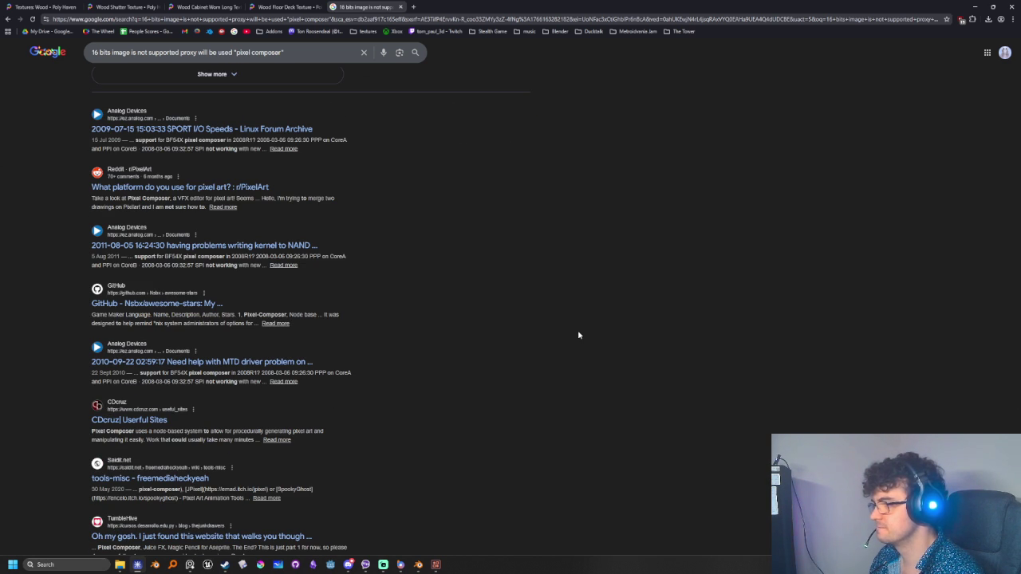
pyautogui.hotkey('alt', 'Tab')
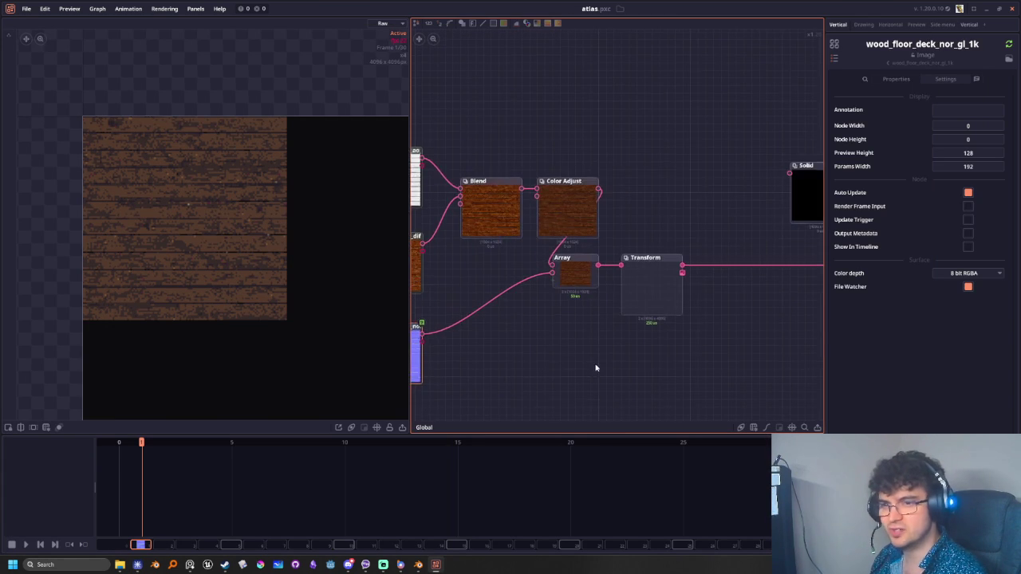
# Set the normal map to 16 bit RGBA and turn off its Auto Update
pyautogui.moveTo(594, 370); pyautogui.dragTo(691, 339, button='middle')
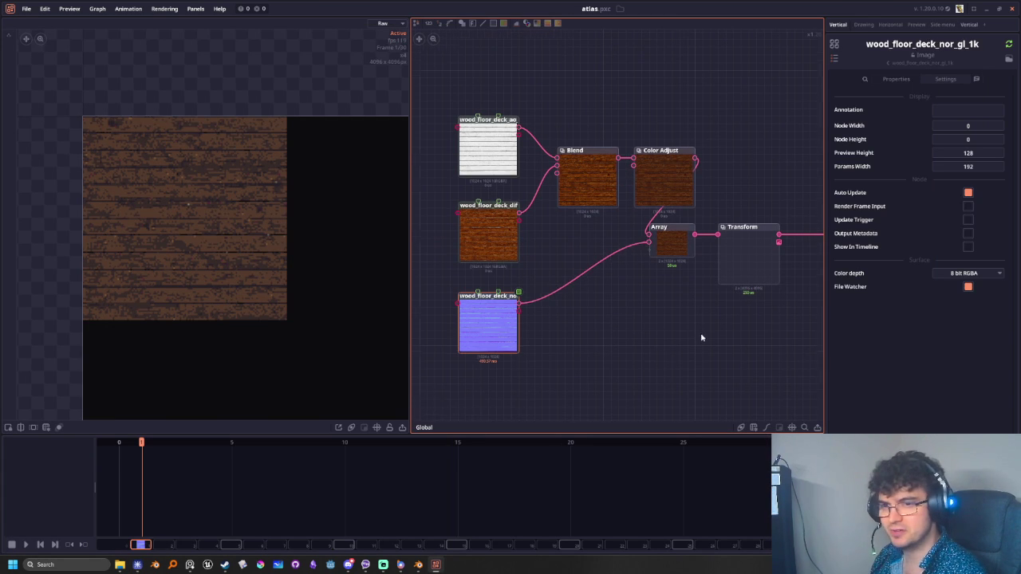
pyautogui.click(965, 273)
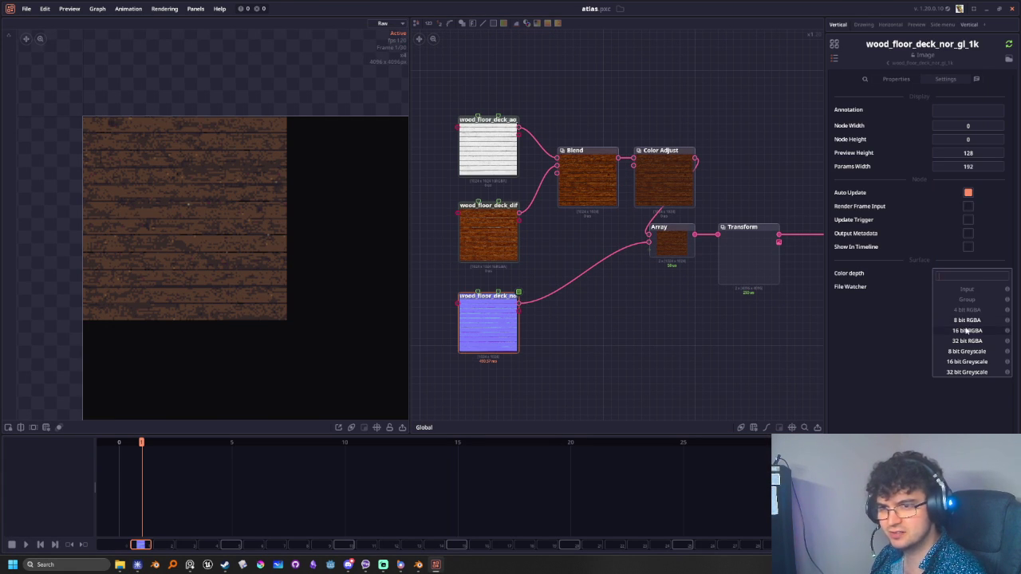
pyautogui.click(966, 331)
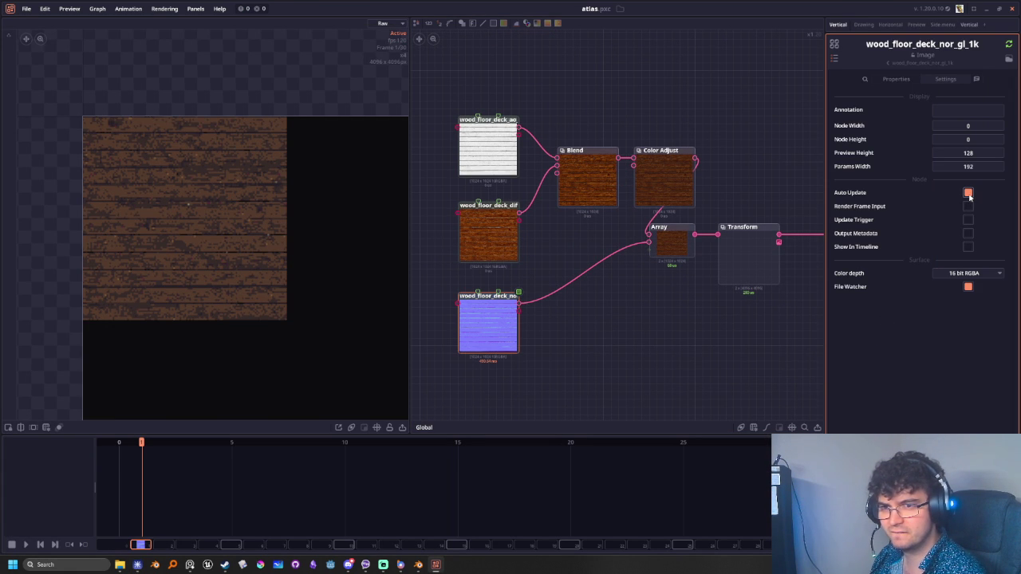
pyautogui.click(969, 195)
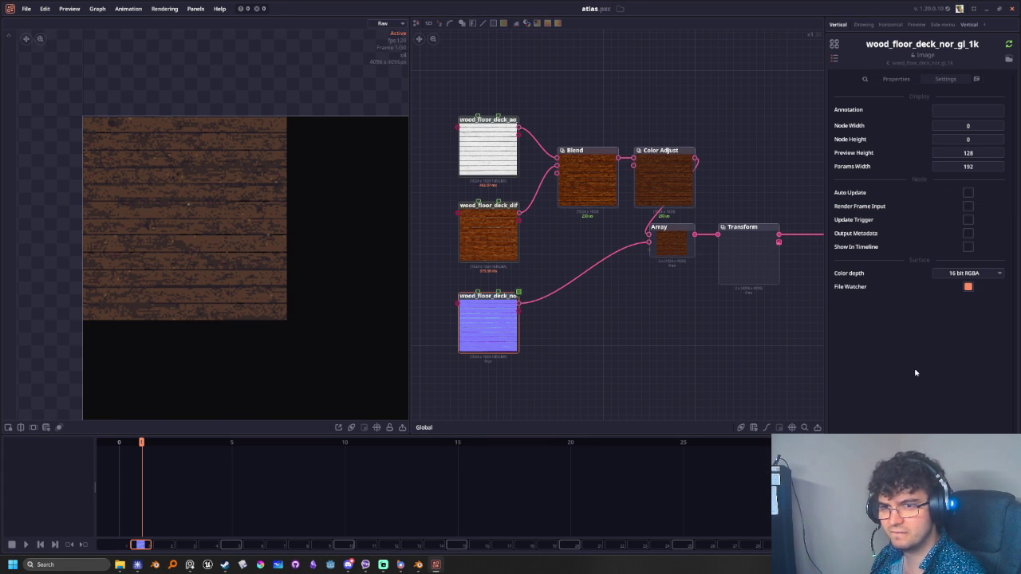
# Turn off Auto Update on the ao texture and select the Color Adjust node
pyautogui.click(489, 228)
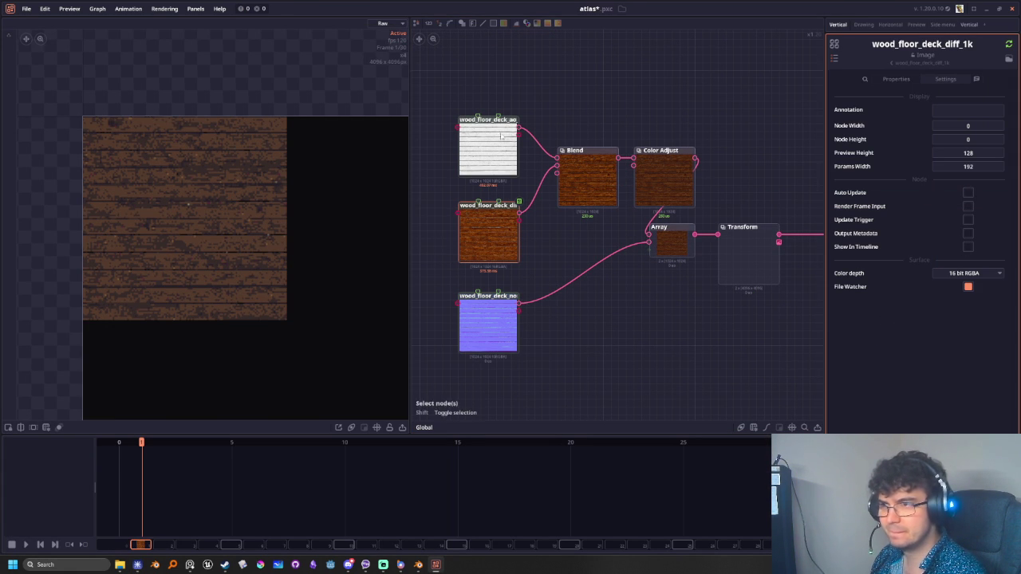
pyautogui.click(488, 145)
pyautogui.click(968, 193)
pyautogui.moveTo(664, 287)
pyautogui.mouseDown(button='middle')
pyautogui.moveTo(535, 246)
pyautogui.moveTo(679, 273)
pyautogui.mouseUp(button='middle')
pyautogui.click(529, 191)
pyautogui.moveTo(273, 238)
pyautogui.mouseDown(button='middle')
pyautogui.moveTo(322, 264)
pyautogui.moveTo(306, 252)
pyautogui.mouseUp(button='middle')
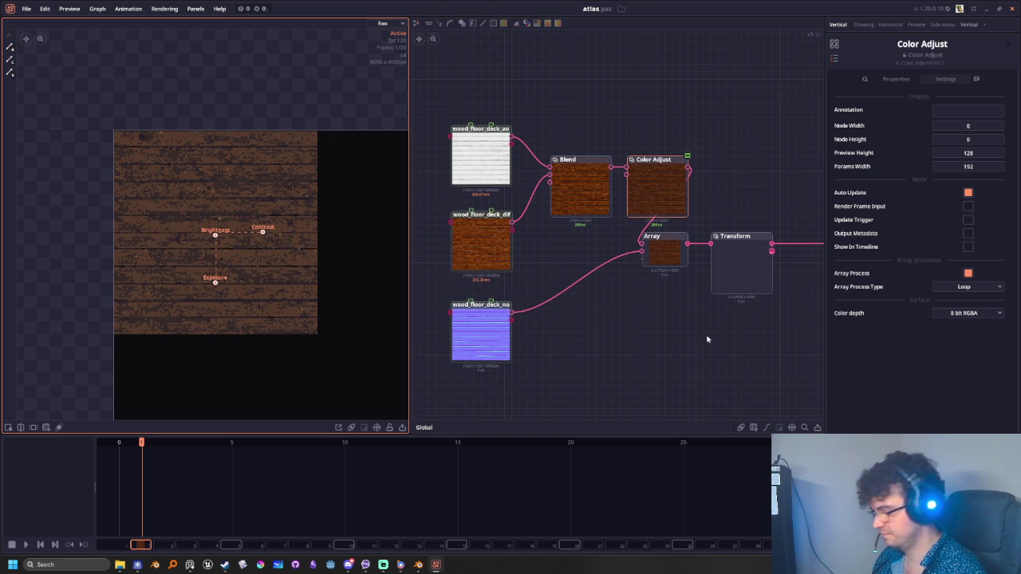
# Save atlas.pxc and preview the diffuse texture, Blend and Color Adjust outputs
pyautogui.hotkey('ctrl', 's')
pyautogui.moveTo(658, 353)
pyautogui.mouseDown(button='middle')
pyautogui.moveTo(592, 318)
pyautogui.moveTo(465, 305)
pyautogui.moveTo(698, 309)
pyautogui.moveTo(737, 331)
pyautogui.mouseUp(button='middle')
pyautogui.scroll(1, 697, 309)
pyautogui.scroll(1, 595, 298)
pyautogui.click(494, 252)
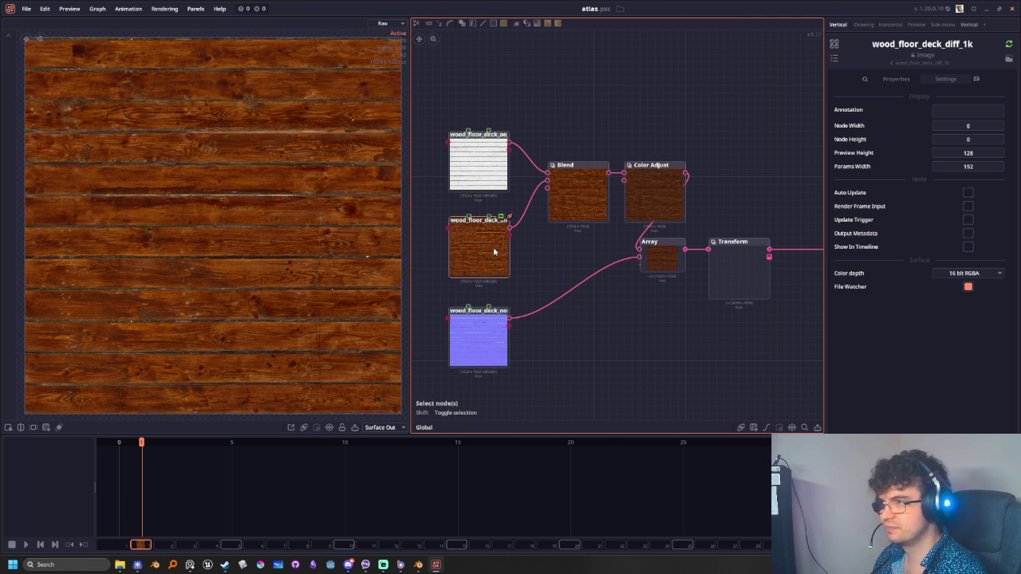
pyautogui.click(582, 180)
pyautogui.click(662, 185)
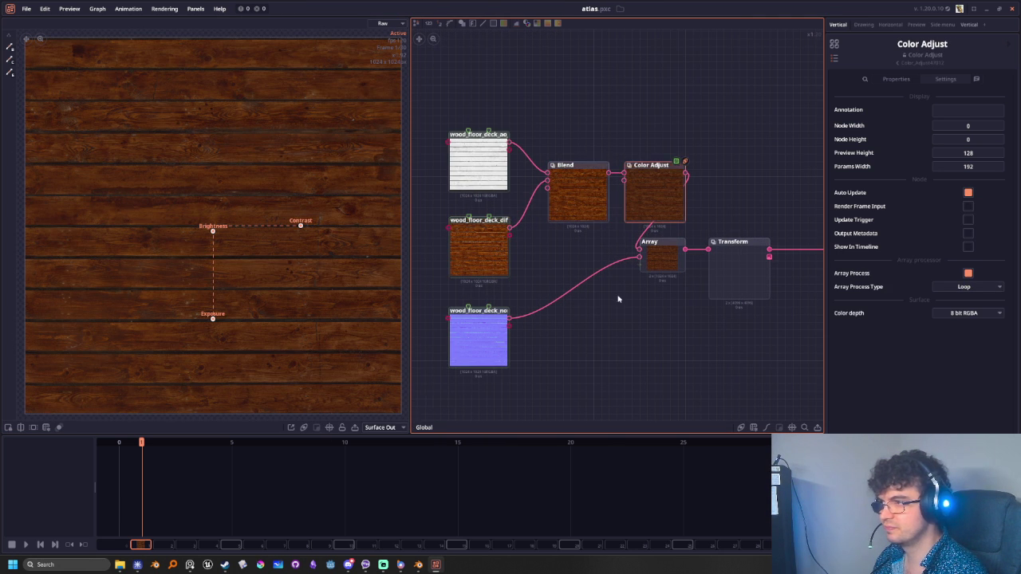
# Preview the Transform and Blend node outputs across the node graph
pyautogui.moveTo(695, 358); pyautogui.dragTo(579, 267, button='middle')
pyautogui.scroll(-1, 579, 267)
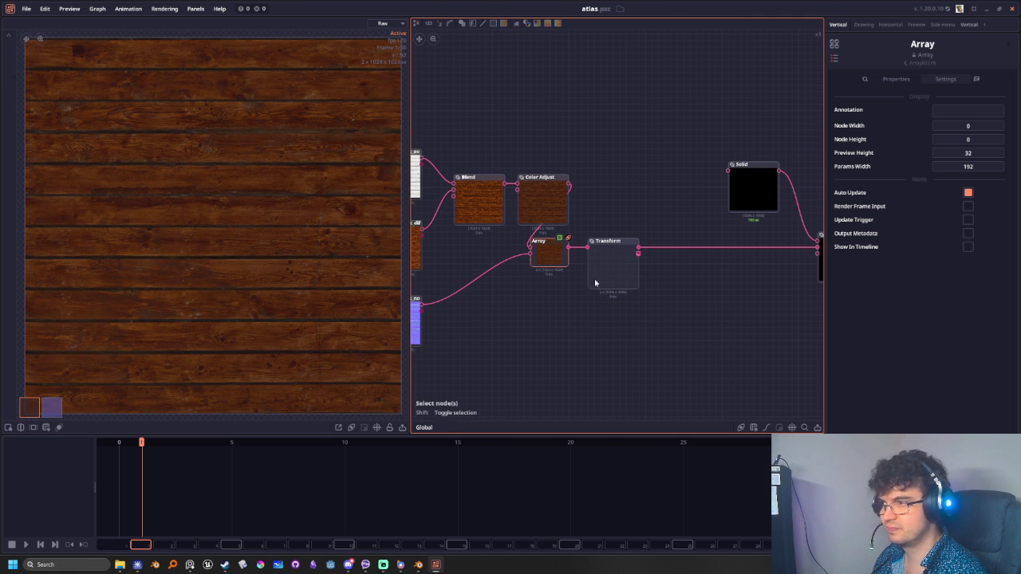
pyautogui.click(597, 266)
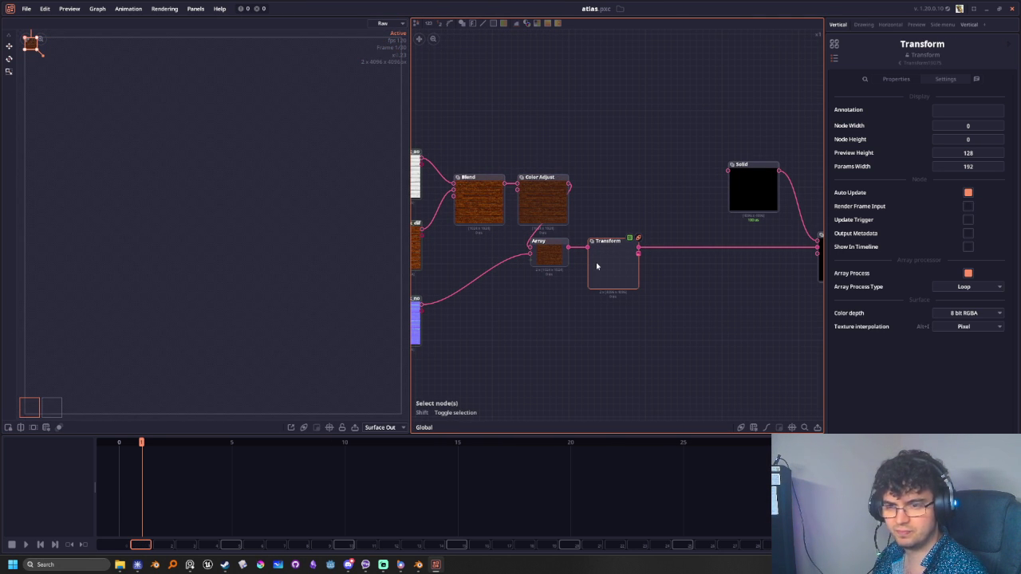
pyautogui.moveTo(714, 277); pyautogui.dragTo(603, 301, button='middle')
pyautogui.click(649, 228)
pyautogui.click(738, 292)
pyautogui.moveTo(738, 292); pyautogui.dragTo(644, 278, button='middle')
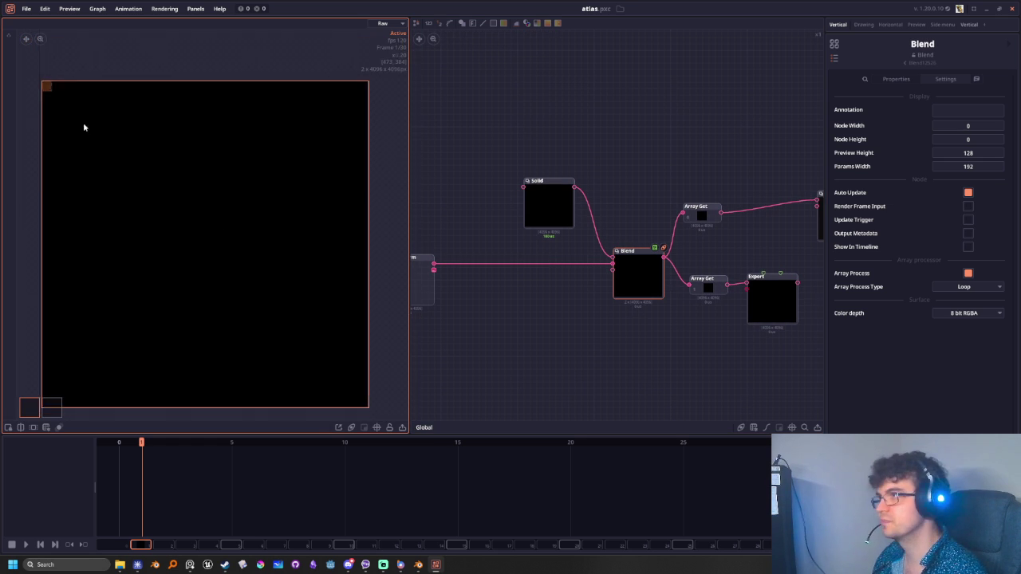
pyautogui.scroll(5, 69, 186)
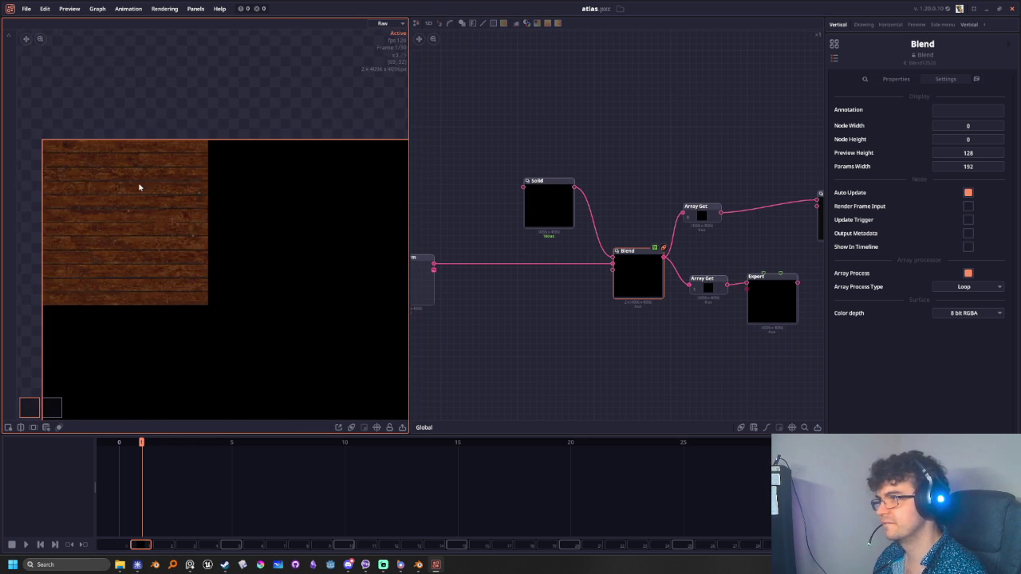
pyautogui.scroll(2, 182, 211)
pyautogui.scroll(2, 272, 256)
pyautogui.scroll(1, 264, 230)
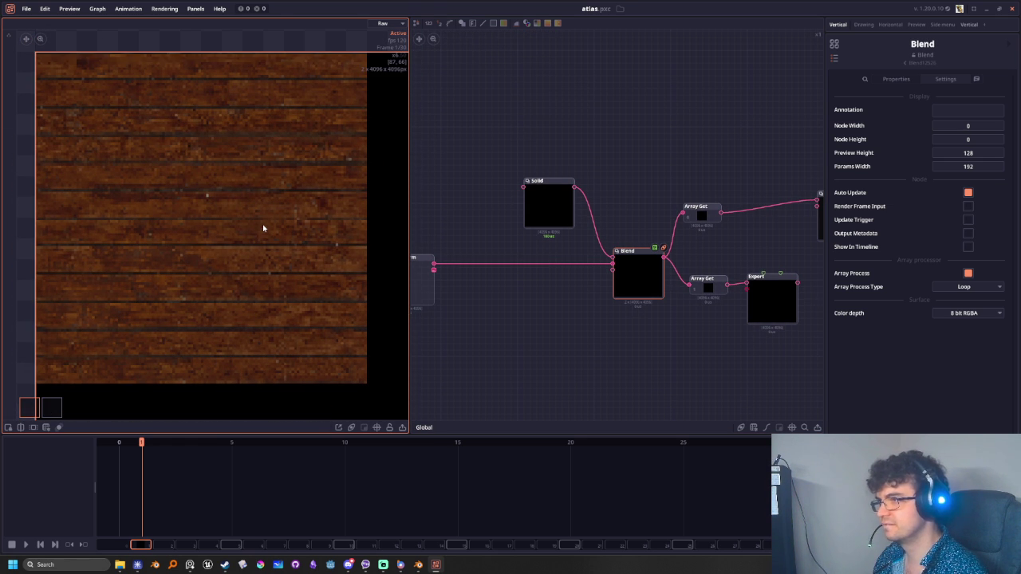
pyautogui.moveTo(637, 337)
pyautogui.mouseDown(button='middle')
pyautogui.moveTo(648, 359)
pyautogui.moveTo(605, 340)
pyautogui.mouseUp(button='middle')
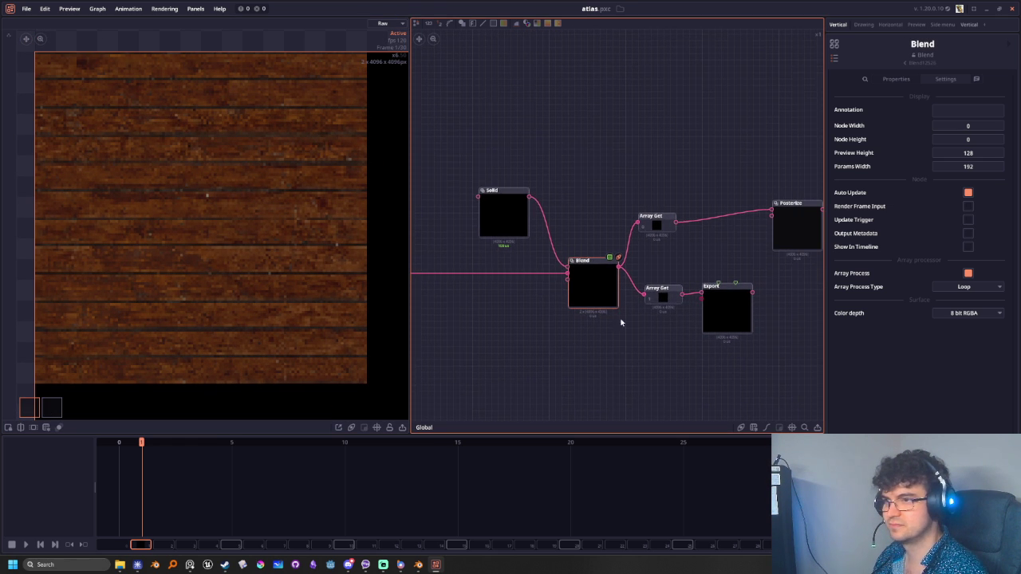
pyautogui.scroll(-2, 656, 227)
pyautogui.moveTo(620, 380)
pyautogui.mouseDown(button='middle')
pyautogui.moveTo(684, 366)
pyautogui.moveTo(622, 360)
pyautogui.moveTo(712, 370)
pyautogui.moveTo(447, 337)
pyautogui.mouseUp(button='middle')
# Inspect the pixelated wood in the Posterize preview, then select the Export node
pyautogui.click(585, 212)
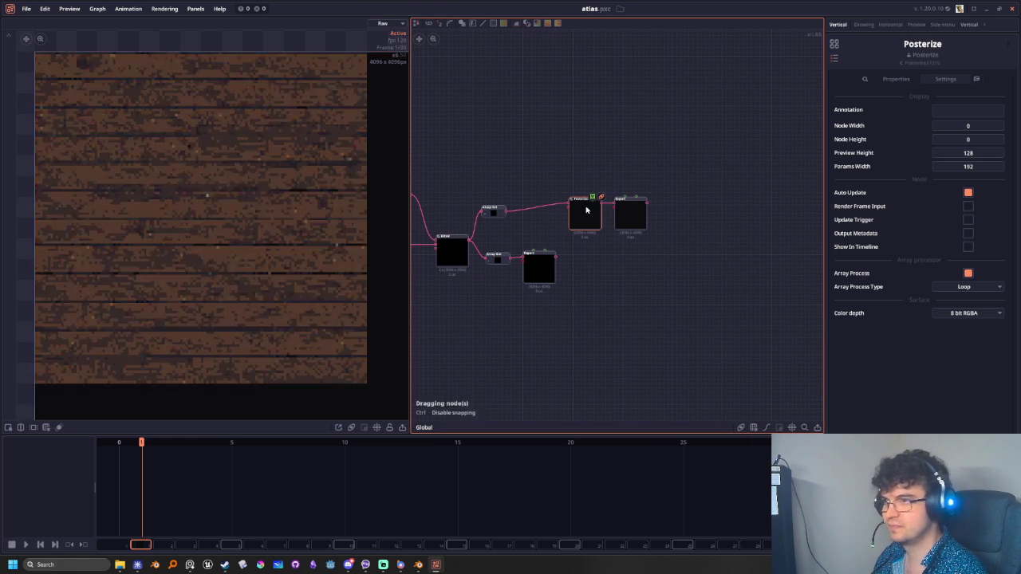
pyautogui.scroll(2, 203, 141)
pyautogui.scroll(2, 209, 208)
pyautogui.scroll(2, 249, 239)
pyautogui.scroll(1, 250, 238)
pyautogui.moveTo(249, 238)
pyautogui.mouseDown(button='middle')
pyautogui.moveTo(278, 205)
pyautogui.moveTo(325, 228)
pyautogui.mouseUp(button='middle')
pyautogui.scroll(-1, 325, 228)
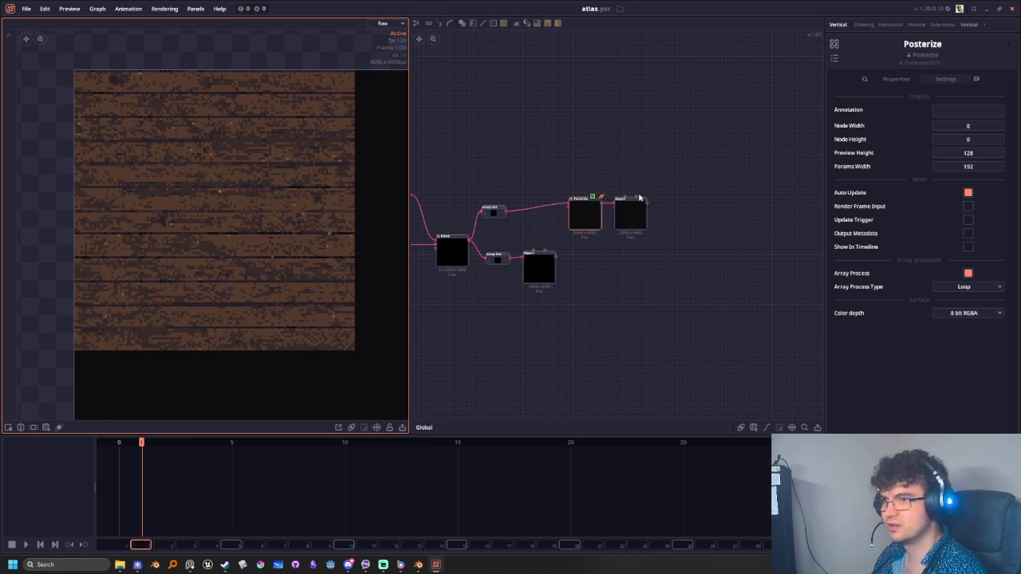
pyautogui.click(631, 208)
pyautogui.hotkey('alt', 'Tab')
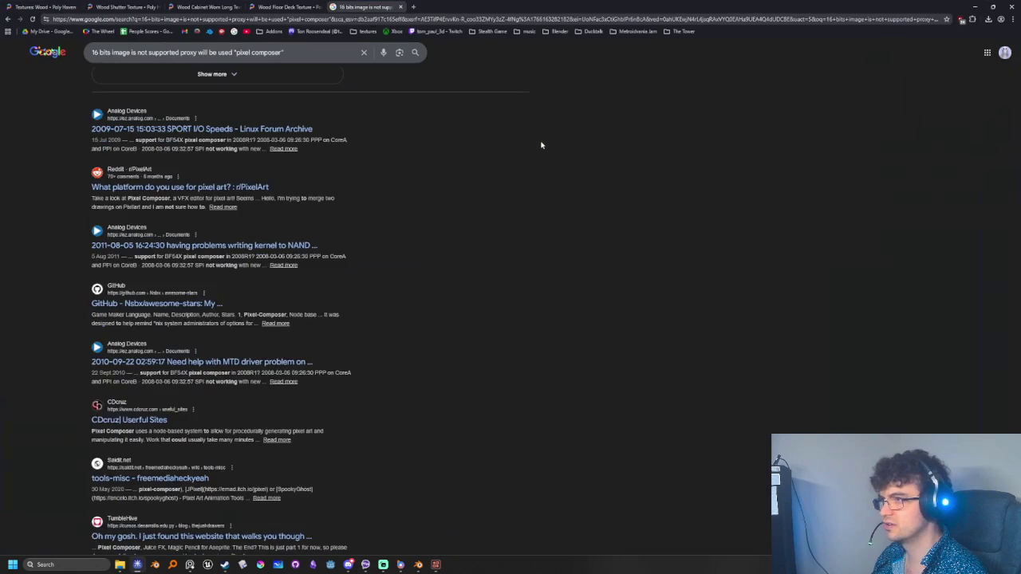
# Return to Blender and reload the updated atlas image
pyautogui.hotkey('alt', 'Tab')
pyautogui.press('Tab')
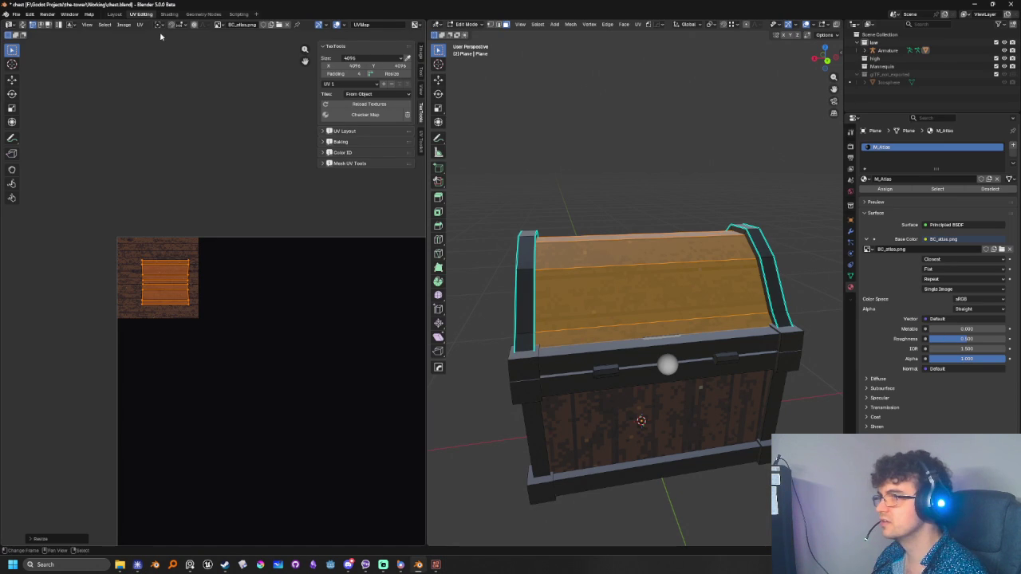
pyautogui.click(125, 25)
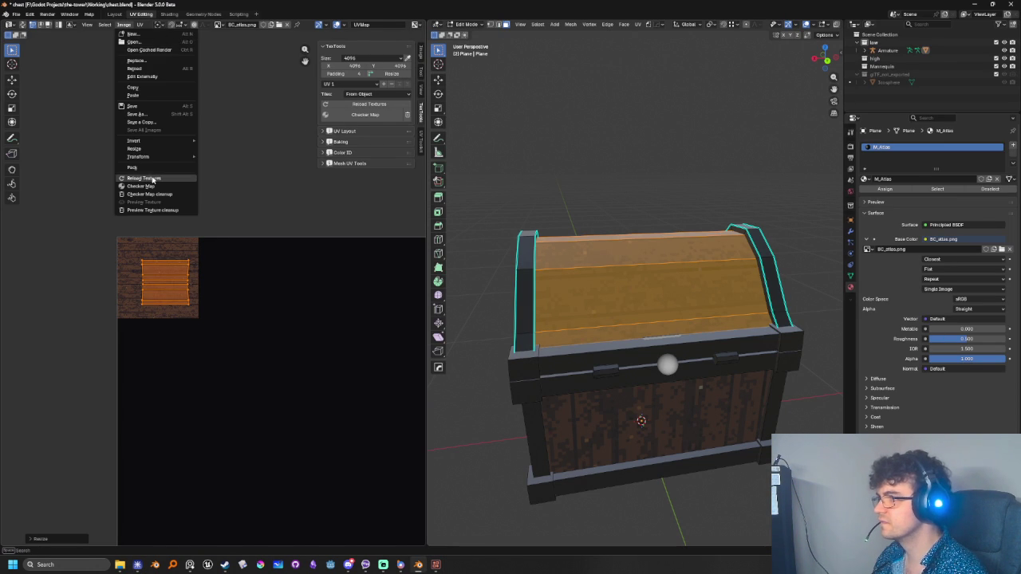
pyautogui.click(152, 179)
# Enlarge and reposition the selected UV island on the atlas
pyautogui.press('KP_Decimal')
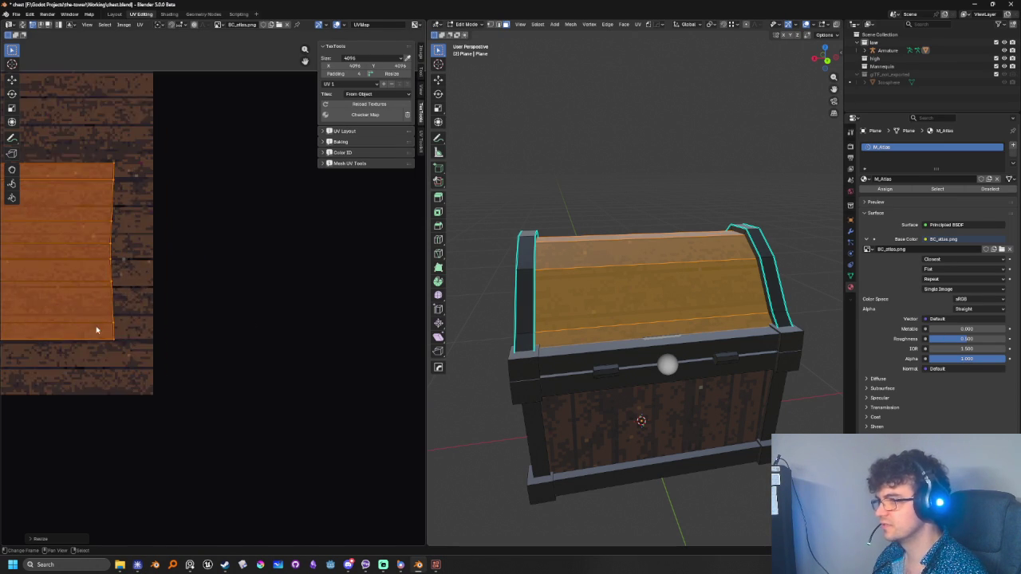
pyautogui.moveTo(704, 396); pyautogui.dragTo(750, 395, button='middle')
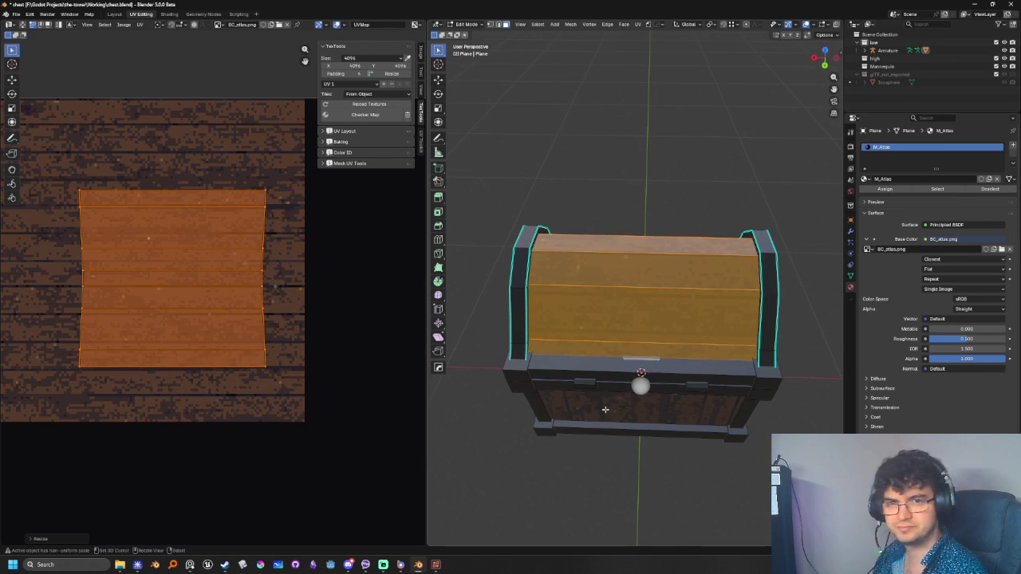
pyautogui.press('s')
pyautogui.click(271, 278)
pyautogui.press('g')
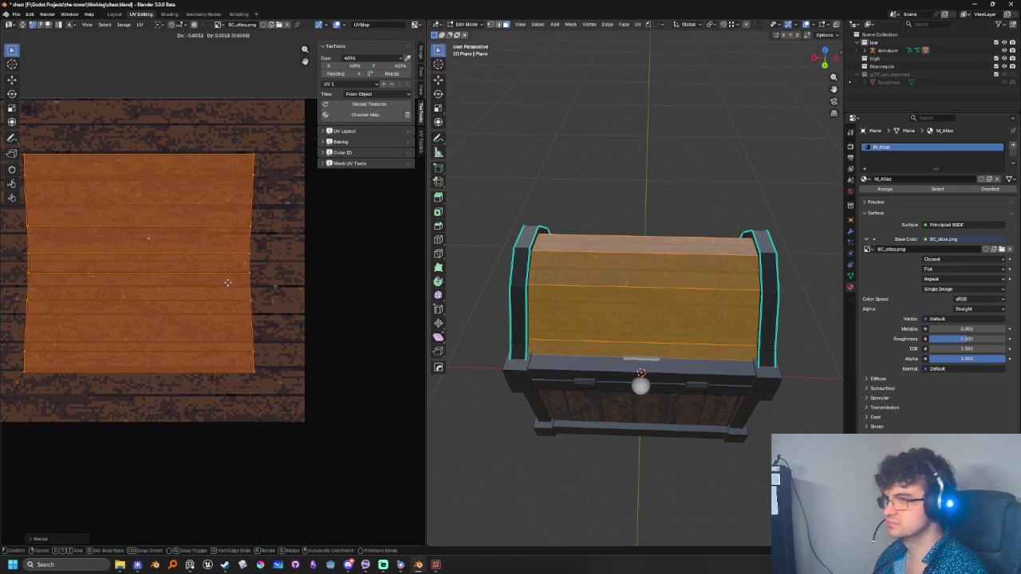
pyautogui.click(240, 301)
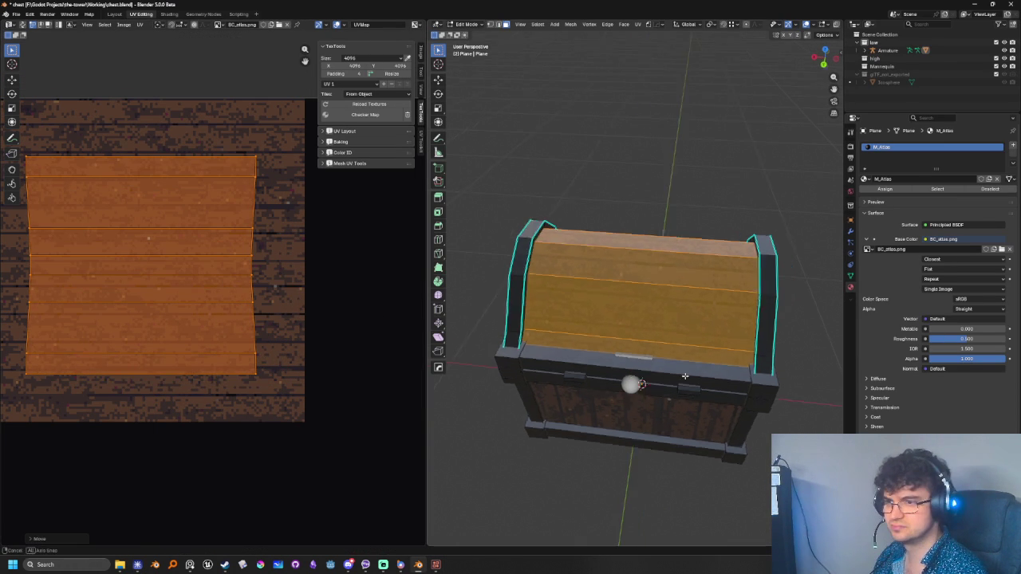
# In Object Mode, hide the armature and select the chest mesh
pyautogui.press('Tab')
pyautogui.moveTo(678, 382)
pyautogui.mouseDown(button='middle')
pyautogui.moveTo(740, 400)
pyautogui.moveTo(720, 453)
pyautogui.moveTo(756, 365)
pyautogui.mouseUp(button='middle')
pyautogui.scroll(5, 719, 453)
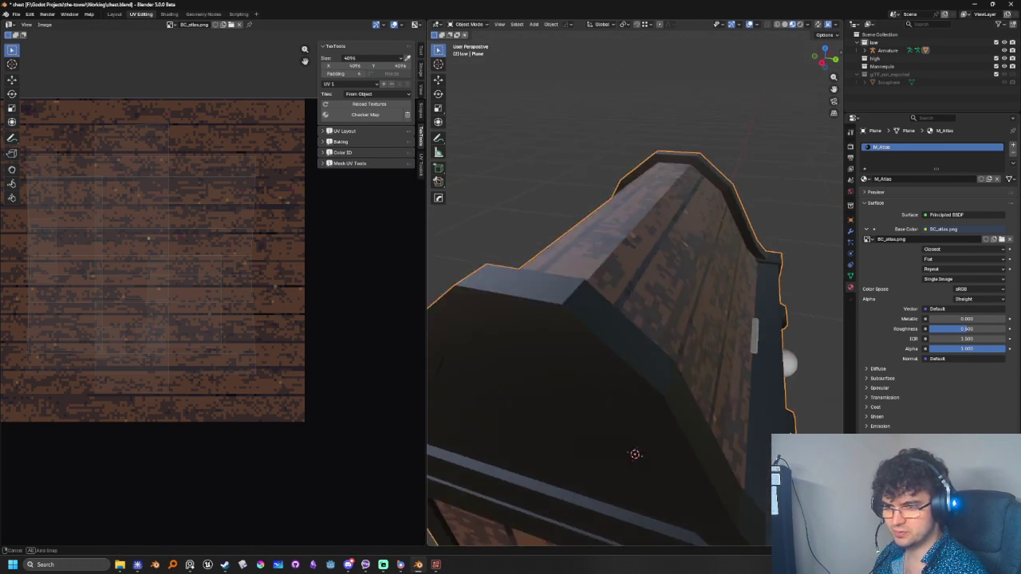
pyautogui.click(756, 365)
pyautogui.moveTo(801, 408)
pyautogui.mouseDown(button='middle')
pyautogui.moveTo(606, 360)
pyautogui.moveTo(671, 362)
pyautogui.moveTo(661, 365)
pyautogui.moveTo(725, 419)
pyautogui.moveTo(694, 417)
pyautogui.moveTo(763, 421)
pyautogui.moveTo(701, 410)
pyautogui.moveTo(616, 367)
pyautogui.moveTo(659, 366)
pyautogui.moveTo(732, 392)
pyautogui.moveTo(681, 375)
pyautogui.moveTo(746, 372)
pyautogui.mouseUp(button='middle')
pyautogui.scroll(-4, 606, 360)
pyautogui.press('h')
pyautogui.scroll(2, 748, 369)
pyautogui.scroll(3, 751, 366)
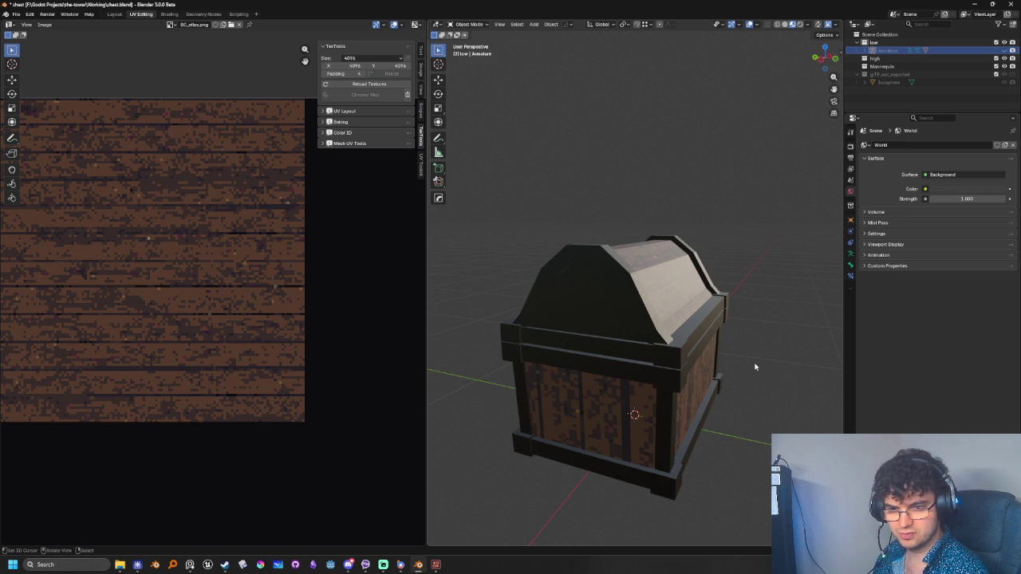
pyautogui.click(628, 330)
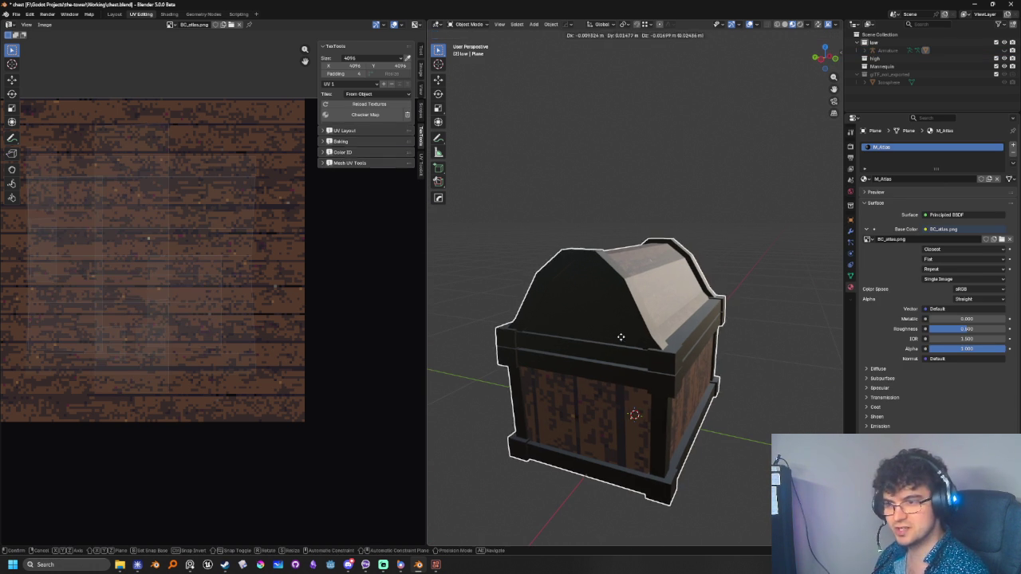
# Enter Edit Mode on the chest, deselect all, and box-select the upper UV island
pyautogui.press('Tab')
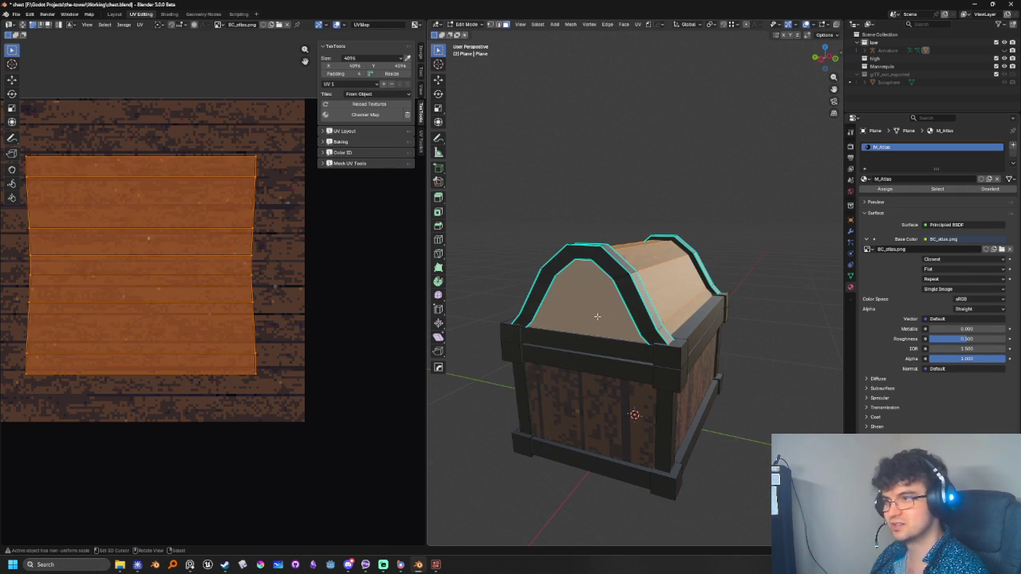
pyautogui.hotkey('alt', 'a')
pyautogui.moveTo(596, 316)
pyautogui.mouseDown(button='middle')
pyautogui.moveTo(547, 312)
pyautogui.moveTo(729, 338)
pyautogui.mouseUp(button='middle')
pyautogui.scroll(-3, 268, 264)
pyautogui.scroll(-3, 280, 374)
pyautogui.moveTo(280, 374); pyautogui.dragTo(332, 444, button='middle')
pyautogui.scroll(3, 178, 294)
pyautogui.scroll(-2, 312, 355)
pyautogui.moveTo(312, 356); pyautogui.dragTo(173, 309, button='middle')
pyautogui.scroll(-2, 173, 309)
pyautogui.moveTo(178, 210); pyautogui.dragTo(235, 346)
# Zoom the UV editor onto the plank tile in the atlas's top-left corner
pyautogui.moveTo(290, 350); pyautogui.dragTo(372, 413, button='middle')
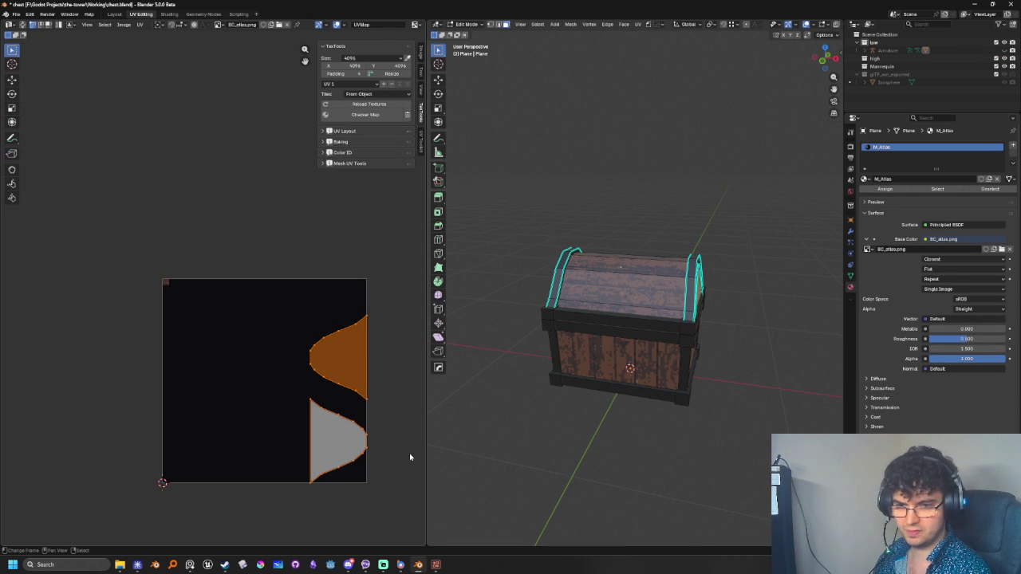
pyautogui.scroll(2, 207, 355)
pyautogui.scroll(3, 216, 343)
pyautogui.scroll(3, 290, 463)
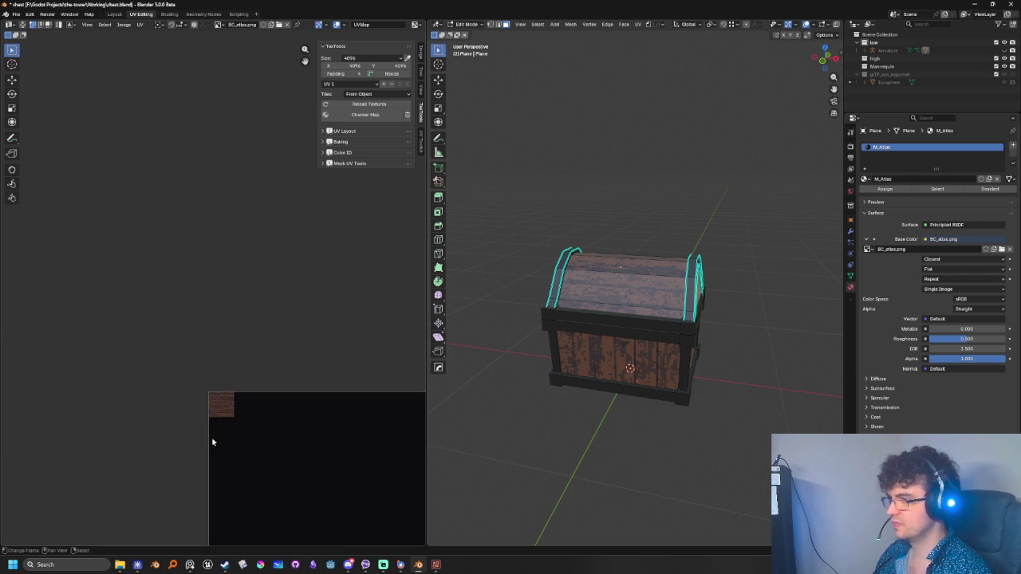
pyautogui.scroll(5, 264, 290)
pyautogui.scroll(4, 264, 290)
pyautogui.moveTo(269, 465)
pyautogui.mouseDown(button='middle')
pyautogui.moveTo(231, 380)
pyautogui.moveTo(223, 388)
pyautogui.mouseUp(button='middle')
pyautogui.scroll(1, 231, 381)
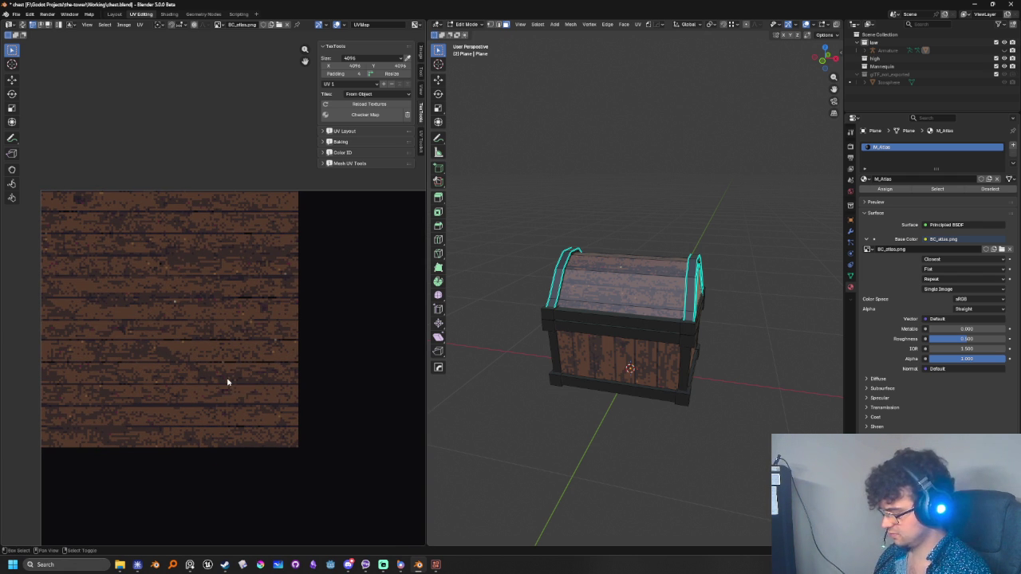
# Define a UV Custom Region covering the top-left plank tile
pyautogui.click(138, 25)
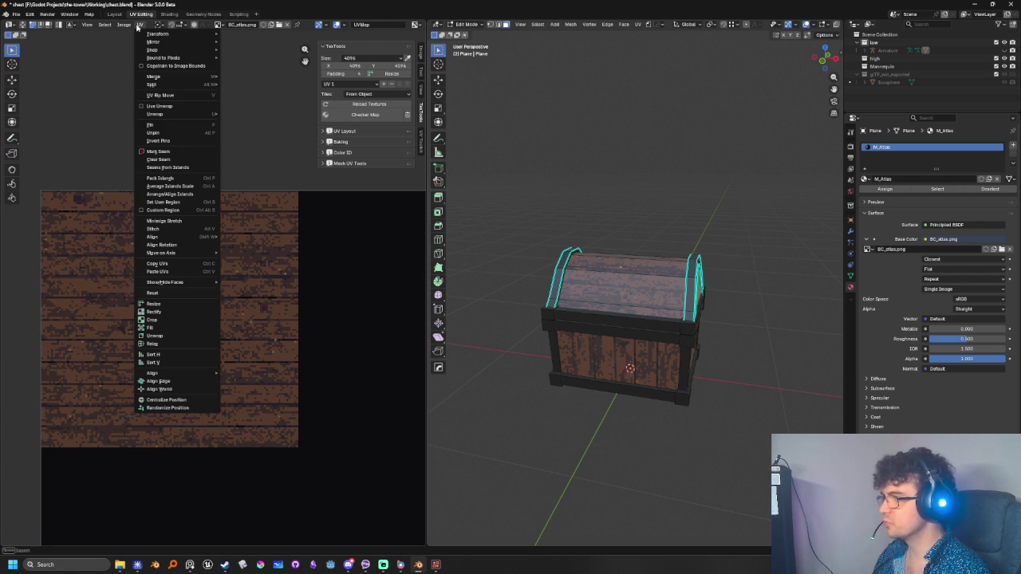
pyautogui.click(164, 202)
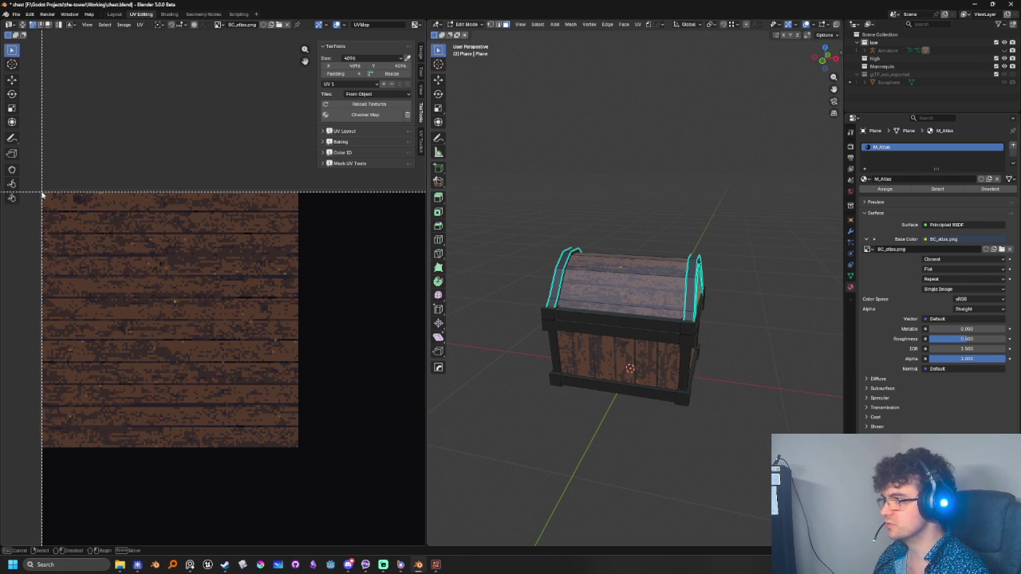
pyautogui.moveTo(41, 193); pyautogui.dragTo(297, 450)
pyautogui.moveTo(467, 474); pyautogui.dragTo(670, 364, button='middle')
# Select all faces and pack the UV islands into the Custom Region
pyautogui.press('a')
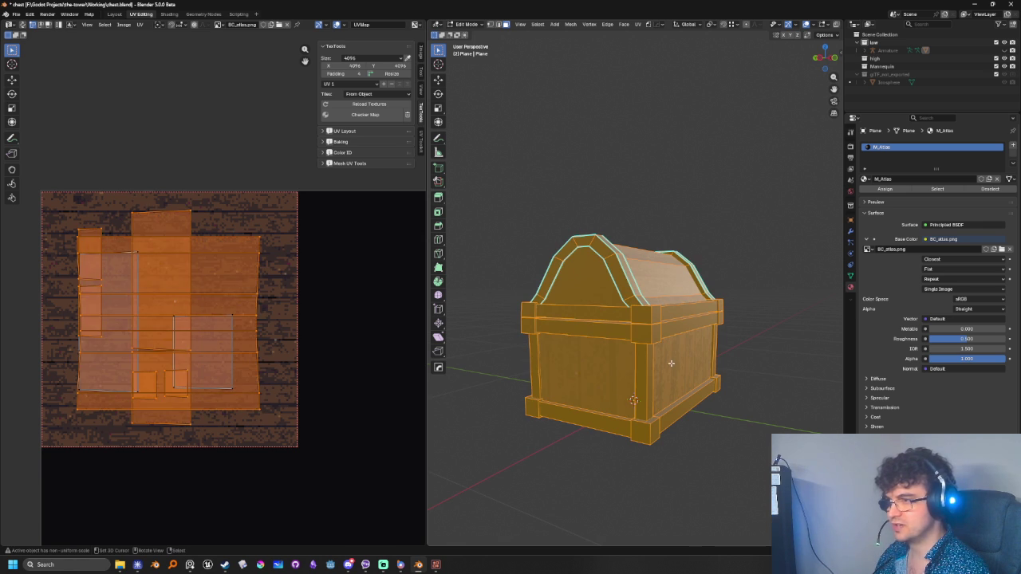
pyautogui.scroll(-2, 353, 385)
pyautogui.scroll(-3, 321, 409)
pyautogui.hotkey('ctrl', 'p')
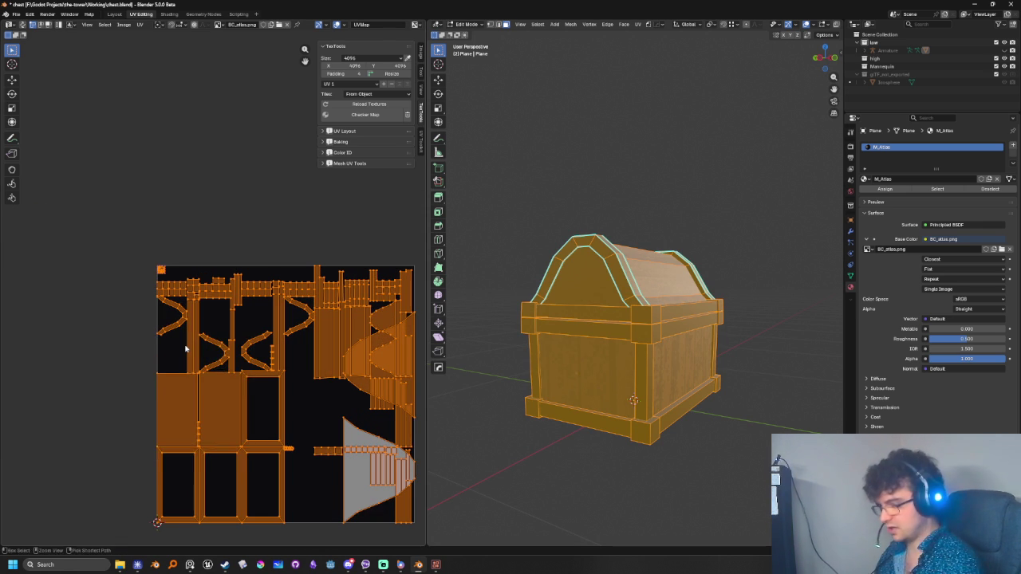
pyautogui.hotkey('ctrl', 'p')
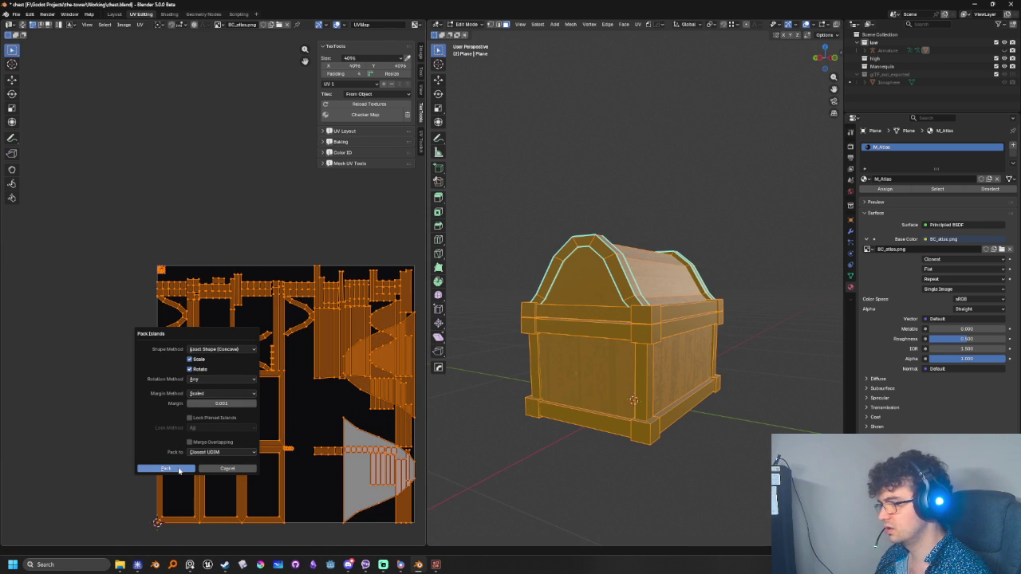
pyautogui.click(223, 453)
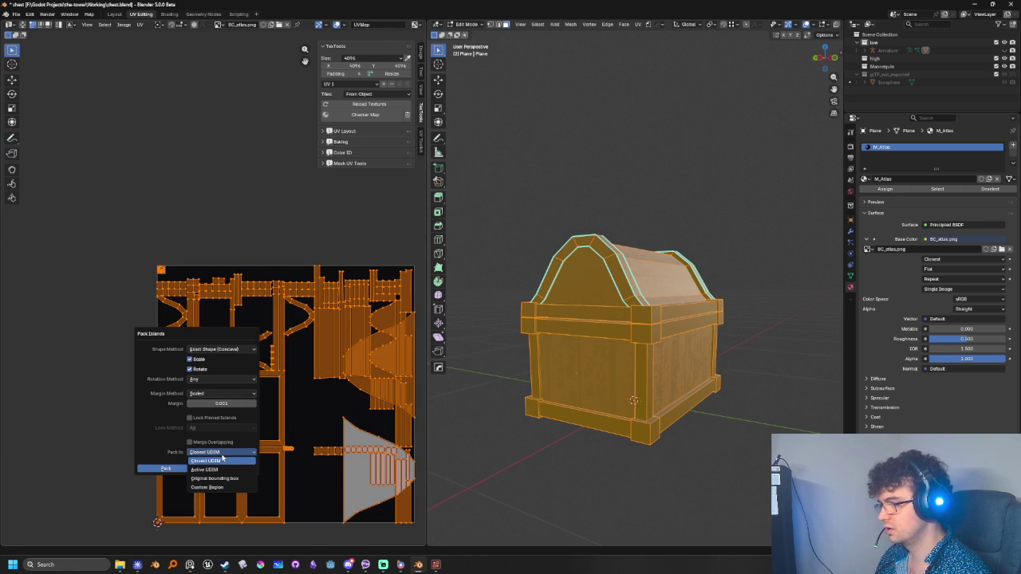
pyautogui.click(222, 487)
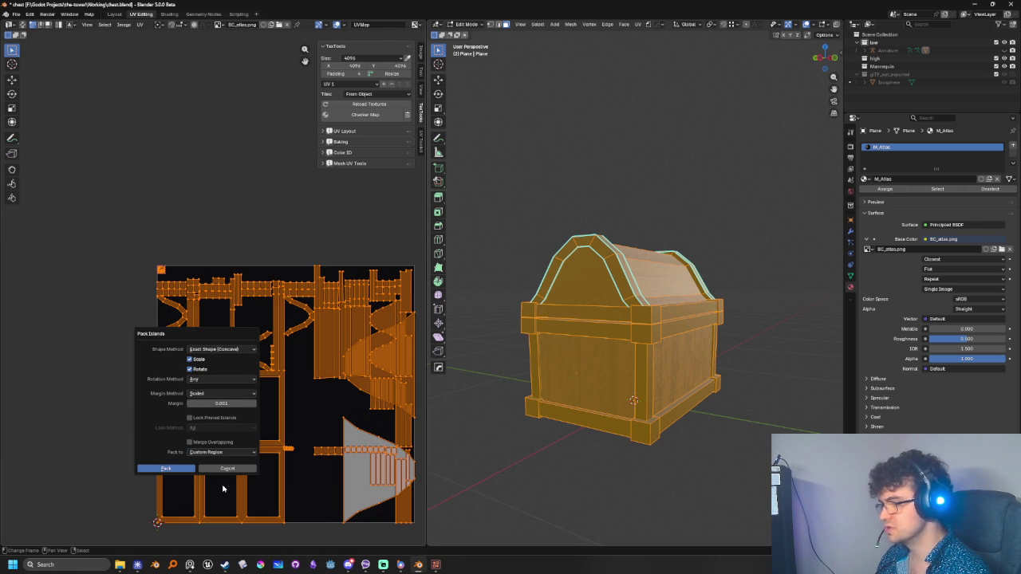
pyautogui.click(176, 466)
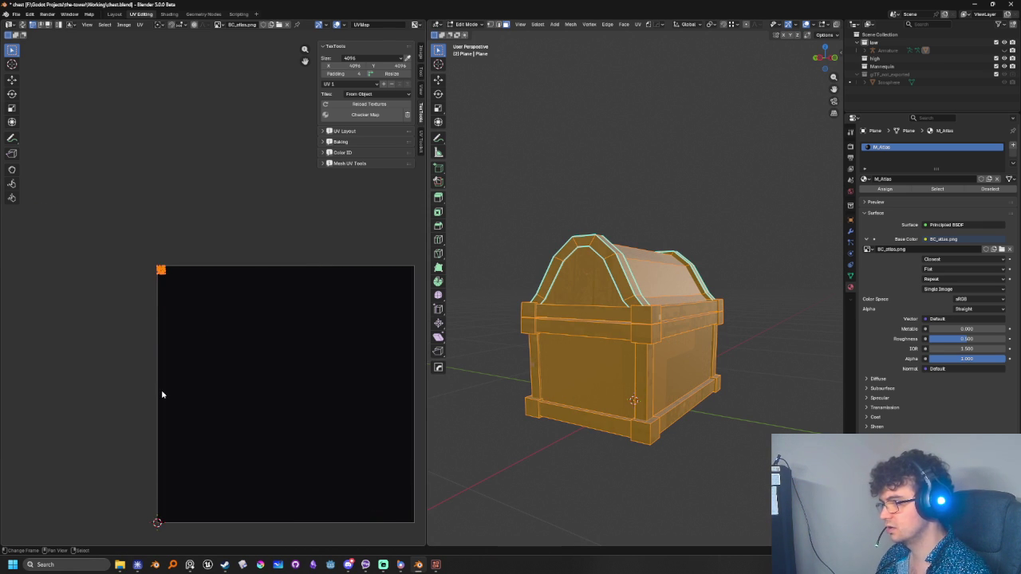
# Zoom in on the packed plank tile and orbit to the chest's front
pyautogui.scroll(2, 144, 253)
pyautogui.moveTo(144, 252); pyautogui.dragTo(257, 367, button='middle')
pyautogui.scroll(2, 133, 458)
pyautogui.moveTo(134, 459); pyautogui.dragTo(187, 349, button='middle')
pyautogui.scroll(3, 209, 291)
pyautogui.scroll(2, 216, 311)
pyautogui.moveTo(216, 311); pyautogui.dragTo(138, 318, button='middle')
pyautogui.scroll(1, 208, 397)
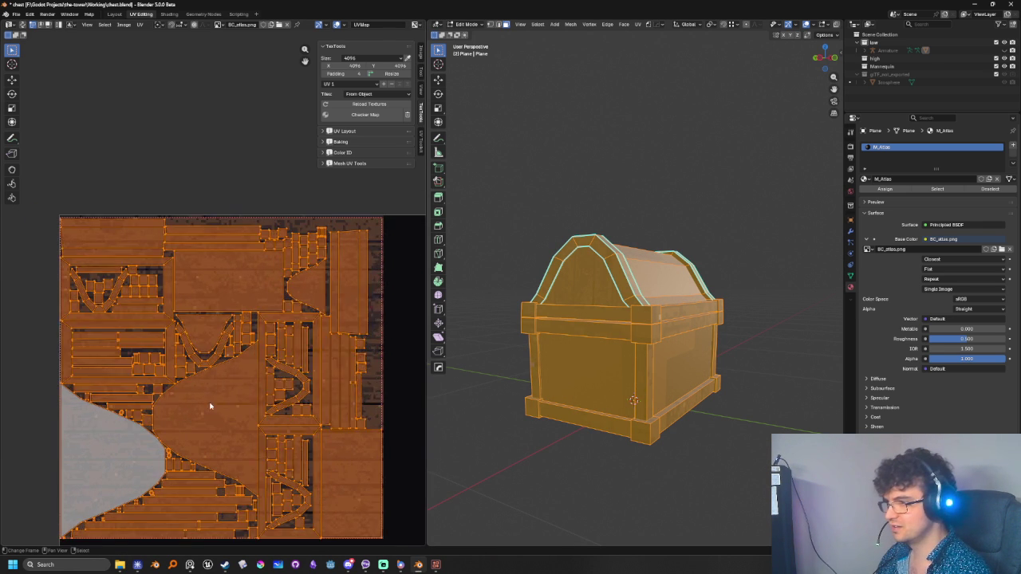
pyautogui.scroll(1, 202, 391)
pyautogui.moveTo(440, 448)
pyautogui.mouseDown(button='middle')
pyautogui.moveTo(537, 452)
pyautogui.moveTo(582, 412)
pyautogui.mouseUp(button='middle')
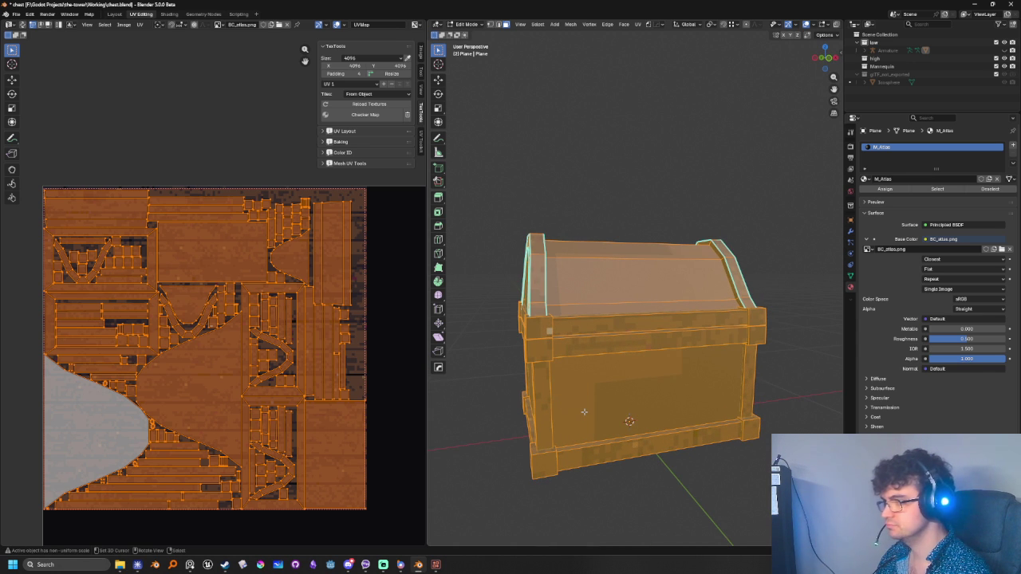
# Undo the island packing to restore the chest's earlier UV layout
pyautogui.scroll(-3, 307, 339)
pyautogui.hotkey('ctrl', 'z')
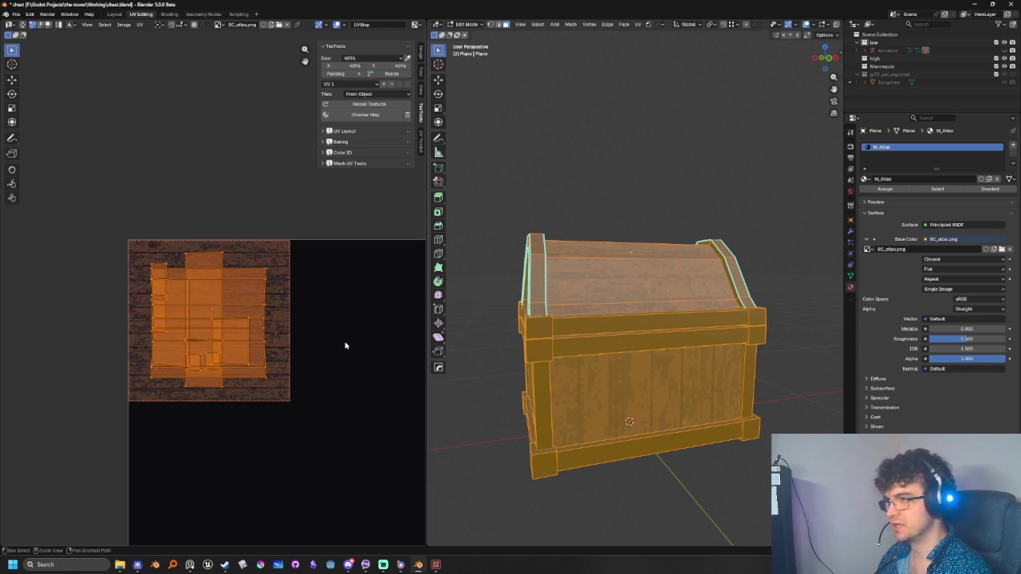
pyautogui.scroll(2, 324, 353)
pyautogui.hotkey('ctrl', 'shift', 'z')
pyautogui.scroll(1, 337, 428)
pyautogui.scroll(1, 302, 409)
pyautogui.moveTo(558, 335)
pyautogui.mouseDown(button='middle')
pyautogui.moveTo(574, 319)
pyautogui.moveTo(742, 343)
pyautogui.moveTo(637, 385)
pyautogui.mouseUp(button='middle')
# Deselect all faces, return to Object Mode and switch to wireframe shading
pyautogui.hotkey('alt', 'a')
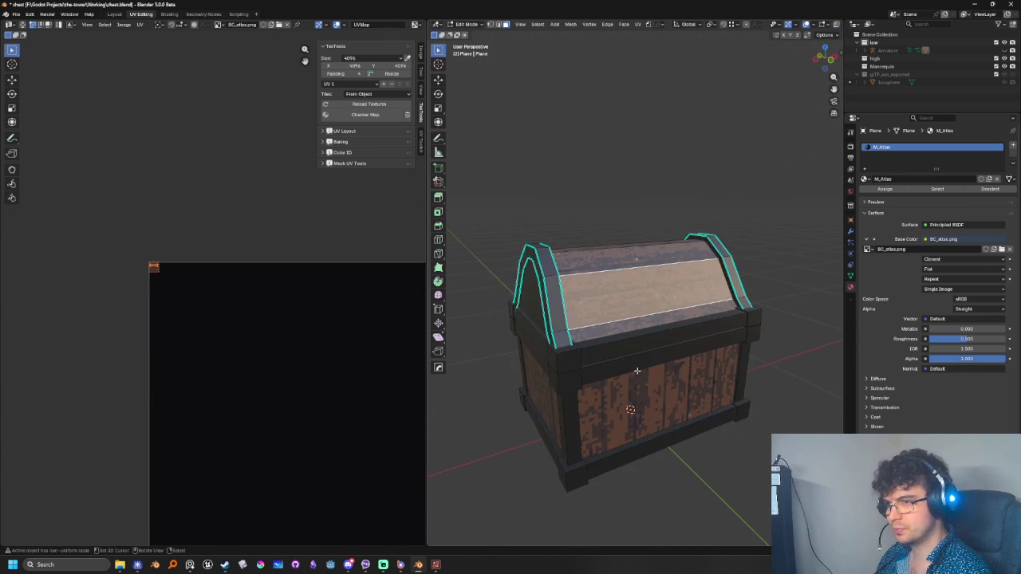
pyautogui.press('Tab')
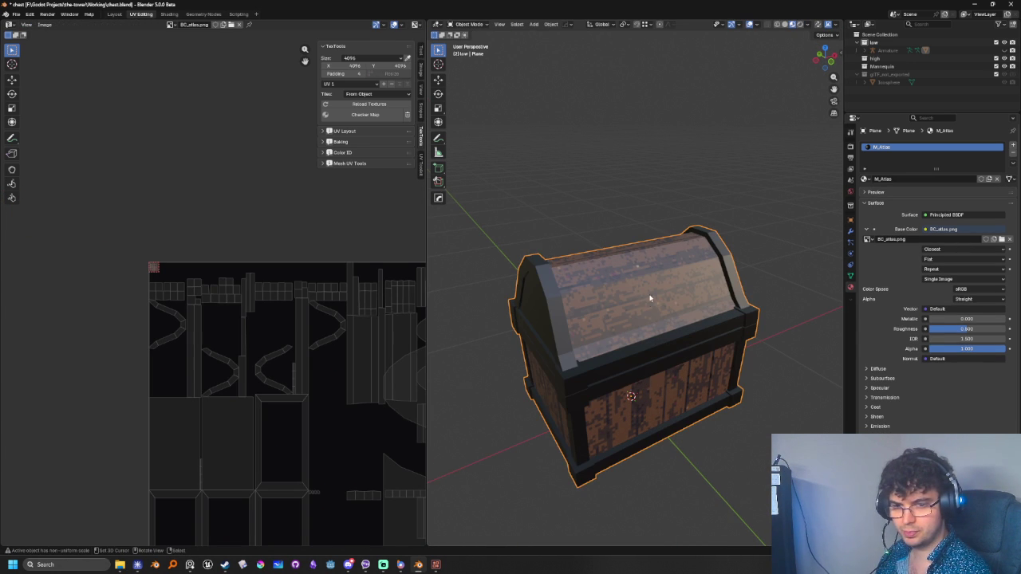
pyautogui.hotkey('shift', 'z')
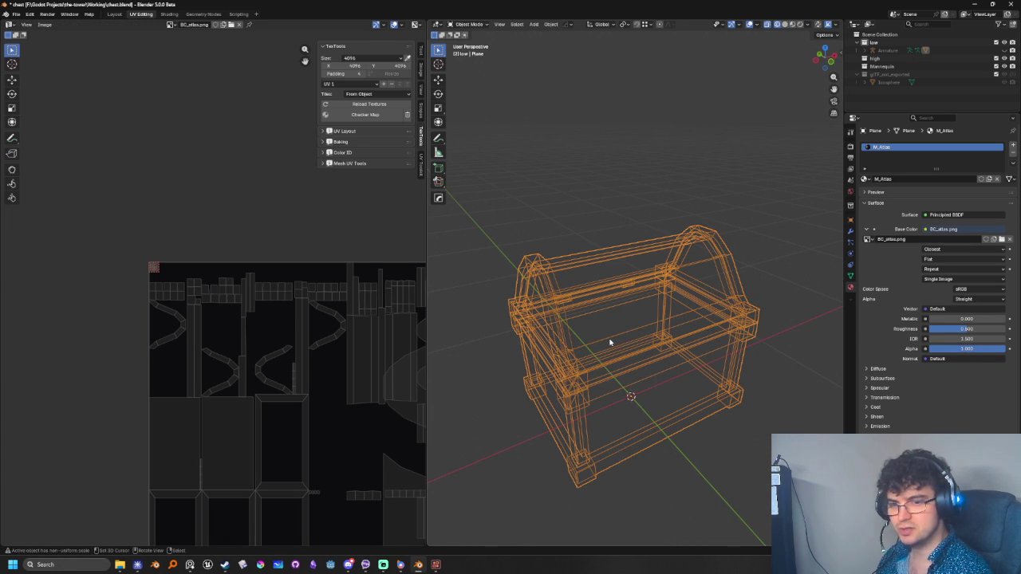
# Zoom in on the wireframe chest from the side and select the armature's lid bone
pyautogui.moveTo(610, 339)
pyautogui.mouseDown(button='middle')
pyautogui.moveTo(643, 335)
pyautogui.moveTo(665, 300)
pyautogui.moveTo(680, 300)
pyautogui.mouseUp(button='middle')
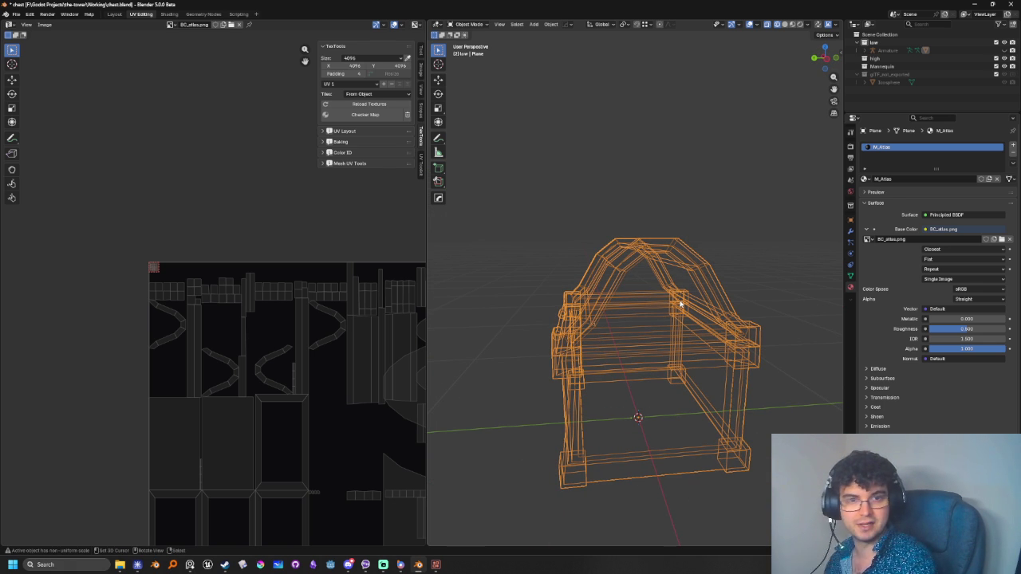
pyautogui.moveTo(681, 303)
pyautogui.mouseDown(button='middle')
pyautogui.moveTo(649, 342)
pyautogui.moveTo(654, 334)
pyautogui.mouseUp(button='middle')
pyautogui.scroll(2, 676, 346)
pyautogui.scroll(2, 682, 329)
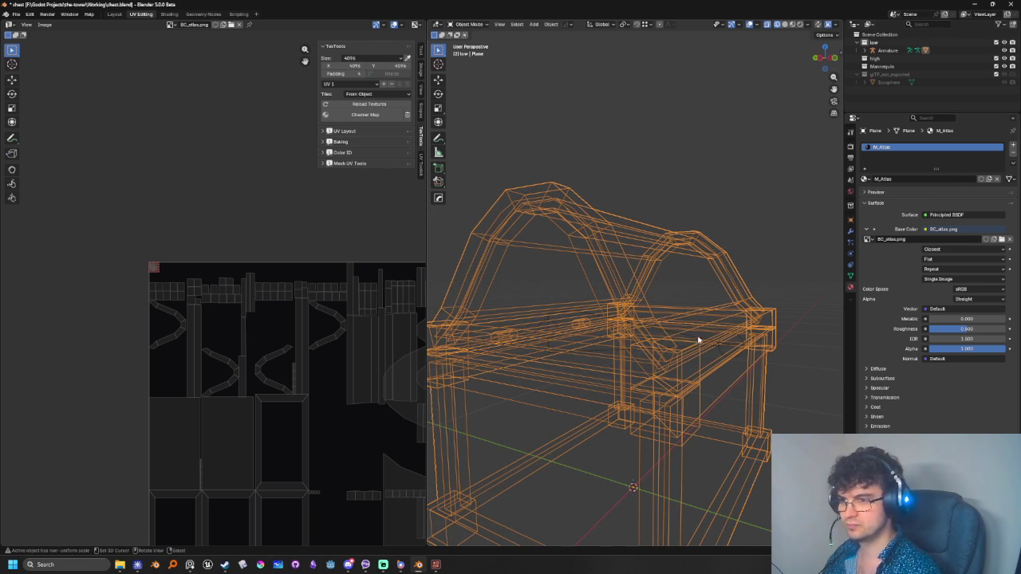
pyautogui.click(698, 340)
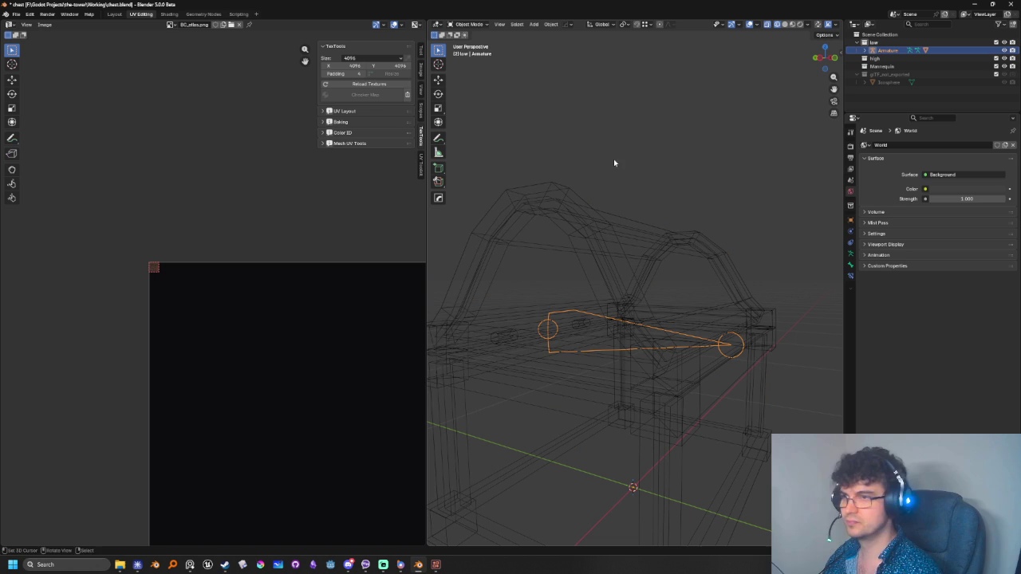
# In Pose Mode, rotate the lid bone upright from the left side view
pyautogui.click(467, 24)
pyautogui.click(469, 51)
pyautogui.press('ctrl+KP_3')
pyautogui.click(597, 342)
pyautogui.press('r')
pyautogui.click(529, 125)
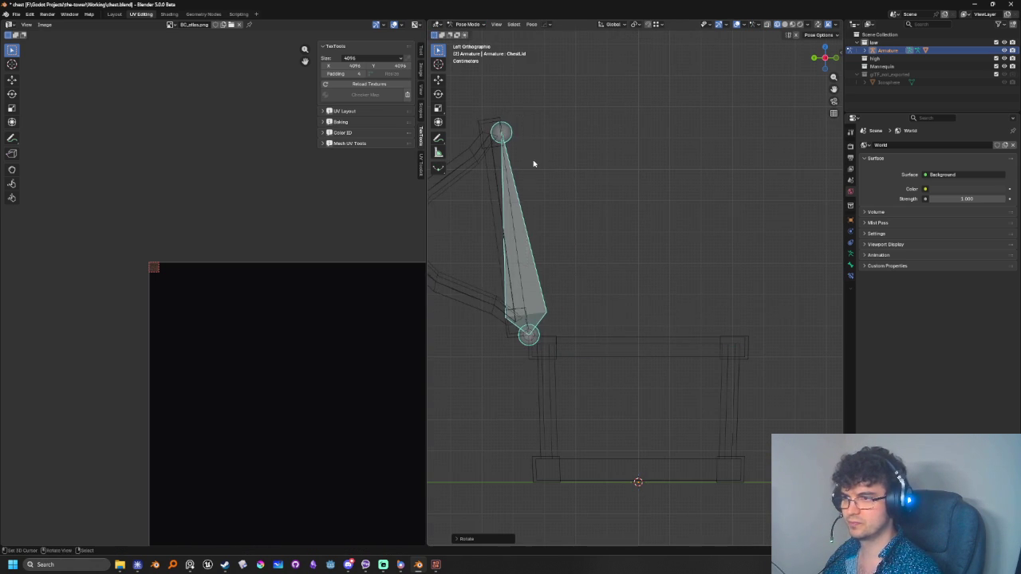
pyautogui.moveTo(529, 125); pyautogui.dragTo(586, 263, button='middle')
# Return to Object Mode with Material Preview shading and select the chest mesh
pyautogui.click(463, 23)
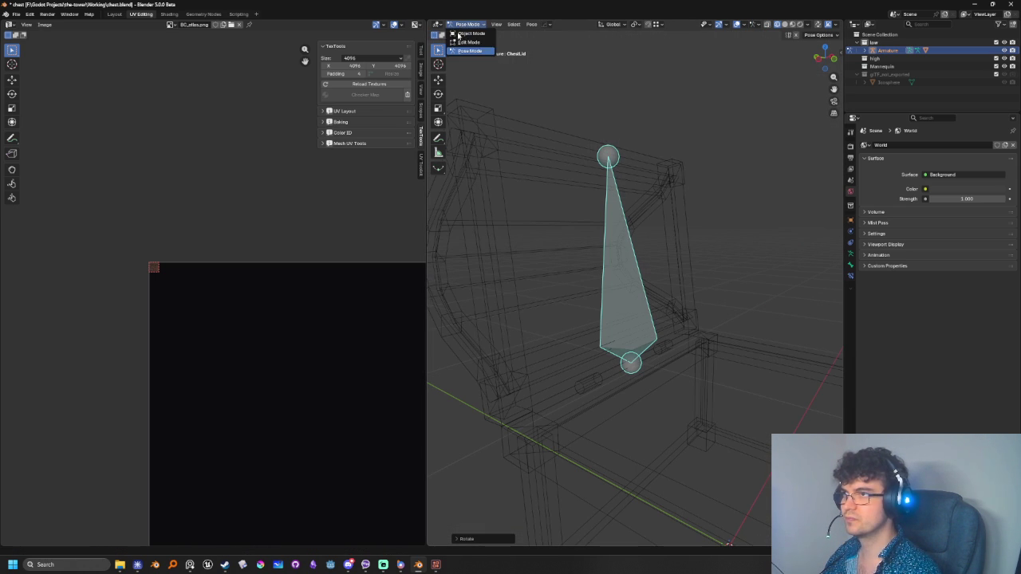
pyautogui.click(463, 33)
pyautogui.moveTo(463, 33); pyautogui.dragTo(715, 244, button='middle')
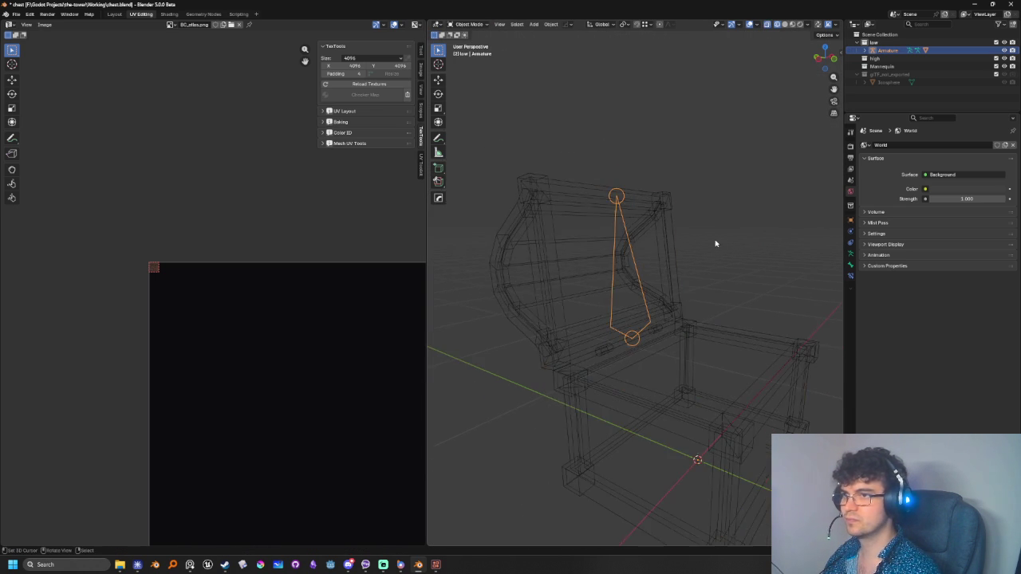
pyautogui.press('z')
pyautogui.click(703, 270)
pyautogui.click(699, 307)
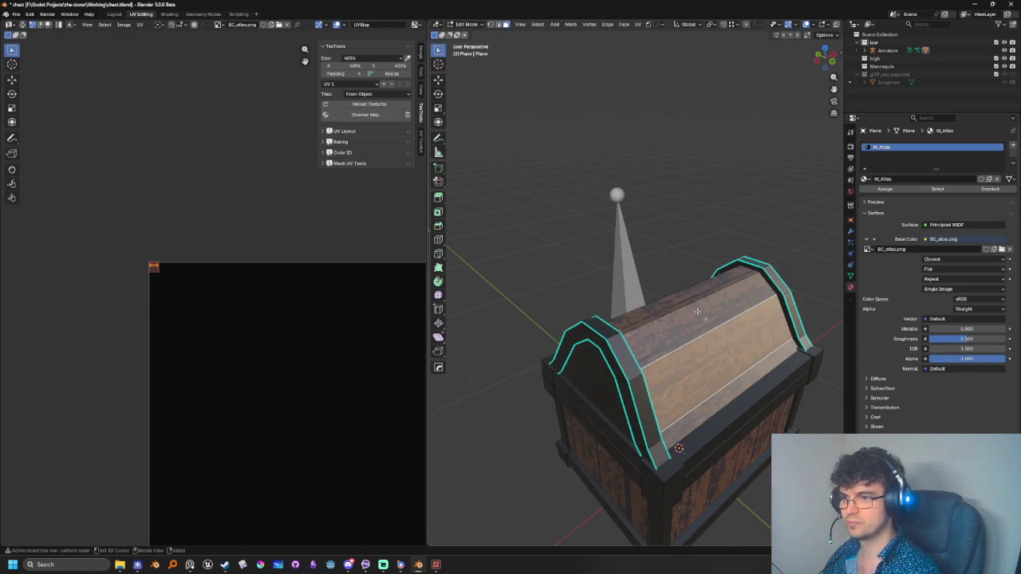
# In Edit Mode, enable the Armature modifier's Edit Mode and On Cage display
pyautogui.press('Tab')
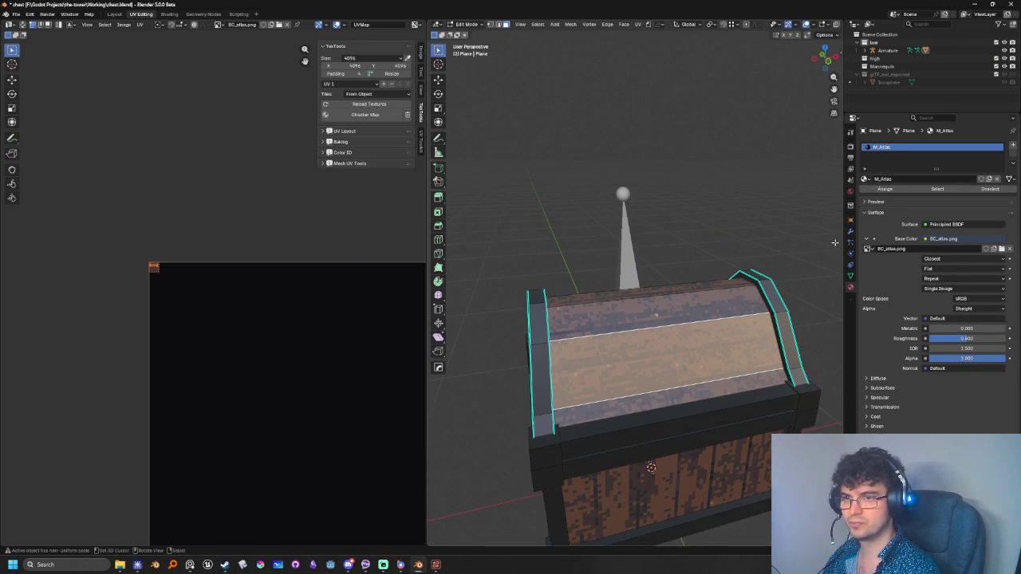
pyautogui.click(850, 231)
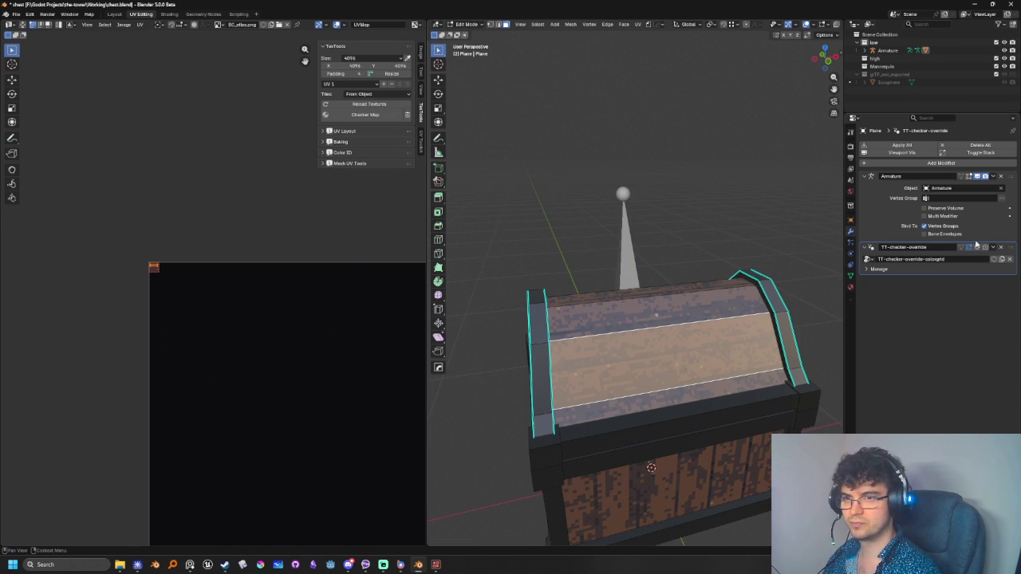
pyautogui.click(969, 176)
pyautogui.moveTo(702, 359); pyautogui.dragTo(575, 319, button='middle')
pyautogui.click(960, 177)
pyautogui.moveTo(718, 319)
pyautogui.mouseDown(button='middle')
pyautogui.moveTo(656, 276)
pyautogui.moveTo(606, 263)
pyautogui.mouseUp(button='middle')
# Link-select the open lid's inner panel and side panel faces
pyautogui.press('l')
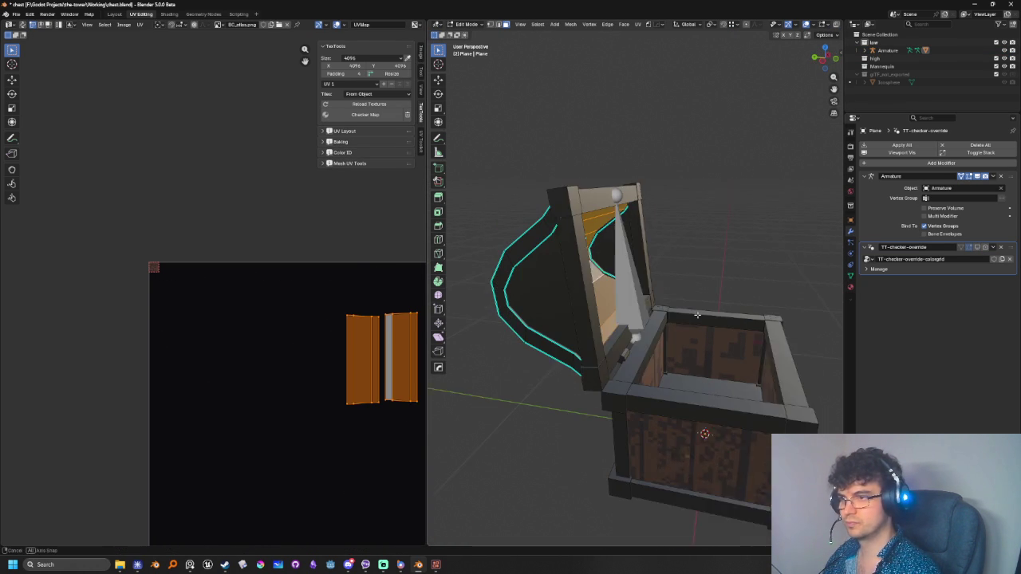
pyautogui.scroll(-3, 370, 401)
pyautogui.scroll(2, 369, 401)
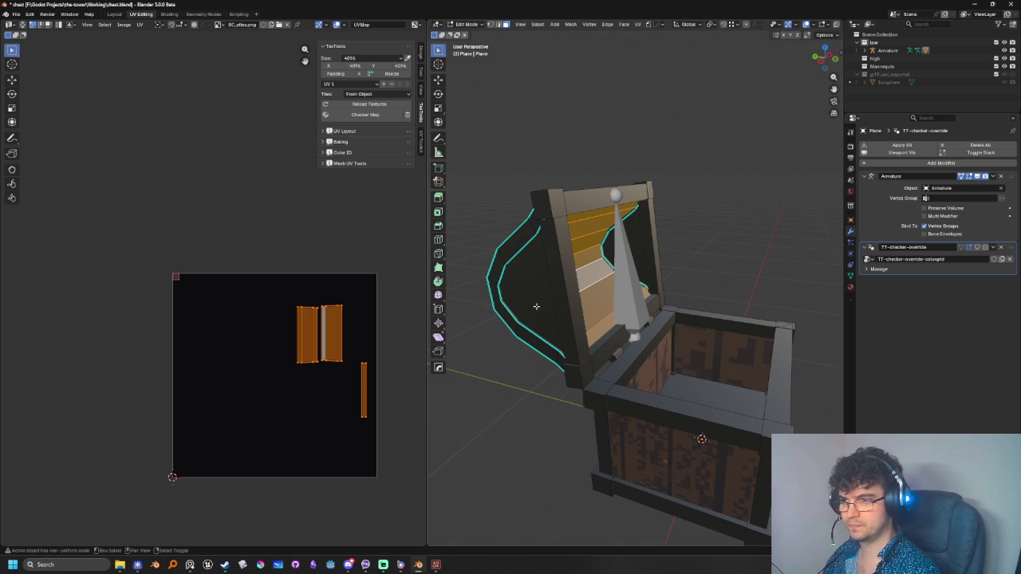
pyautogui.press('l')
pyautogui.moveTo(551, 329); pyautogui.dragTo(653, 351, button='middle')
# Select the entire lid with Ctrl+L and Unwrap it, using X-ray to check
pyautogui.hotkey('ctrl', 'l')
pyautogui.moveTo(750, 404)
pyautogui.mouseDown(button='middle')
pyautogui.moveTo(544, 416)
pyautogui.moveTo(645, 368)
pyautogui.moveTo(661, 372)
pyautogui.moveTo(678, 341)
pyautogui.moveTo(706, 342)
pyautogui.moveTo(745, 371)
pyautogui.moveTo(704, 341)
pyautogui.moveTo(714, 380)
pyautogui.mouseUp(button='middle')
pyautogui.hotkey('alt', 'z')
pyautogui.hotkey('alt', 'z')
pyautogui.press('u')
pyautogui.click(710, 329)
pyautogui.moveTo(670, 366)
pyautogui.mouseDown(button='middle')
pyautogui.moveTo(683, 374)
pyautogui.moveTo(669, 358)
pyautogui.moveTo(757, 463)
pyautogui.moveTo(683, 417)
pyautogui.moveTo(640, 463)
pyautogui.moveTo(690, 419)
pyautogui.moveTo(677, 424)
pyautogui.mouseUp(button='middle')
pyautogui.hotkey('alt', 'z')
pyautogui.hotkey('alt', 'z')
pyautogui.hotkey('alt', 'z')
# Switch to Top Orthographic view and dismiss the UV menu without applying anything
pyautogui.press('KP_7')
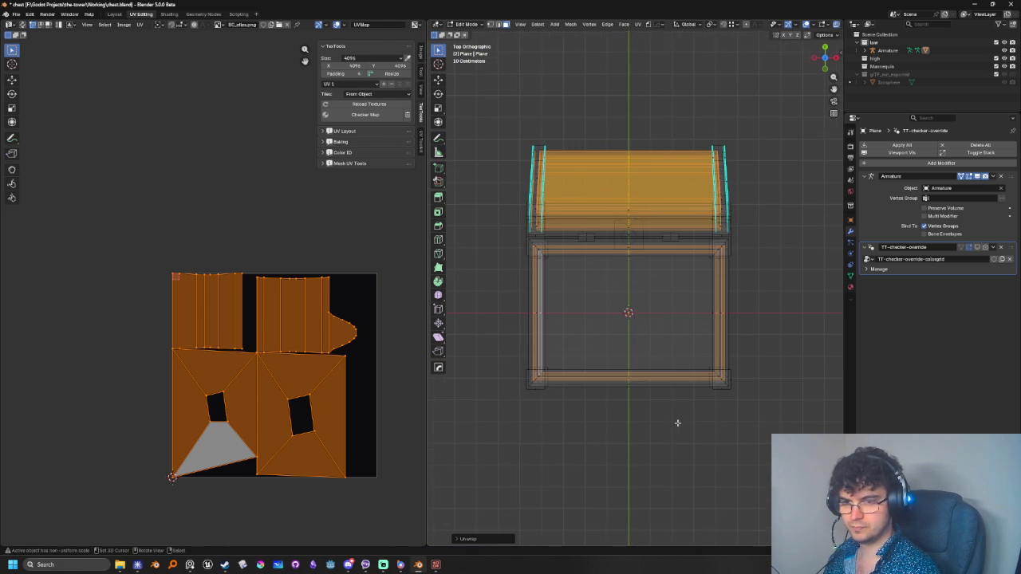
pyautogui.scroll(1, 678, 415)
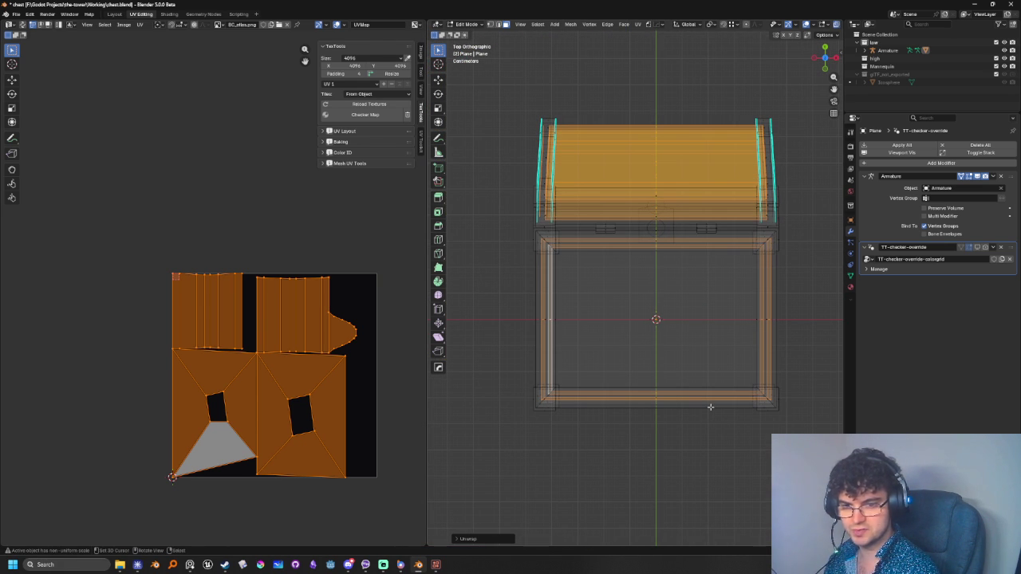
pyautogui.press('u')
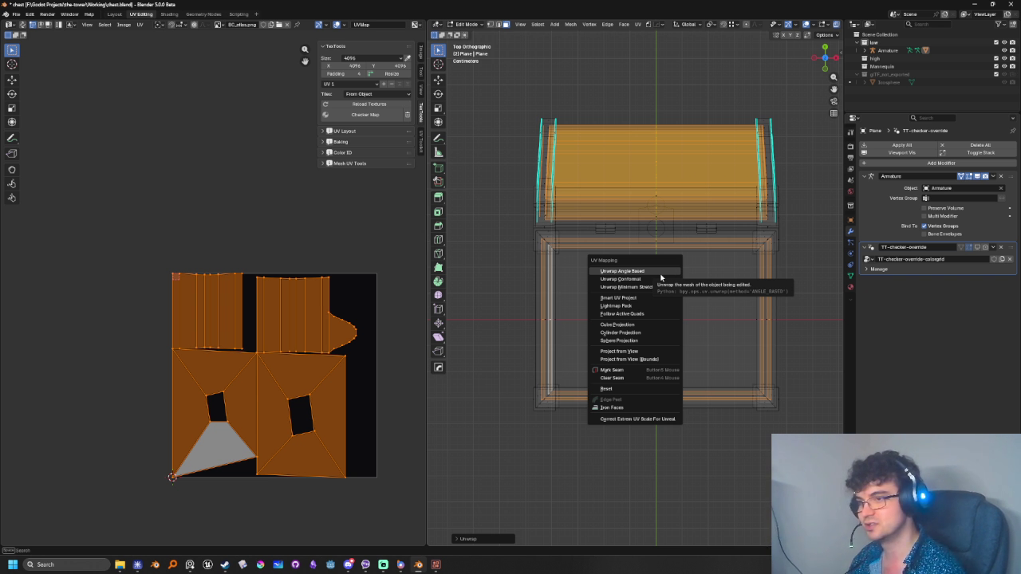
pyautogui.click(808, 290)
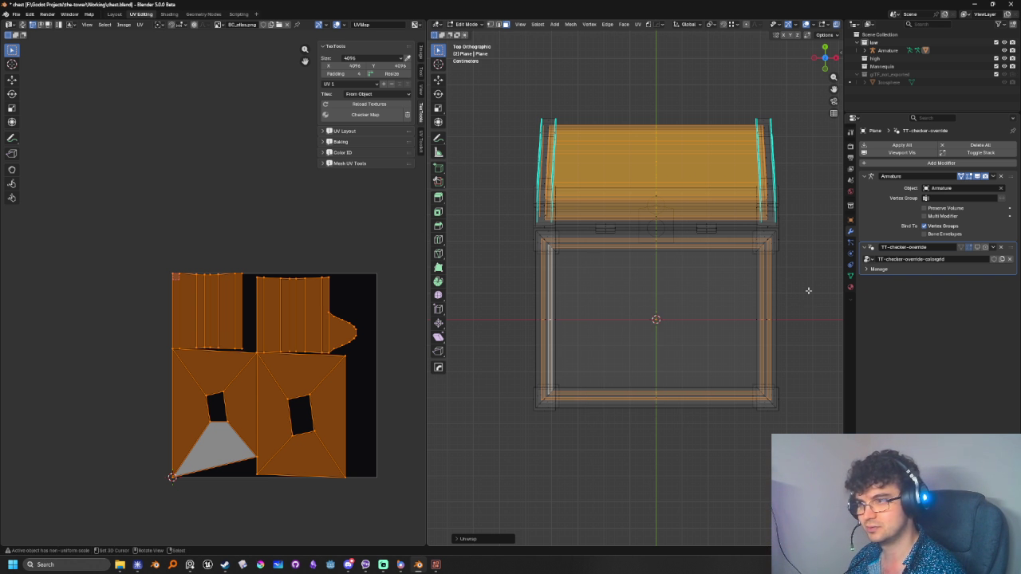
# Open the chest's Object Data Properties and expand Attributes to reveal its UVMap
pyautogui.moveTo(808, 290); pyautogui.dragTo(621, 329, button='middle')
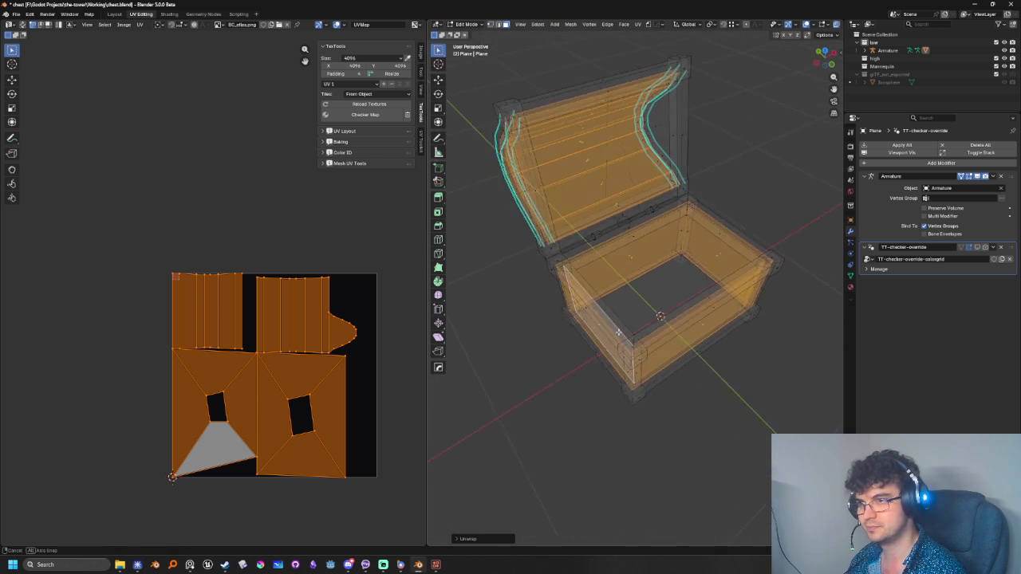
pyautogui.moveTo(621, 329); pyautogui.dragTo(640, 318, button='middle')
pyautogui.click(850, 280)
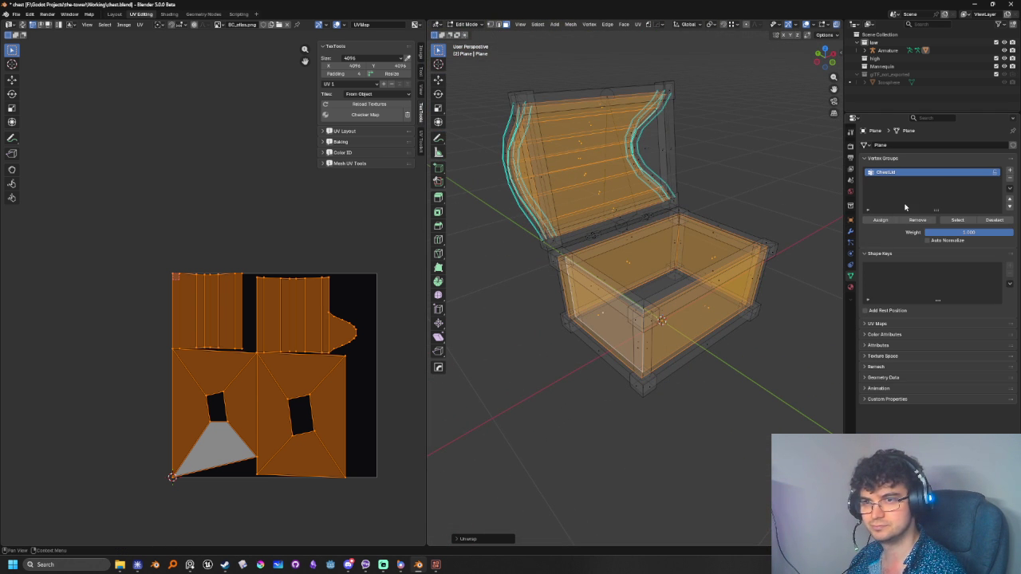
pyautogui.click(876, 347)
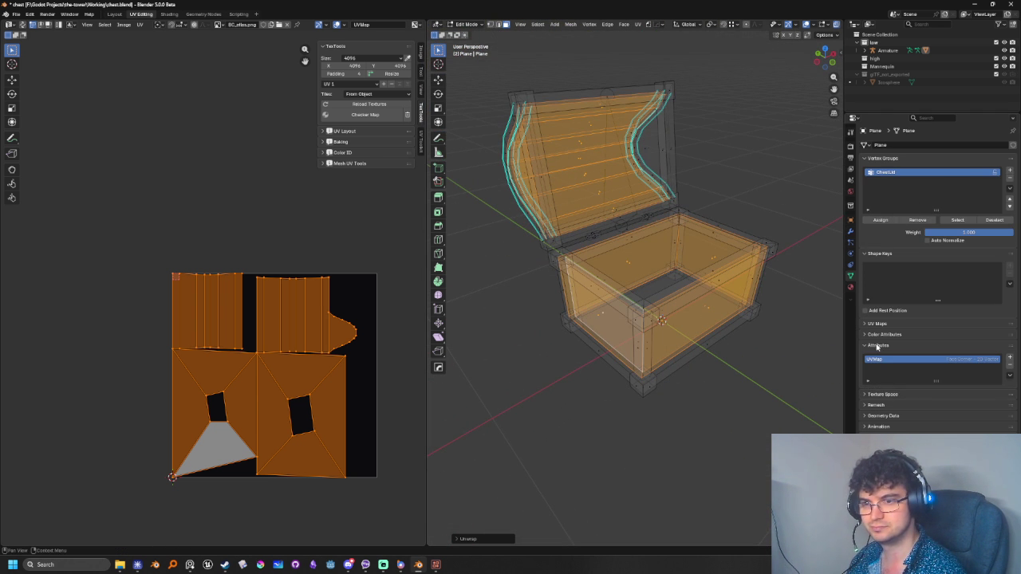
pyautogui.moveTo(813, 335); pyautogui.dragTo(842, 273, button='middle')
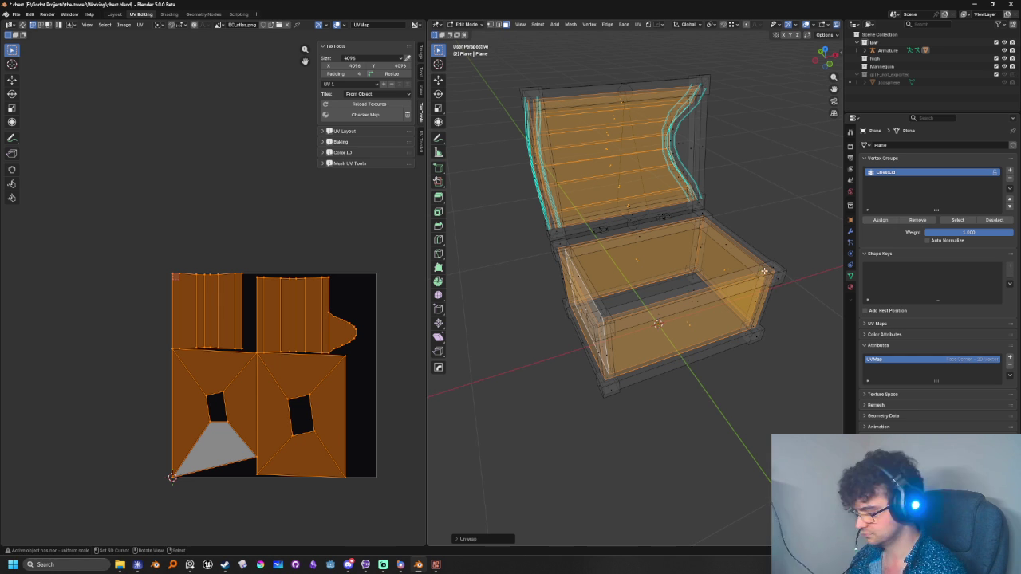
# Re-unwrap the whole chest with Smart UV Project and pack its islands with Ctrl+P
pyautogui.press('u')
pyautogui.click(756, 302)
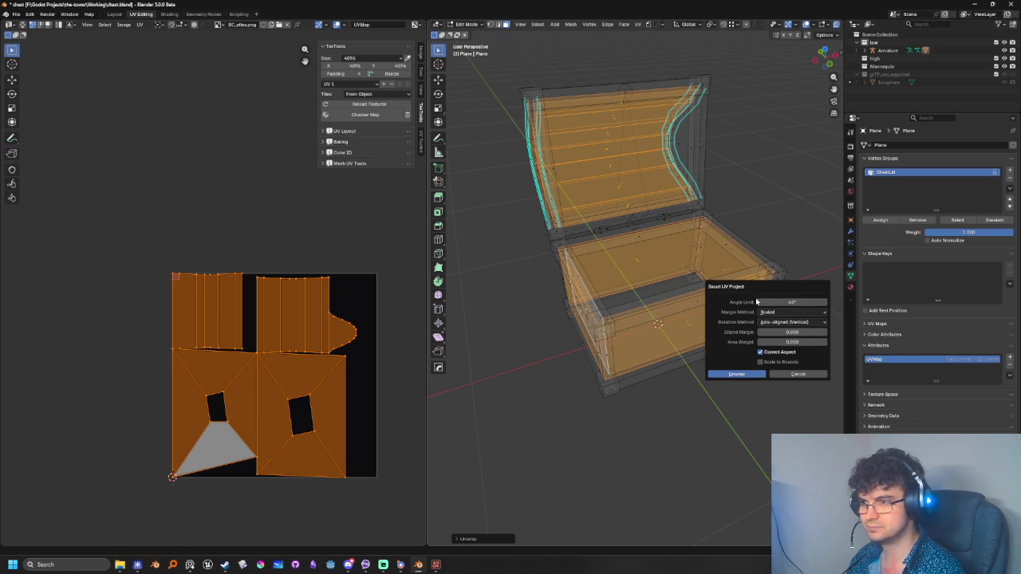
pyautogui.click(736, 375)
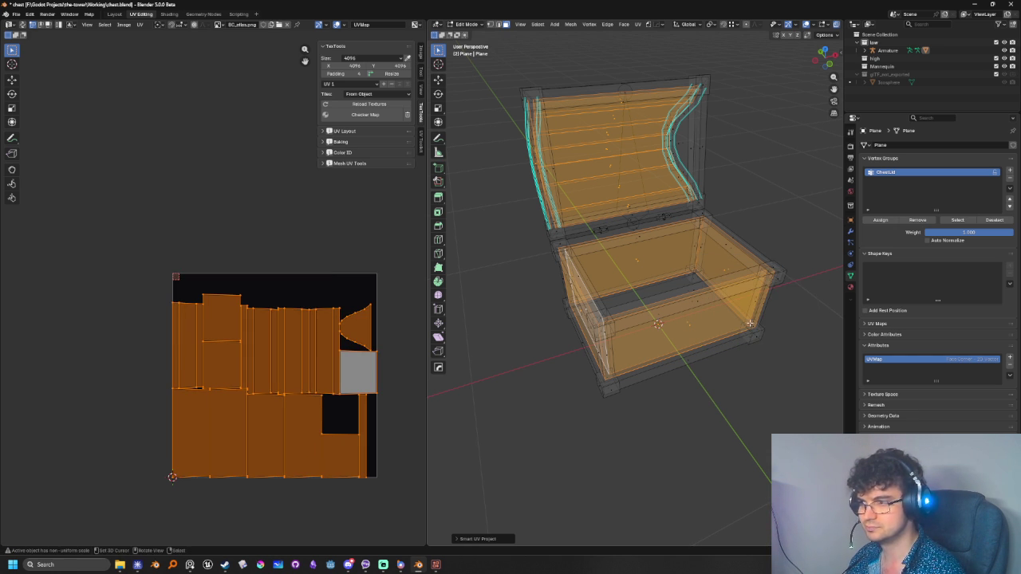
pyautogui.moveTo(767, 266); pyautogui.dragTo(718, 275, button='middle')
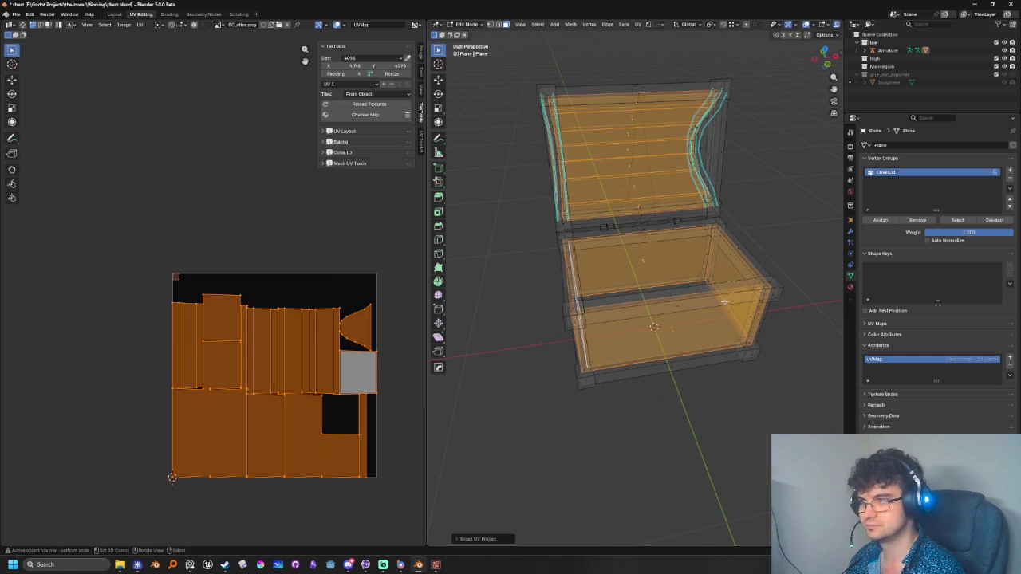
pyautogui.hotkey('ctrl', 'p')
pyautogui.press('Return')
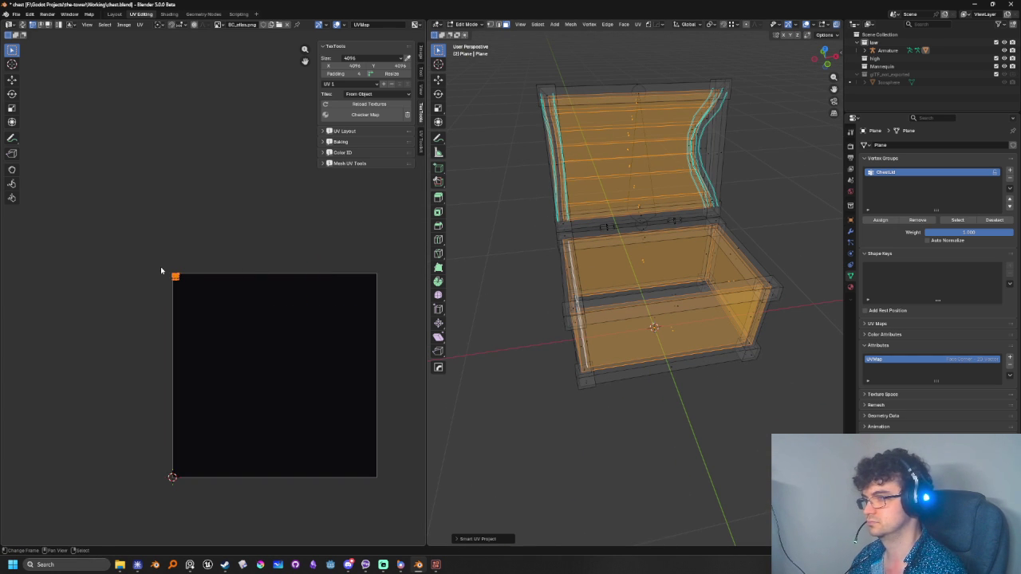
pyautogui.scroll(3, 161, 267)
pyautogui.moveTo(80, 246); pyautogui.dragTo(251, 389, button='middle')
pyautogui.scroll(4, 271, 423)
pyautogui.scroll(3, 299, 458)
pyautogui.moveTo(365, 516); pyautogui.dragTo(301, 404, button='middle')
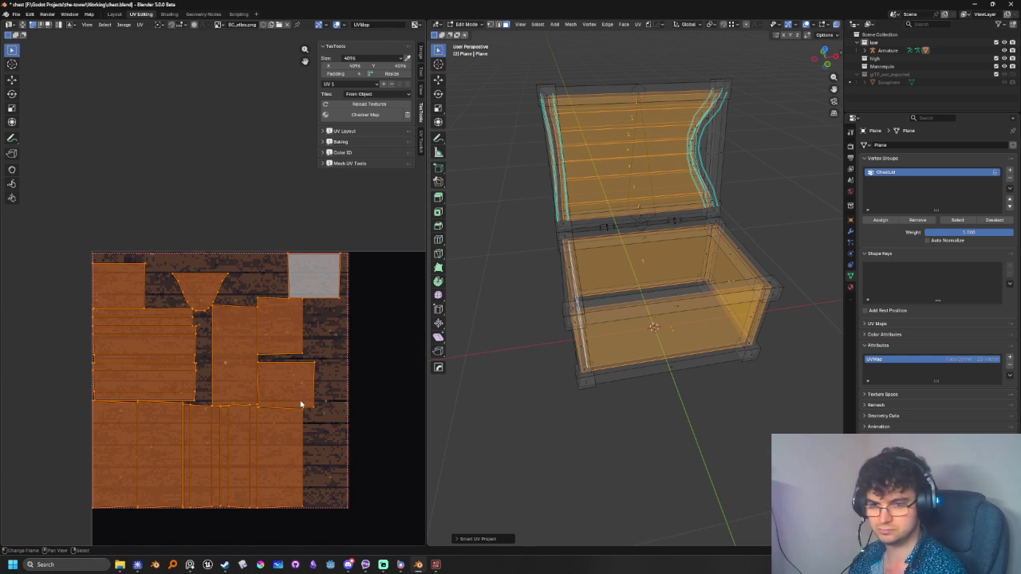
pyautogui.scroll(-2, 301, 406)
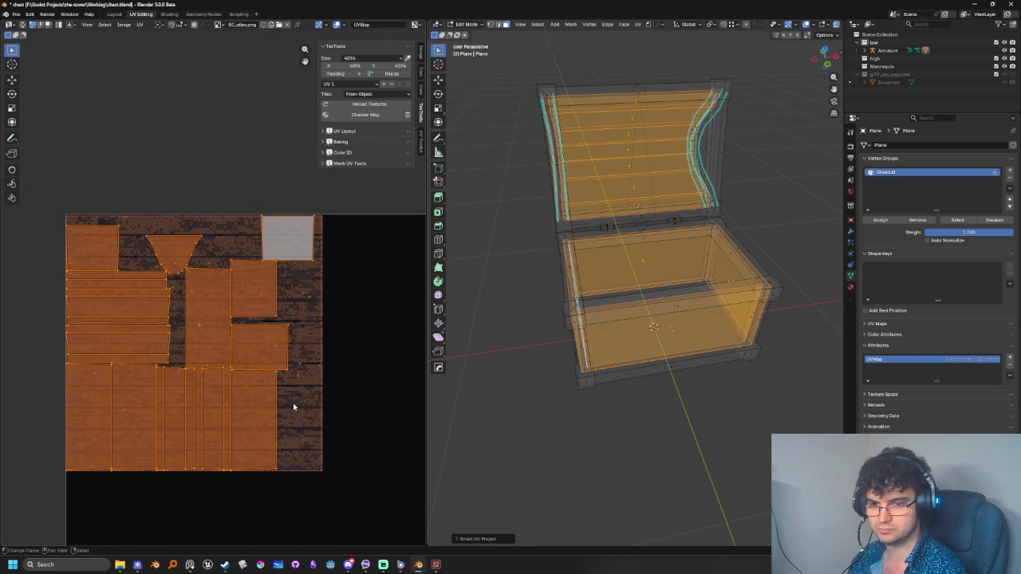
pyautogui.moveTo(310, 406); pyautogui.dragTo(311, 427, button='middle')
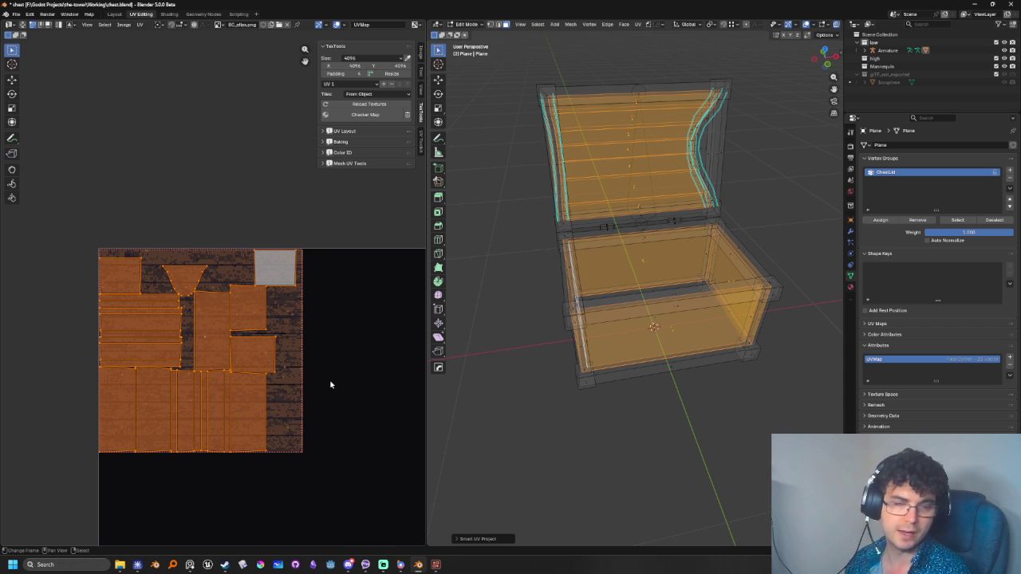
pyautogui.scroll(1, 220, 423)
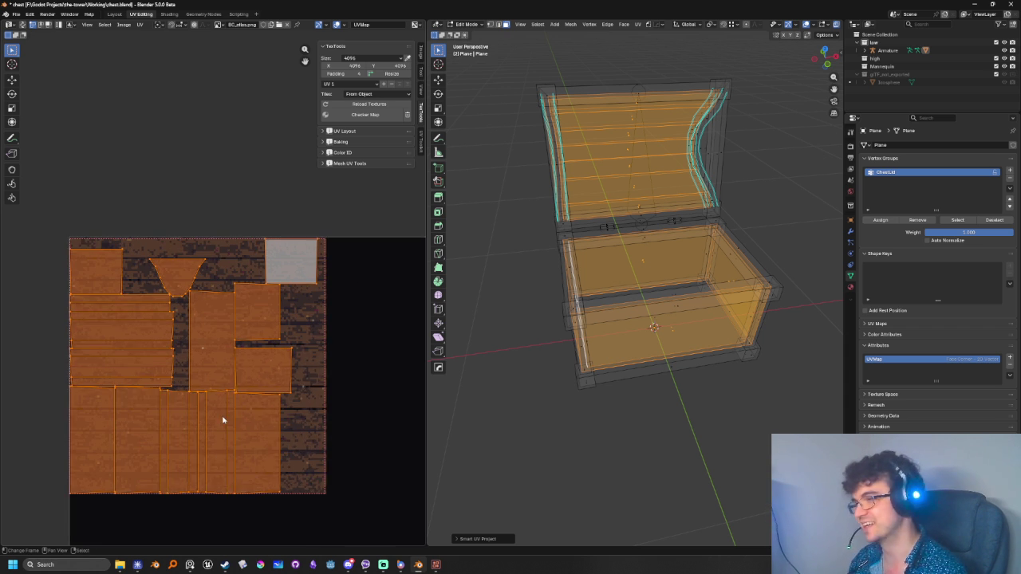
pyautogui.moveTo(223, 420); pyautogui.dragTo(253, 396, button='middle')
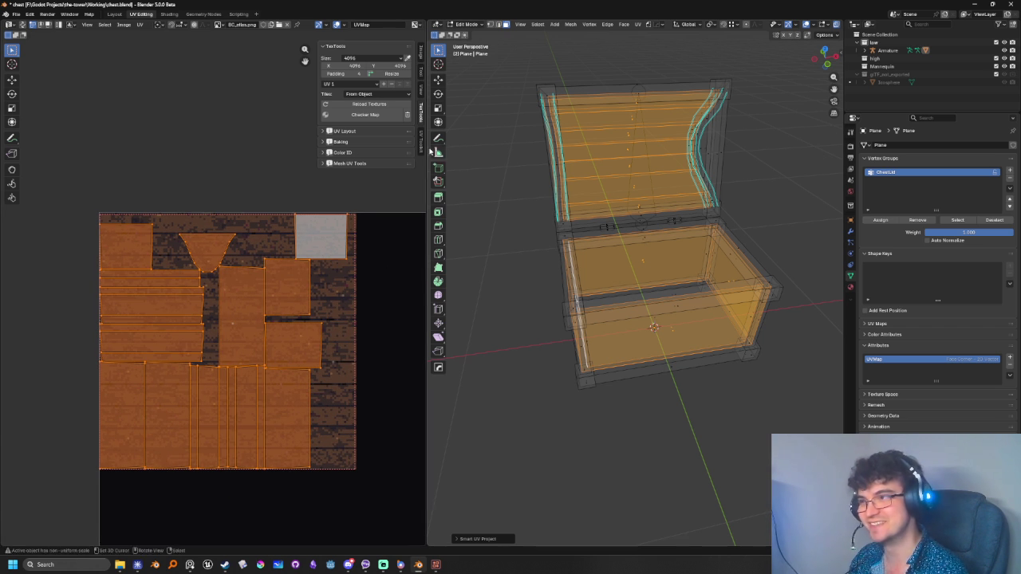
pyautogui.moveTo(271, 277); pyautogui.dragTo(178, 275, button='middle')
pyautogui.scroll(-2, 183, 330)
pyautogui.scroll(-1, 183, 330)
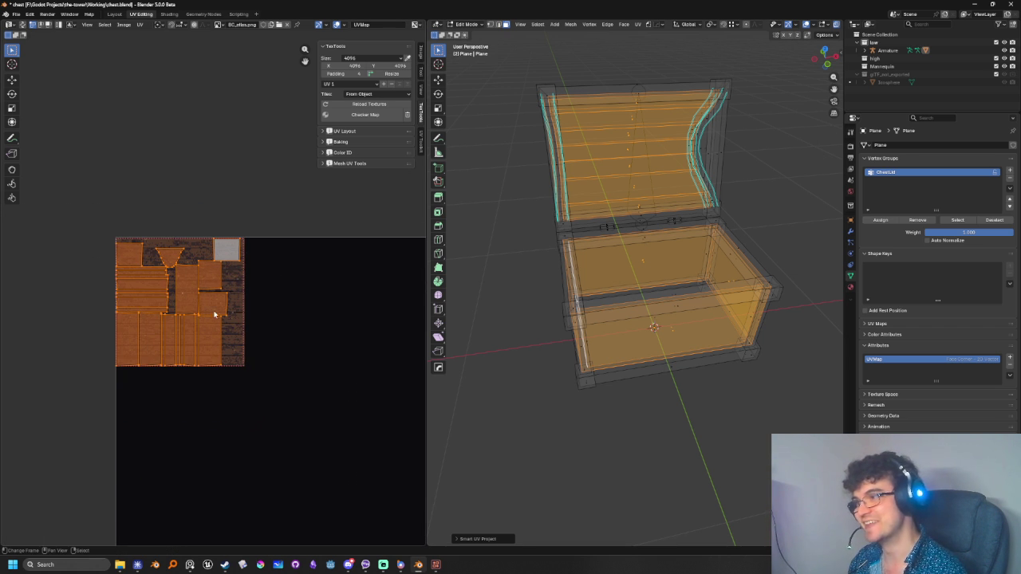
# Toggle TexTools' UV Layout panel, then browse the UV Toolkit tab's island tools
pyautogui.click(344, 131)
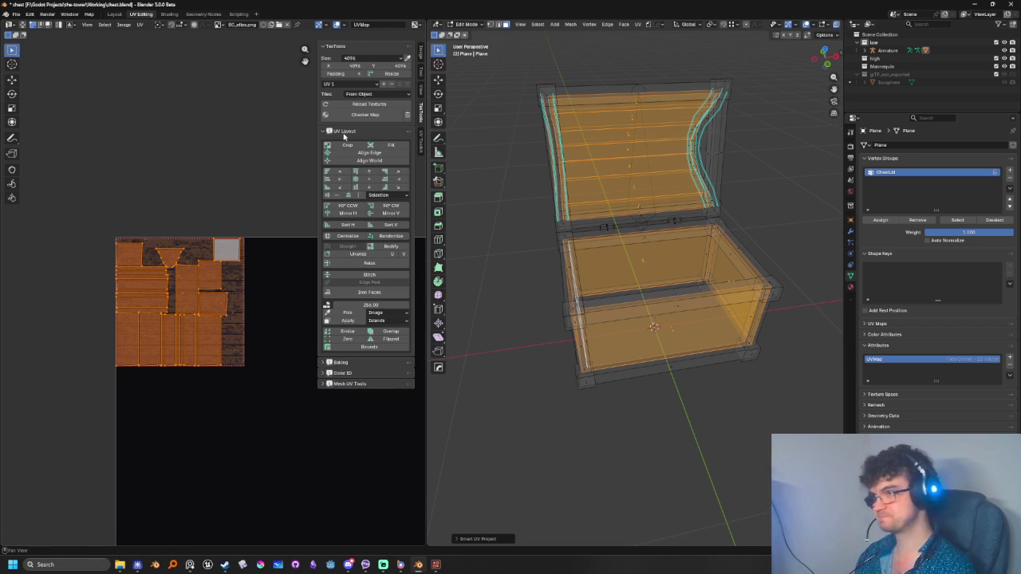
pyautogui.click(346, 132)
pyautogui.click(420, 141)
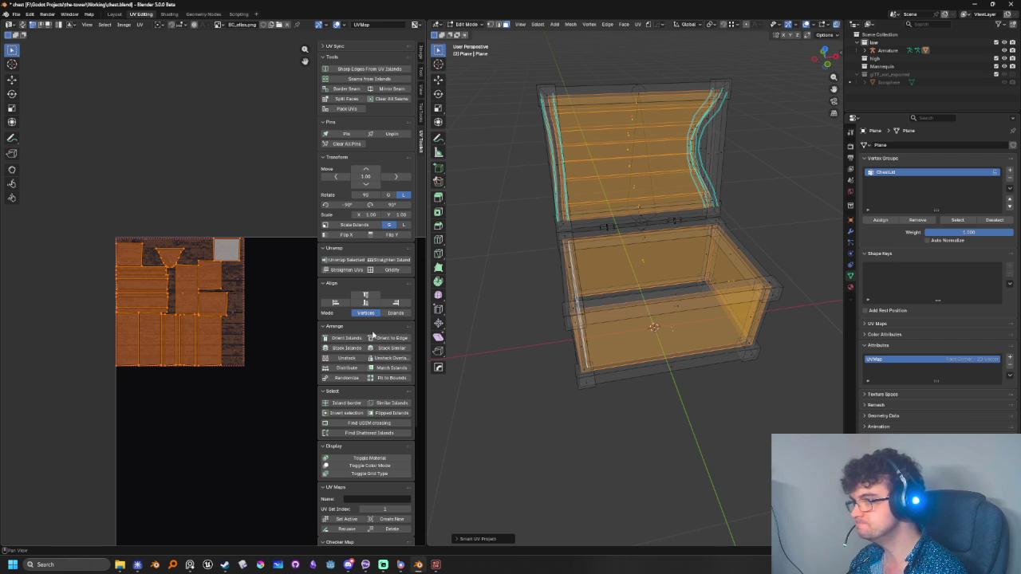
pyautogui.scroll(-1, 373, 341)
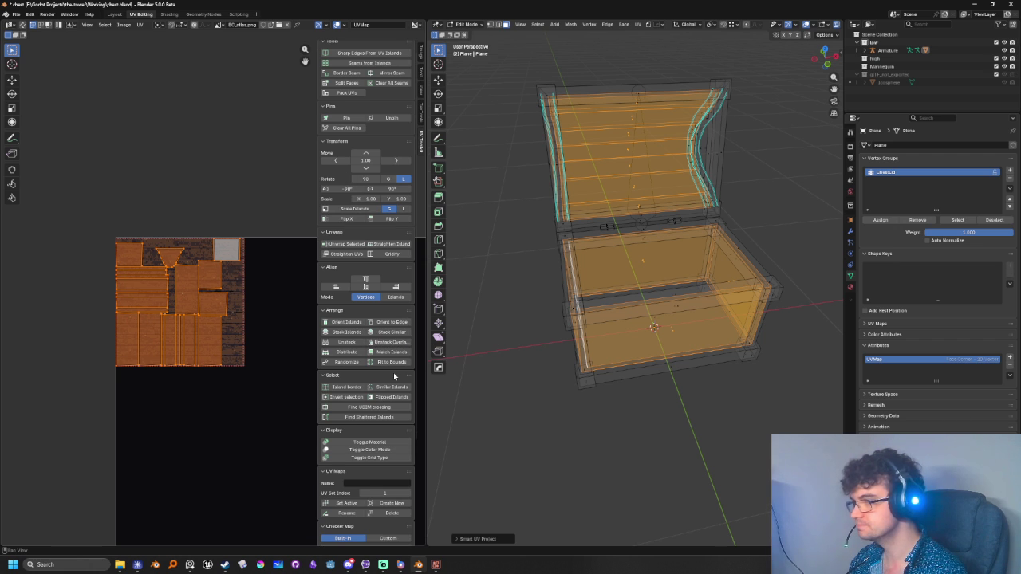
pyautogui.scroll(-1, 394, 376)
pyautogui.scroll(-1, 394, 374)
pyautogui.scroll(-1, 393, 372)
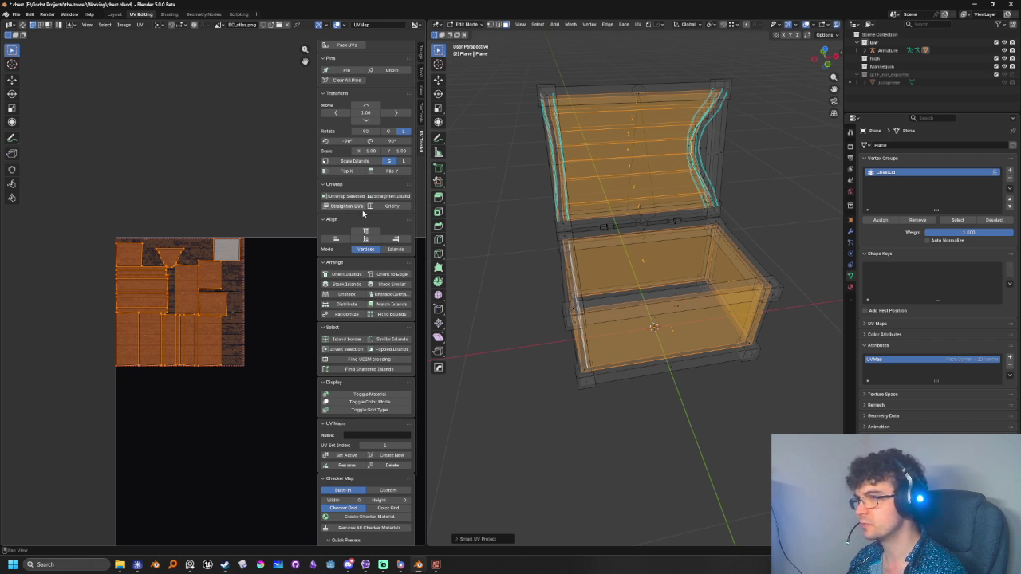
pyautogui.scroll(1, 384, 257)
pyautogui.scroll(3, 387, 268)
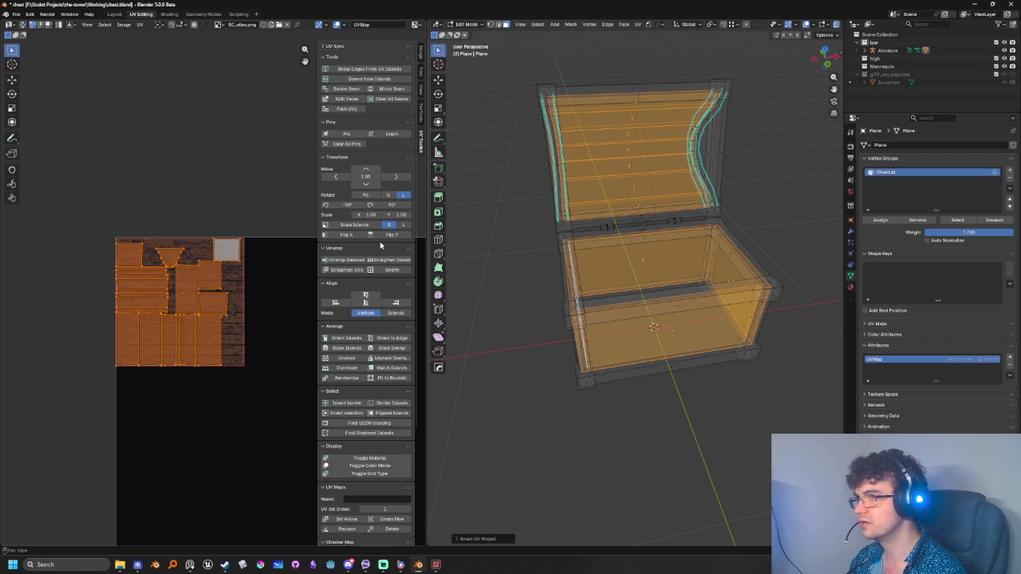
pyautogui.scroll(-1, 383, 258)
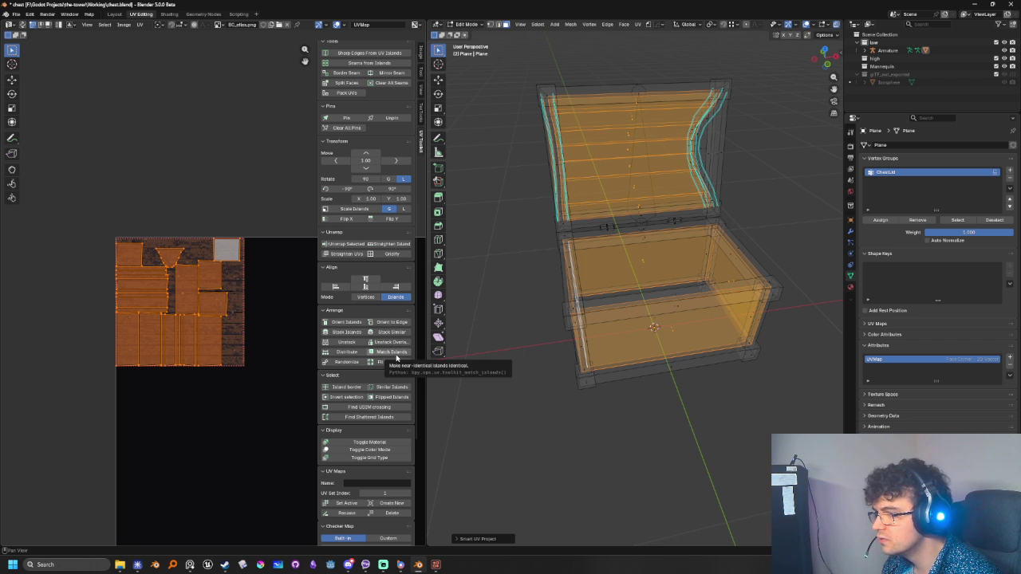
# Stack the UV islands and scale up the lid's UV cross over the plank texture
pyautogui.click(356, 332)
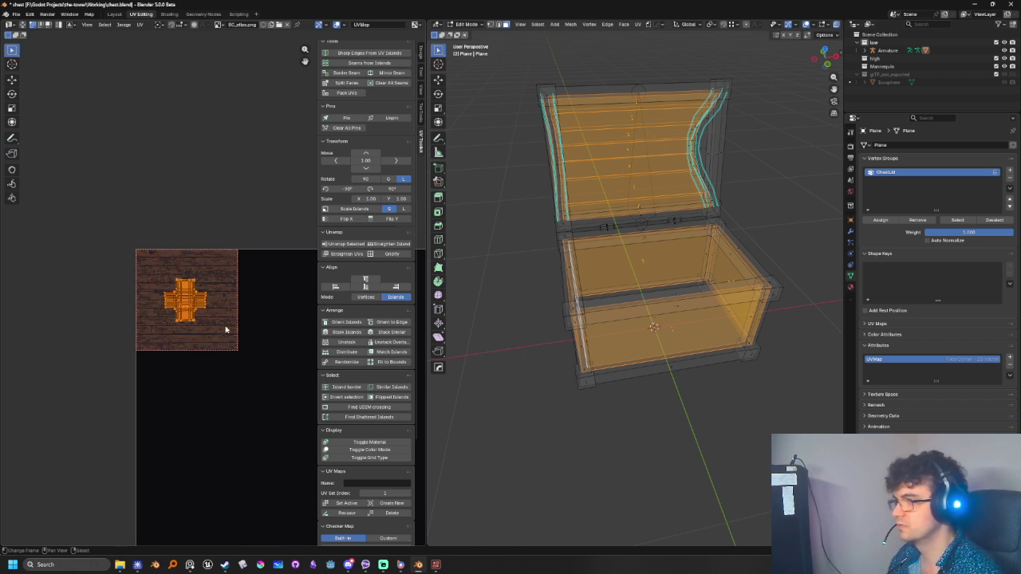
pyautogui.scroll(1, 200, 325)
pyautogui.scroll(2, 218, 303)
pyautogui.press('s')
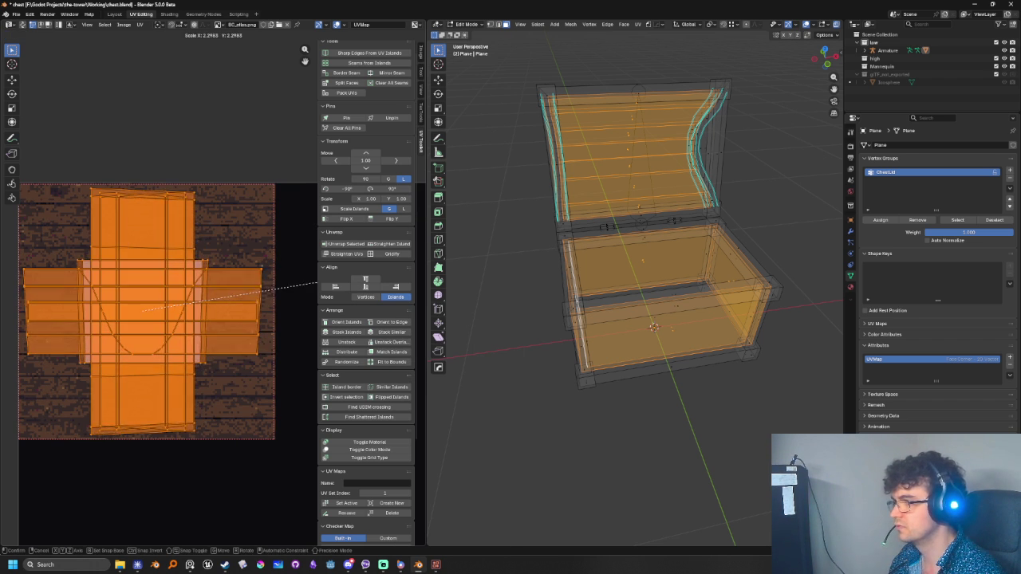
pyautogui.click(313, 285)
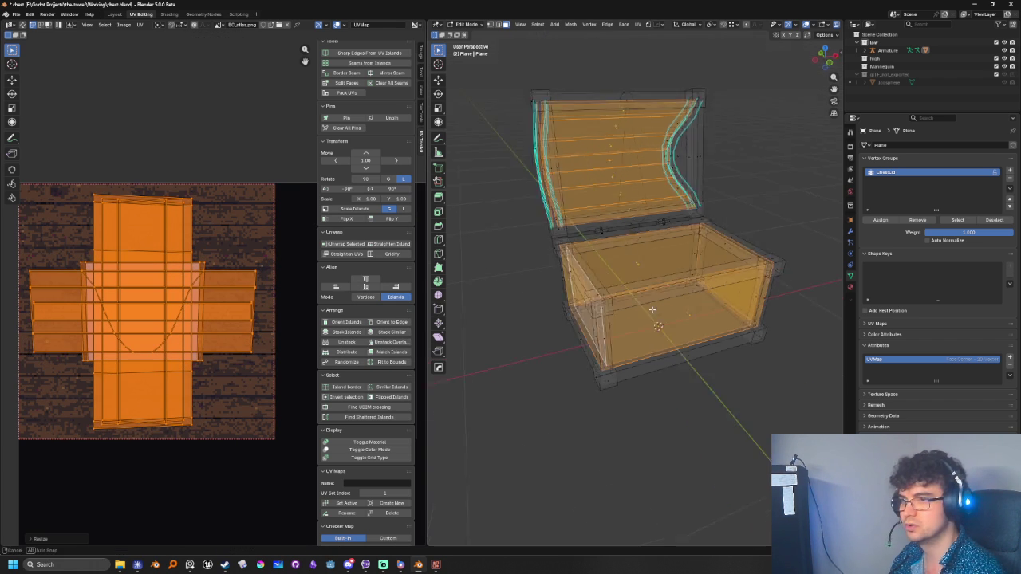
pyautogui.moveTo(690, 262)
pyautogui.mouseDown(button='middle')
pyautogui.moveTo(639, 311)
pyautogui.moveTo(691, 315)
pyautogui.moveTo(584, 247)
pyautogui.mouseUp(button='middle')
# Rotate one body face's UV island so its planks run horizontally
pyautogui.click(668, 308)
pyautogui.moveTo(606, 300)
pyautogui.mouseDown(button='middle')
pyautogui.moveTo(628, 248)
pyautogui.moveTo(574, 263)
pyautogui.mouseUp(button='middle')
pyautogui.press('r')
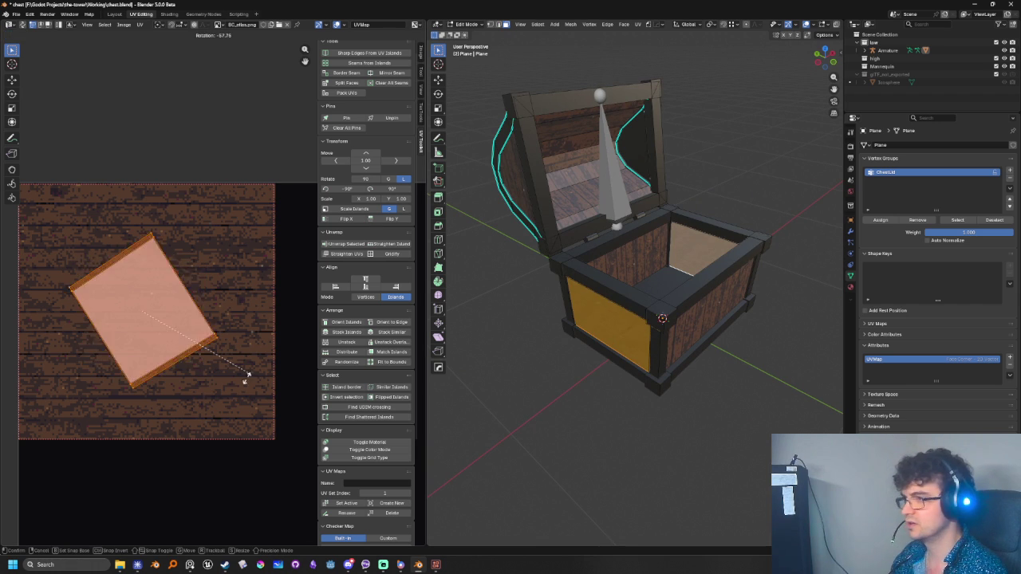
pyautogui.click(200, 425)
pyautogui.moveTo(630, 398)
pyautogui.mouseDown(button='middle')
pyautogui.moveTo(633, 372)
pyautogui.moveTo(720, 381)
pyautogui.moveTo(665, 363)
pyautogui.moveTo(733, 343)
pyautogui.moveTo(557, 351)
pyautogui.mouseUp(button='middle')
# Select the lid's outer faces, re-enter Edit Mode and turn on UV sync selection
pyautogui.press('l')
pyautogui.press('Tab')
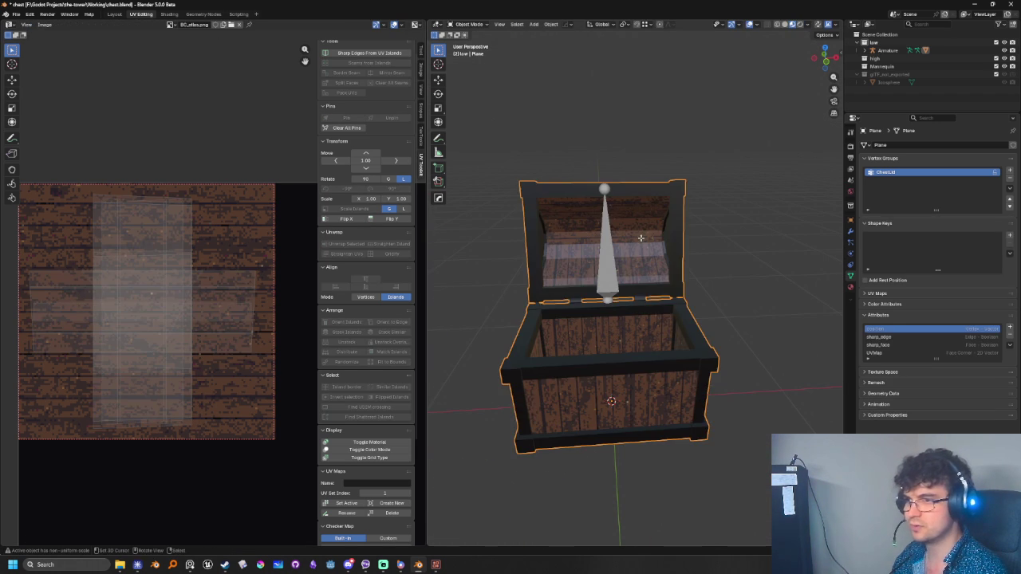
pyautogui.press('Tab')
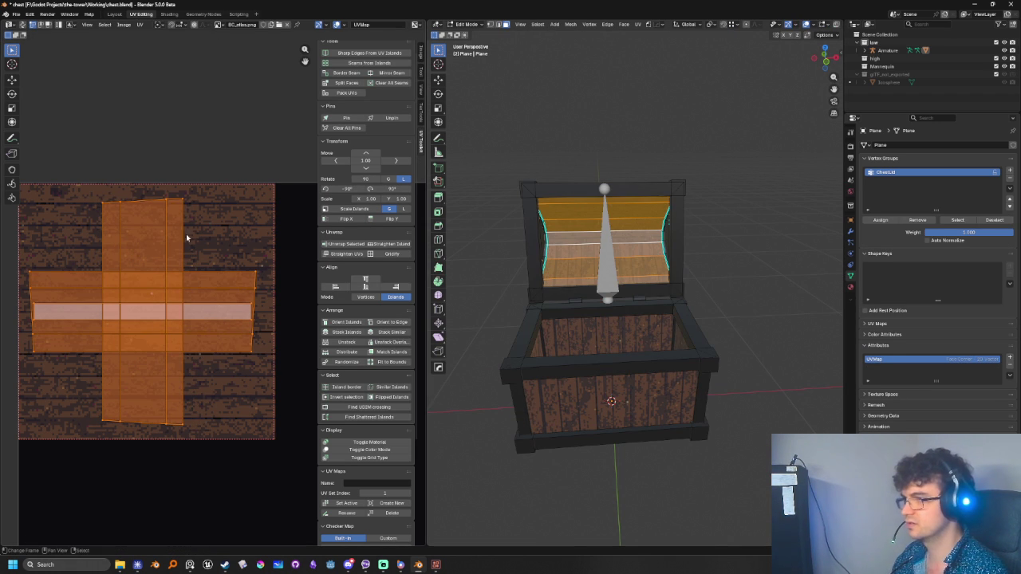
pyautogui.click(22, 25)
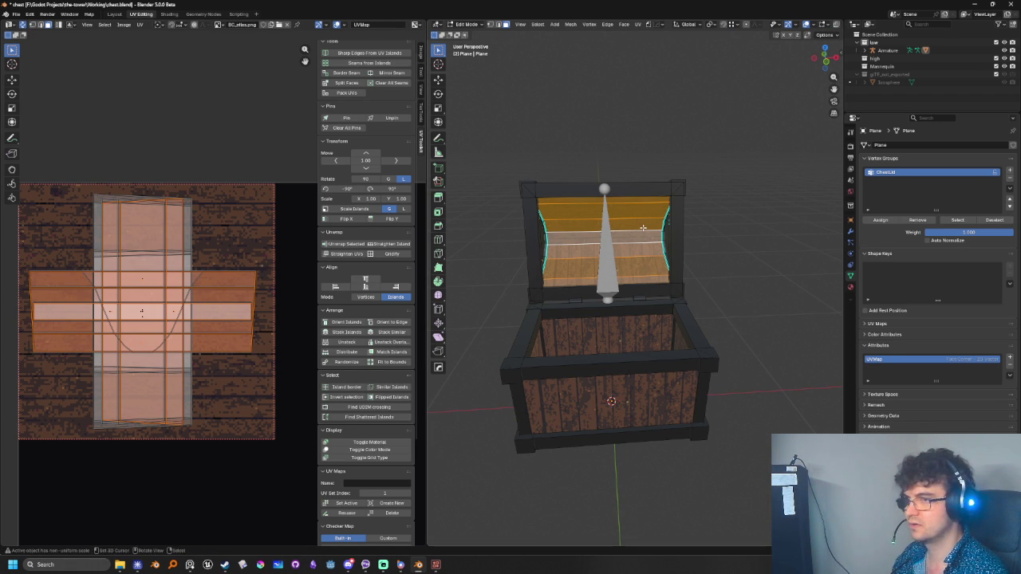
pyautogui.moveTo(543, 231); pyautogui.dragTo(651, 293, button='middle')
pyautogui.hotkey('alt', 'z')
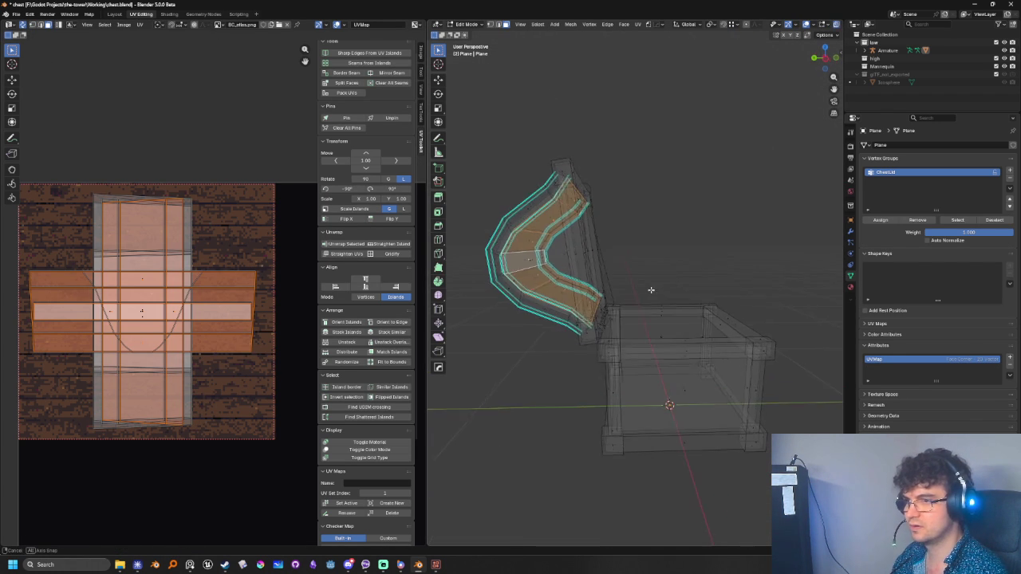
pyautogui.hotkey('alt', 'z')
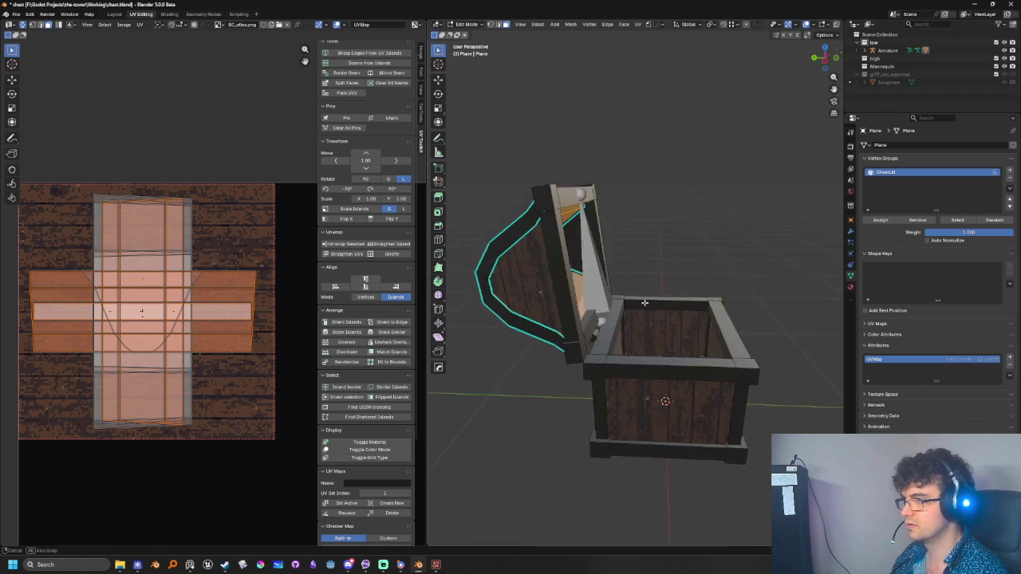
pyautogui.moveTo(652, 292); pyautogui.dragTo(590, 302, button='middle')
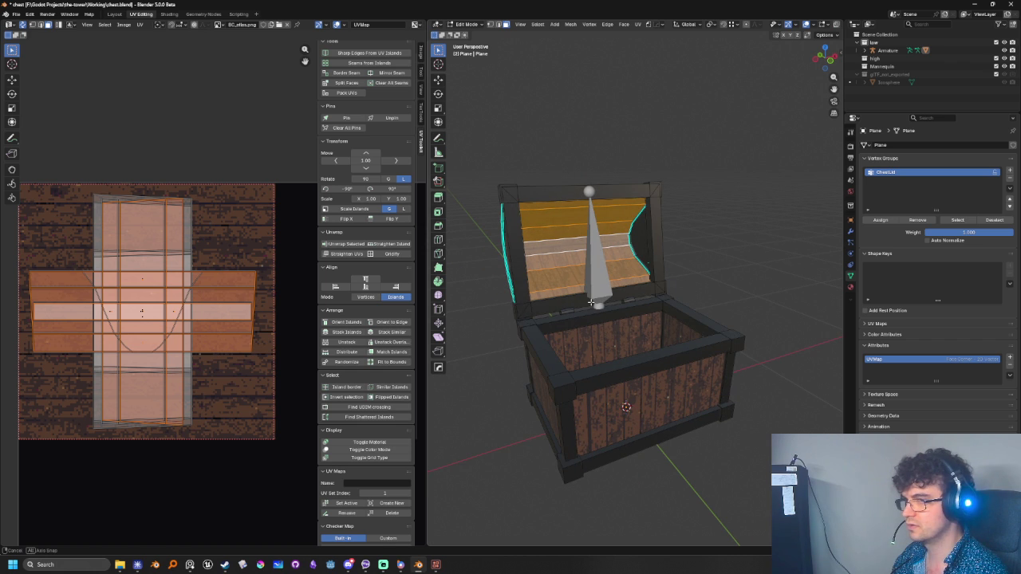
pyautogui.scroll(5, 592, 300)
pyautogui.scroll(-2, 647, 313)
# Clear the selection and box-select the chest body's faces
pyautogui.press('Tab')
pyautogui.press('Tab')
pyautogui.scroll(-2, 653, 301)
pyautogui.press('a')
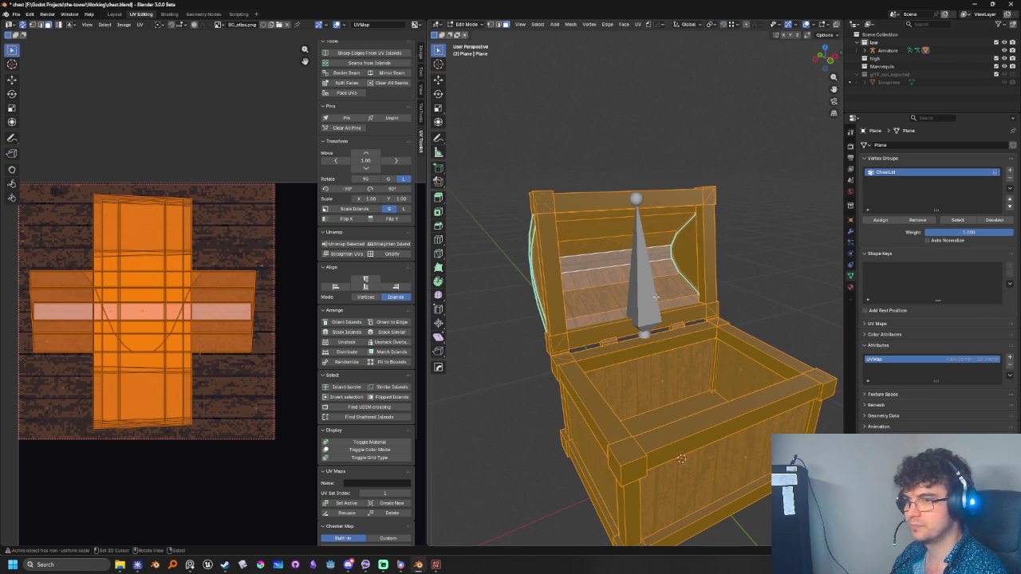
pyautogui.hotkey('ctrl', 'i')
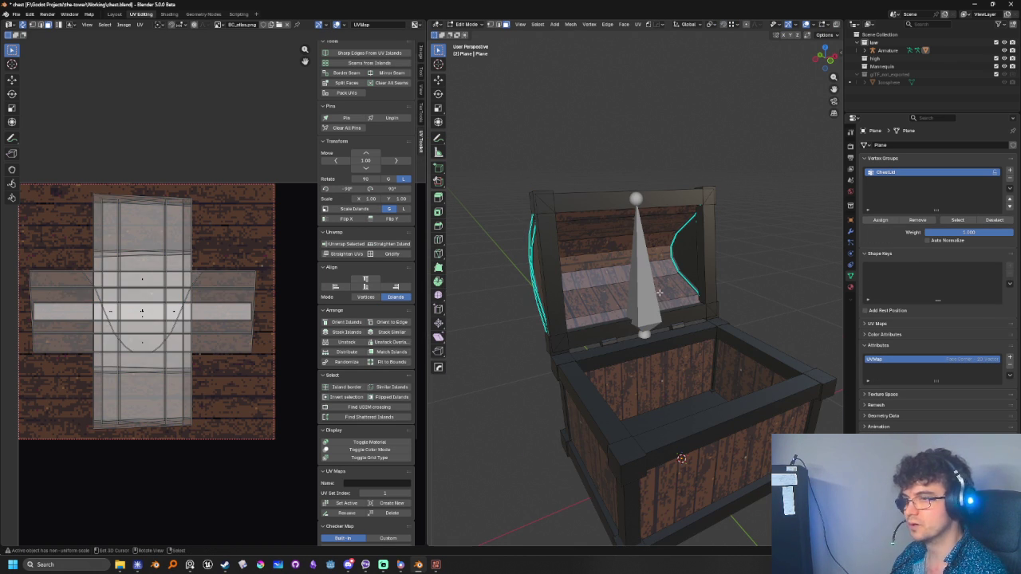
pyautogui.scroll(-3, 213, 292)
pyautogui.moveTo(93, 202)
pyautogui.mouseDown()
pyautogui.moveTo(262, 376)
pyautogui.moveTo(259, 314)
pyautogui.mouseUp()
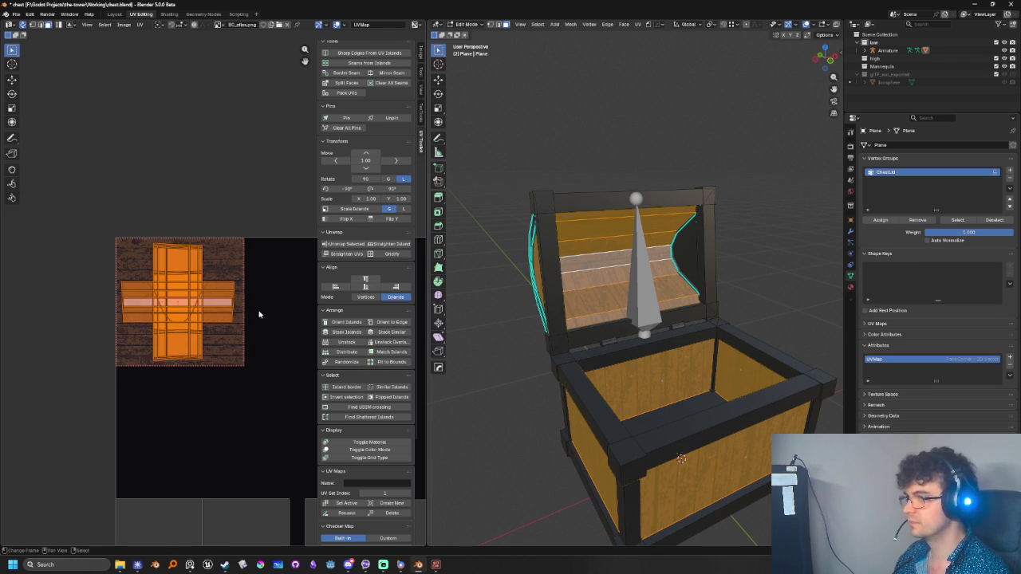
# Smart UV Project the selected body faces with a 90° angle limit
pyautogui.press('u')
pyautogui.click(700, 317)
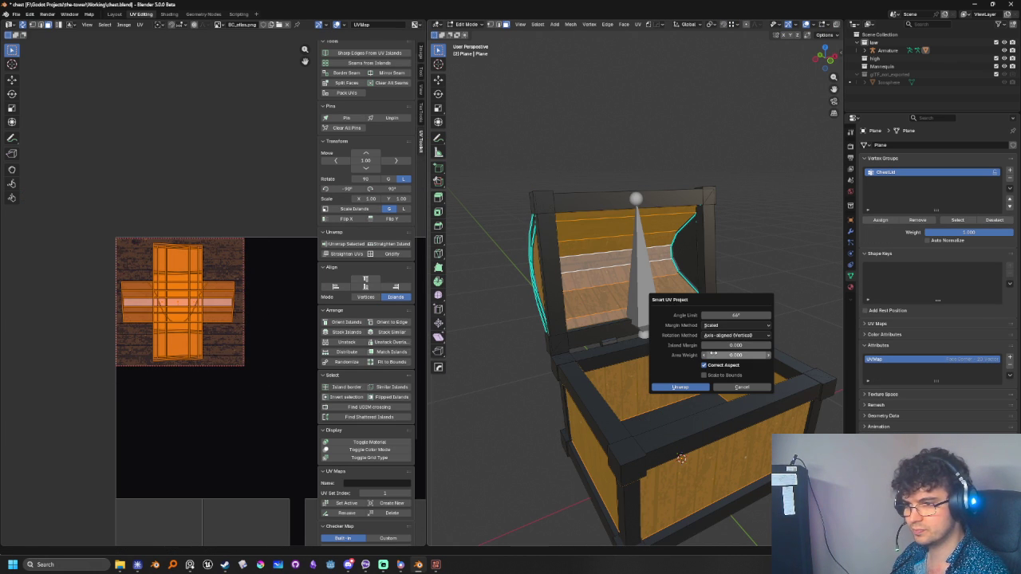
pyautogui.write('90')
pyautogui.press('Return')
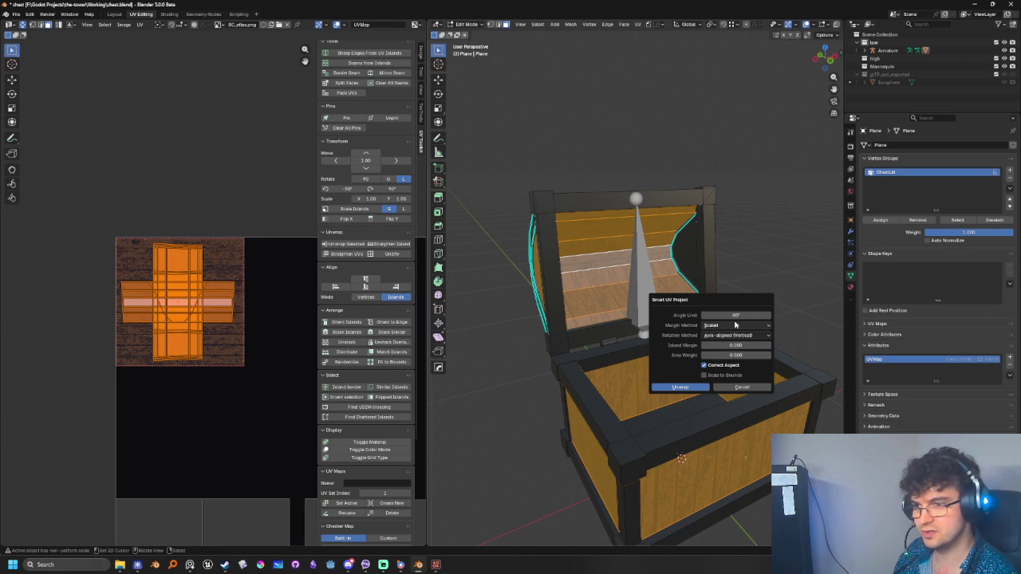
pyautogui.click(698, 387)
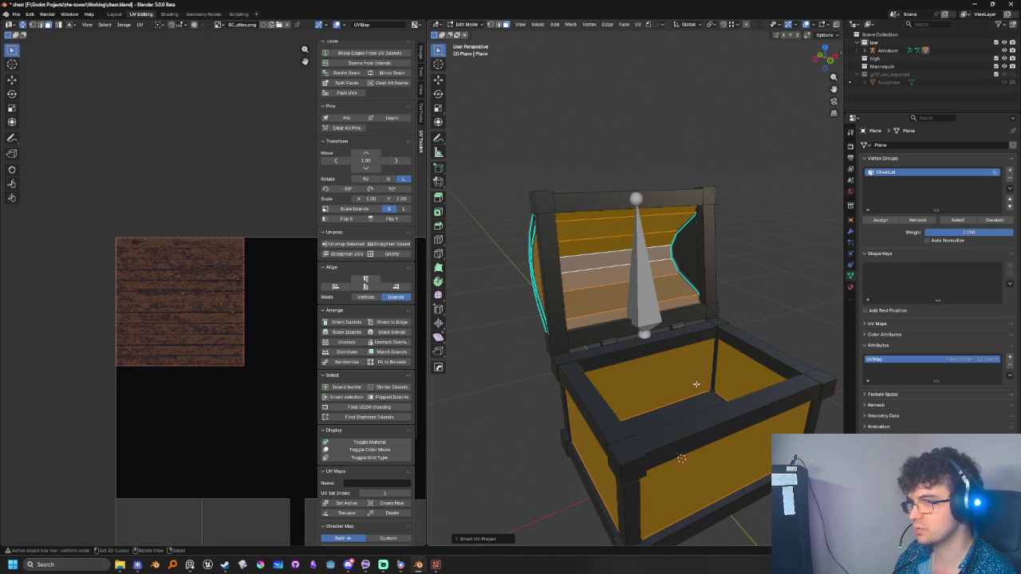
# Pack the new islands and center the packed texture square in the UV Editor
pyautogui.scroll(-2, 264, 299)
pyautogui.scroll(-1, 264, 299)
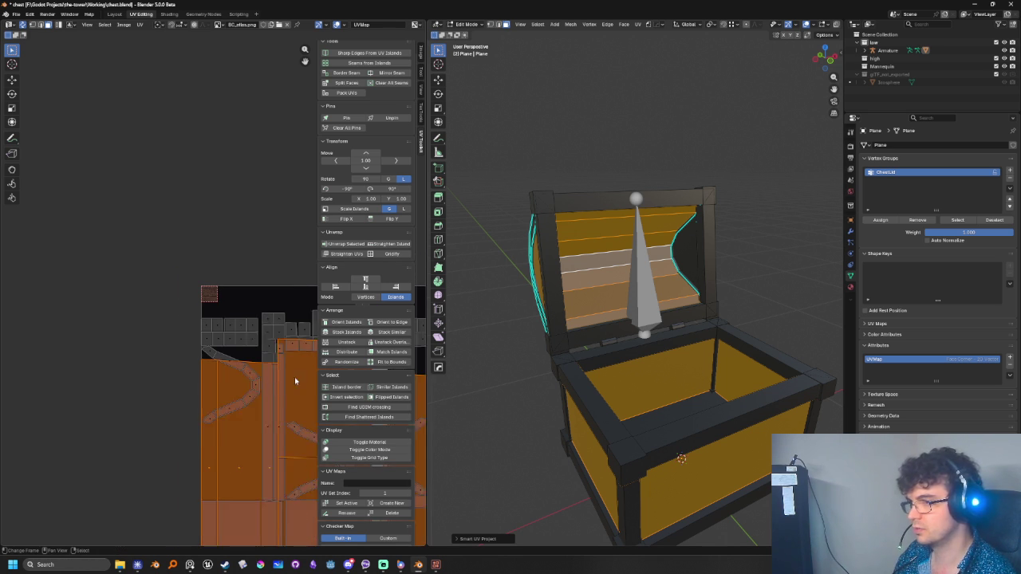
pyautogui.scroll(-2, 106, 318)
pyautogui.hotkey('ctrl', 'p')
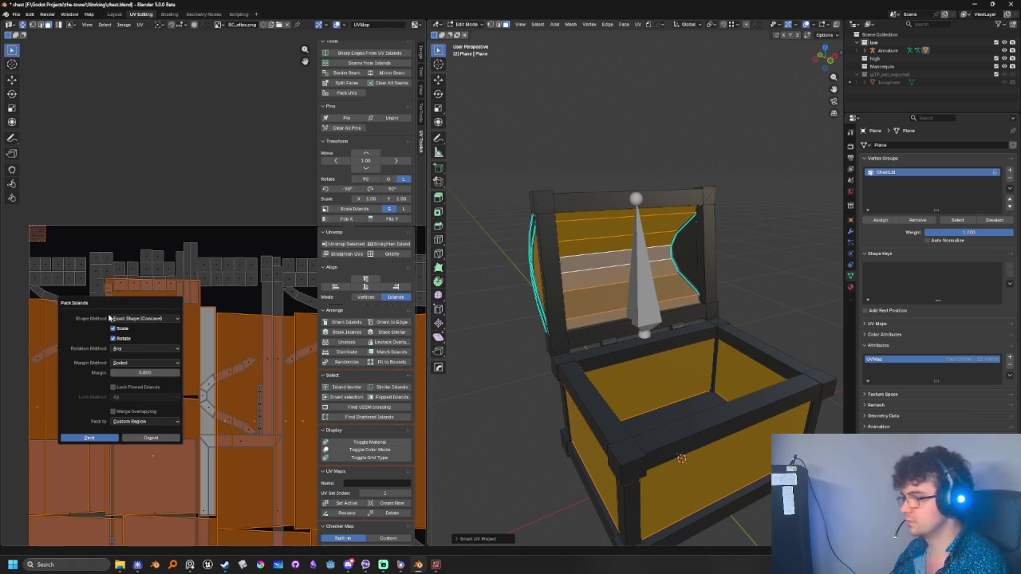
pyautogui.press('Return')
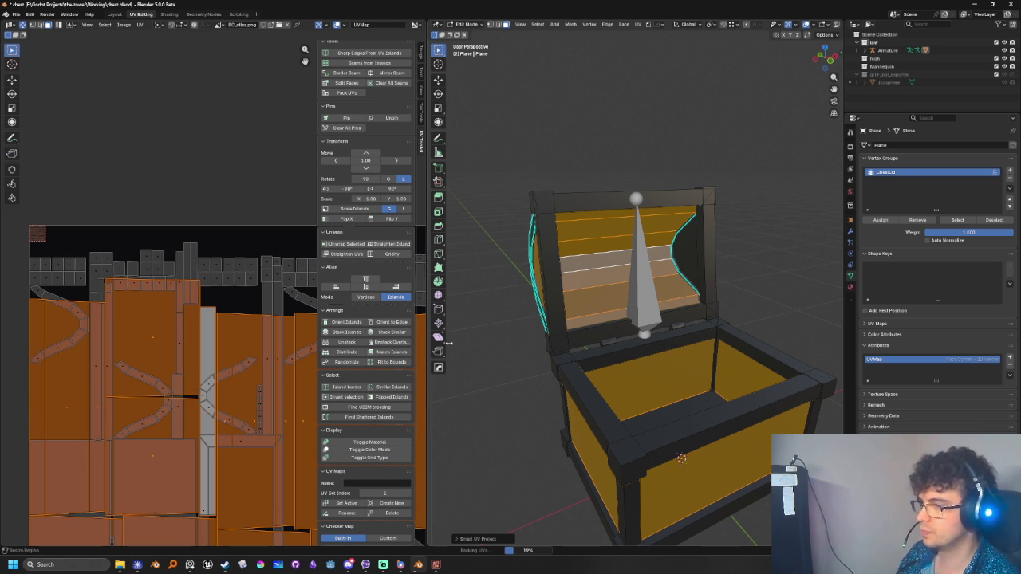
pyautogui.click(355, 334)
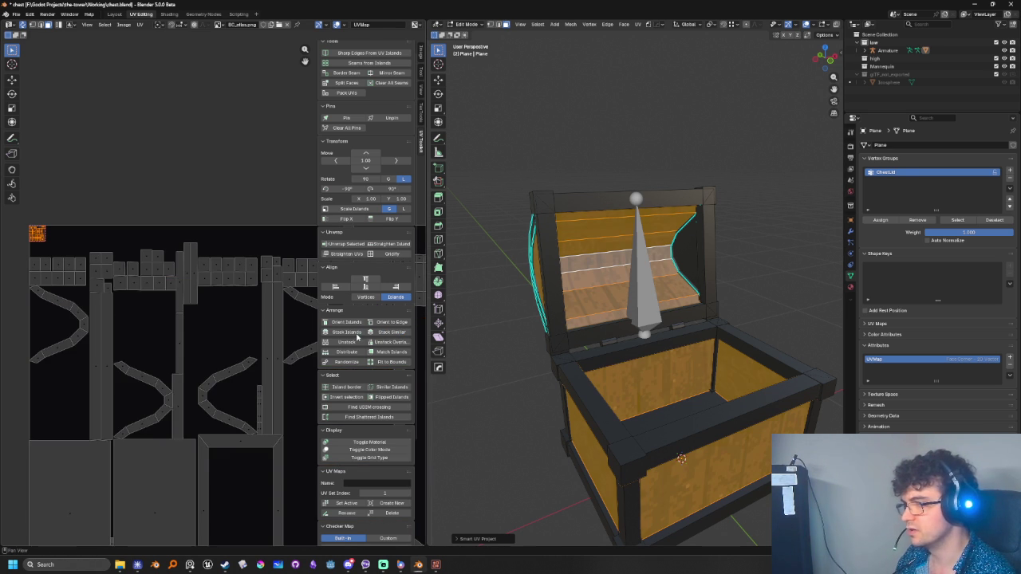
pyautogui.scroll(3, 160, 359)
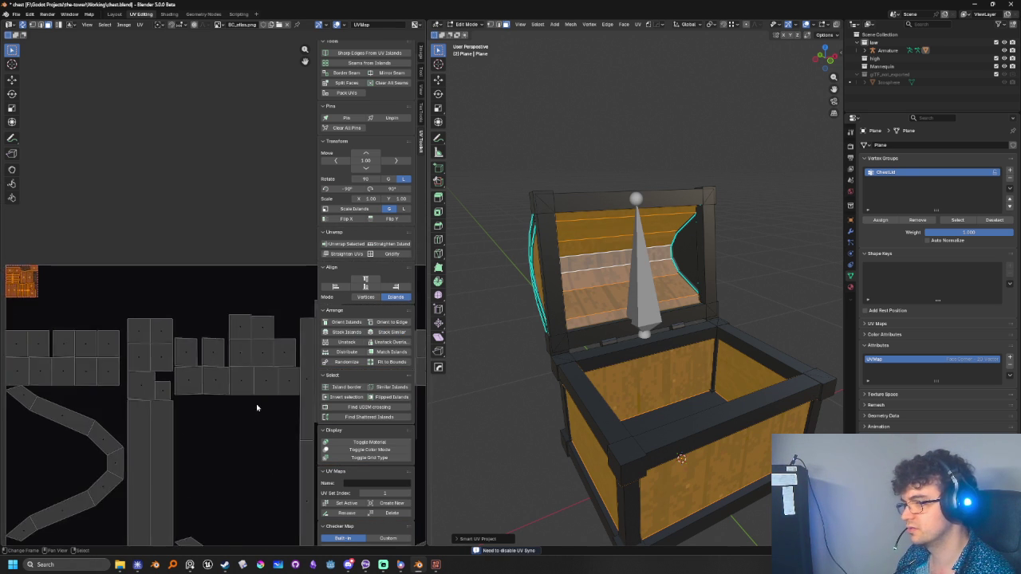
pyautogui.moveTo(257, 406); pyautogui.dragTo(289, 361, button='middle')
pyautogui.scroll(2, 214, 290)
pyautogui.scroll(2, 114, 314)
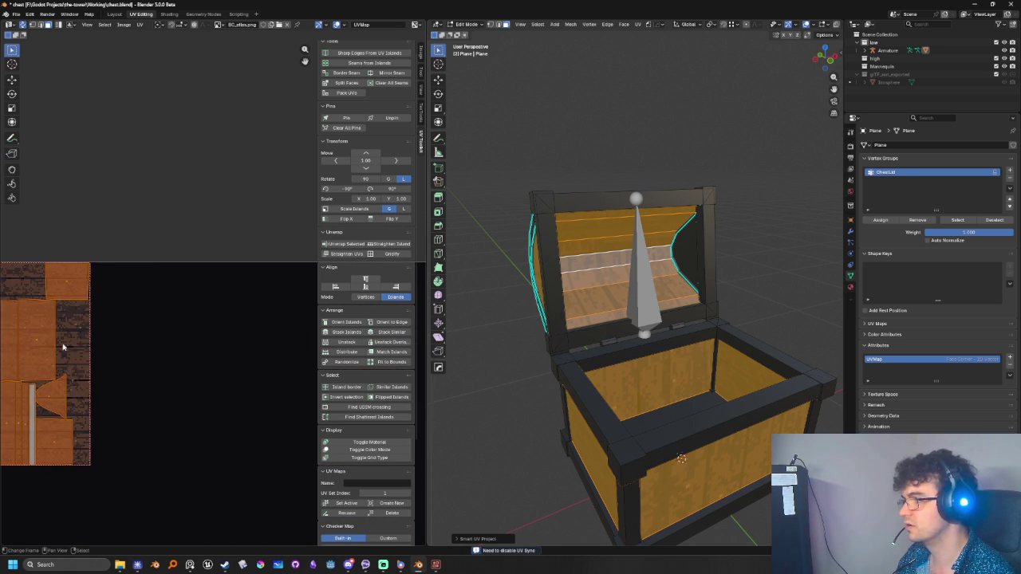
pyautogui.moveTo(114, 314); pyautogui.dragTo(205, 330, button='middle')
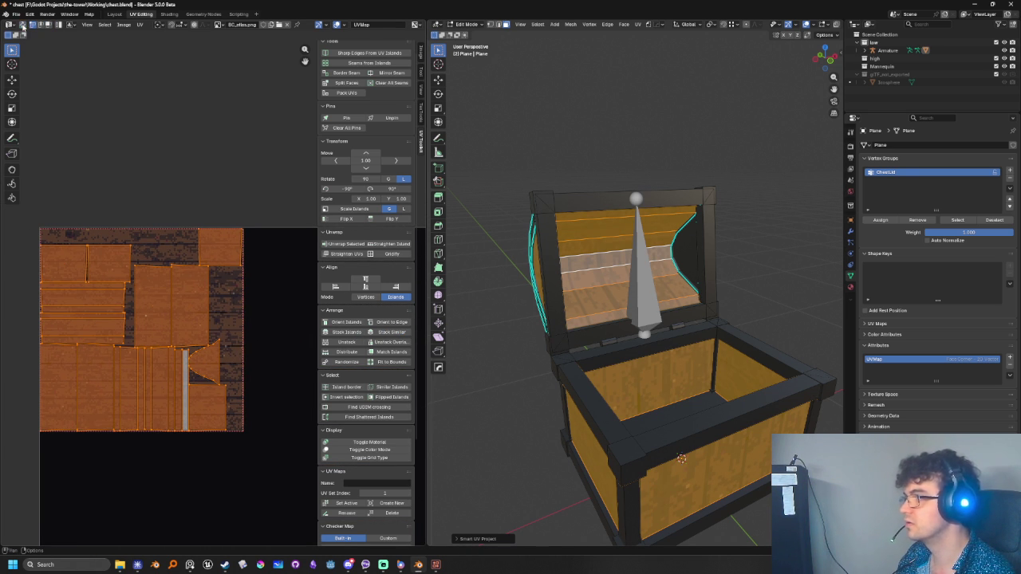
# Stack the body's UV islands into one cross and scale it to about twice its size
pyautogui.click(356, 333)
pyautogui.press('s')
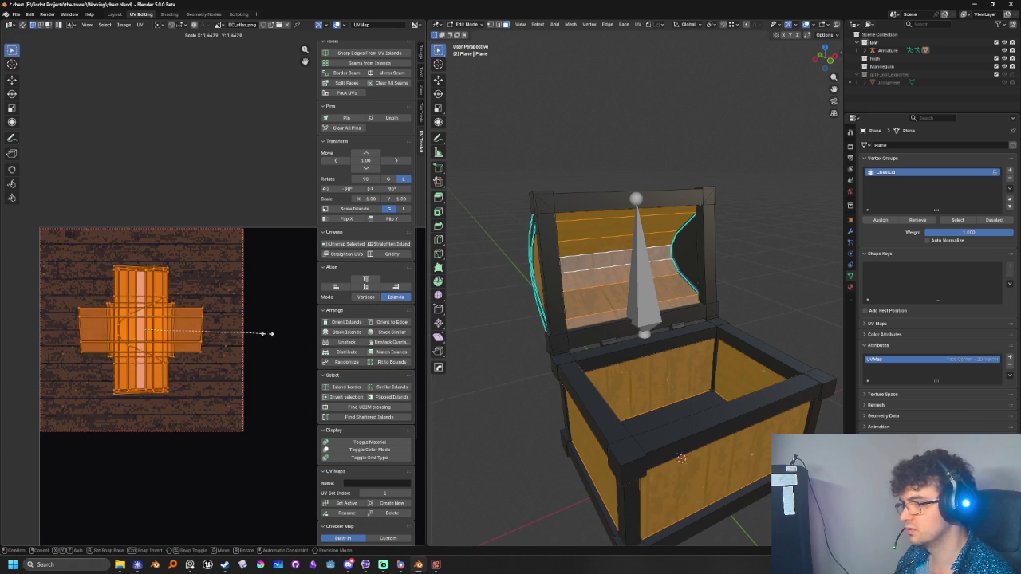
pyautogui.click(312, 319)
pyautogui.moveTo(635, 302)
pyautogui.mouseDown(button='middle')
pyautogui.moveTo(563, 441)
pyautogui.moveTo(540, 373)
pyautogui.moveTo(682, 388)
pyautogui.moveTo(608, 434)
pyautogui.moveTo(626, 460)
pyautogui.moveTo(606, 478)
pyautogui.mouseUp(button='middle')
# Select one body face and rotate its UV island a quarter turn (-90°)
pyautogui.click(539, 372)
pyautogui.keyDown('shift'); pyautogui.click(683, 387); pyautogui.keyUp('shift')
pyautogui.keyDown('shift'); pyautogui.click(607, 434); pyautogui.keyUp('shift')
pyautogui.keyDown('shift'); pyautogui.click(608, 435); pyautogui.keyUp('shift')
pyautogui.press('r')
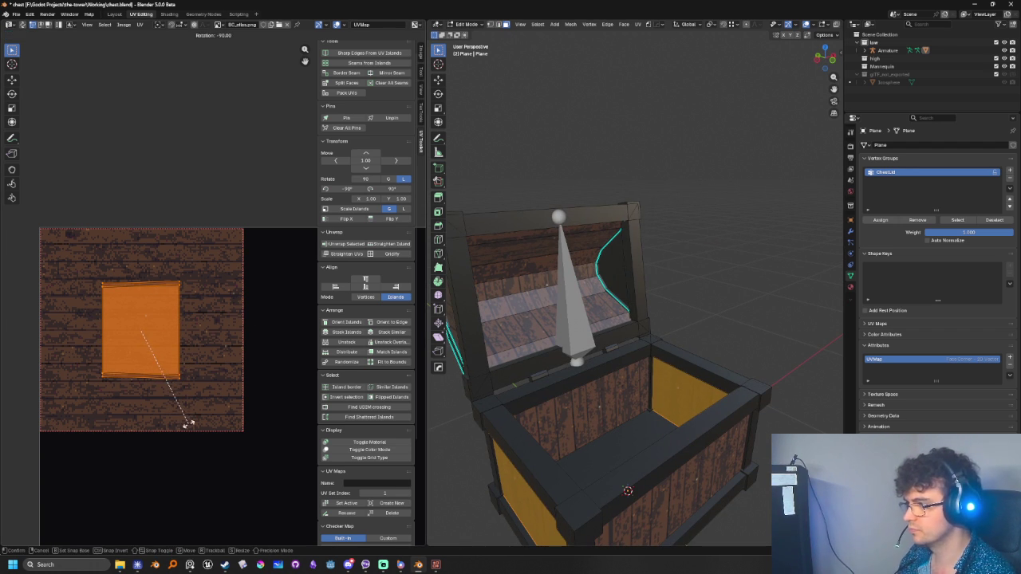
pyautogui.click(189, 423)
# Clear the face selection and pick the lid's inner faces with L
pyautogui.moveTo(631, 407)
pyautogui.mouseDown(button='middle')
pyautogui.moveTo(667, 418)
pyautogui.moveTo(663, 374)
pyautogui.moveTo(642, 434)
pyautogui.moveTo(630, 335)
pyautogui.mouseUp(button='middle')
pyautogui.scroll(-3, 638, 410)
pyautogui.scroll(3, 663, 364)
pyautogui.hotkey('alt', 'a')
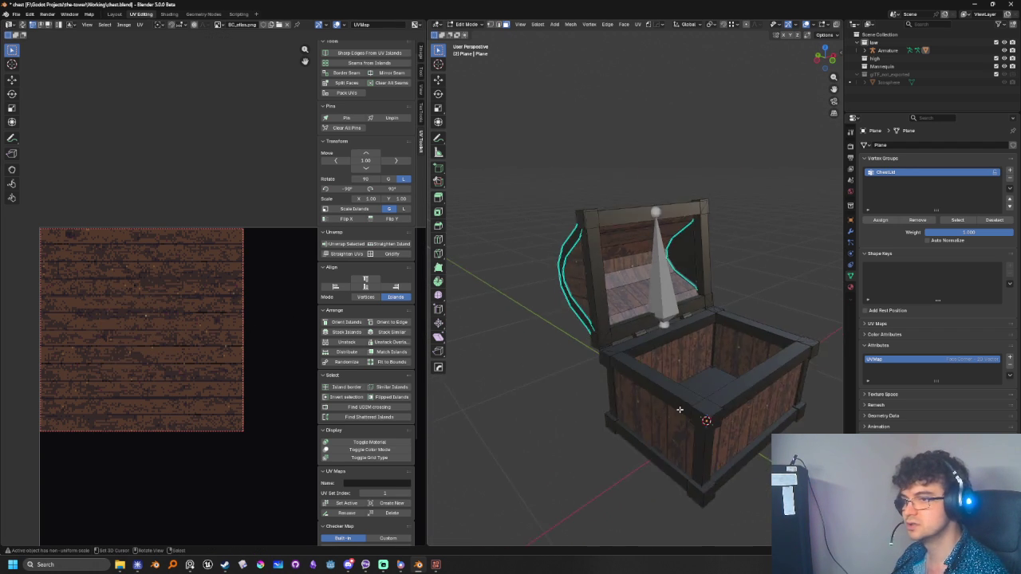
pyautogui.scroll(2, 623, 307)
pyautogui.press('l')
# Bring the open lid into view head-on and deselect its islands in the UV editor
pyautogui.moveTo(738, 289); pyautogui.dragTo(654, 266, button='middle')
pyautogui.scroll(2, 671, 264)
pyautogui.scroll(2, 671, 264)
pyautogui.scroll(1, 666, 265)
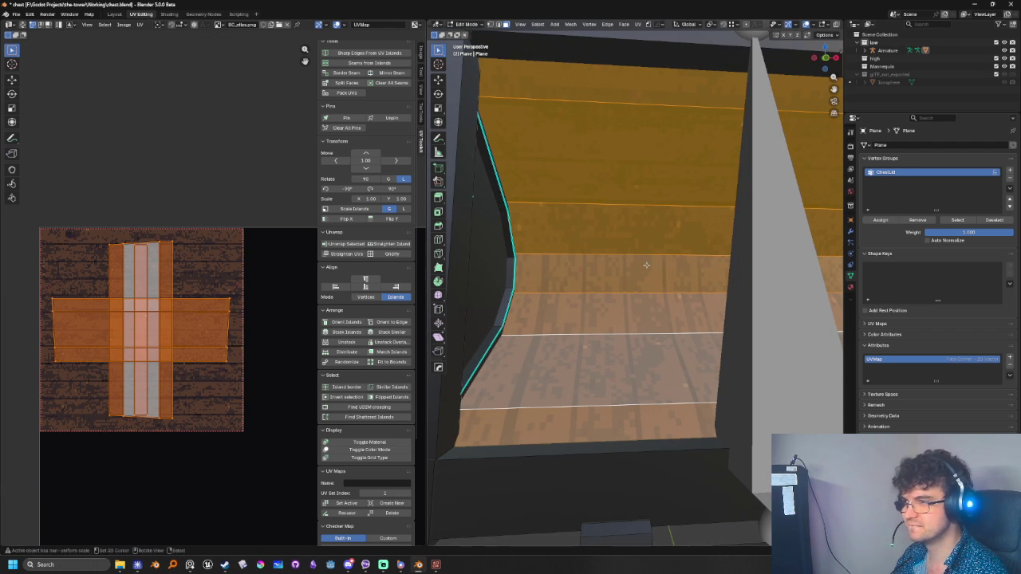
pyautogui.click(147, 244)
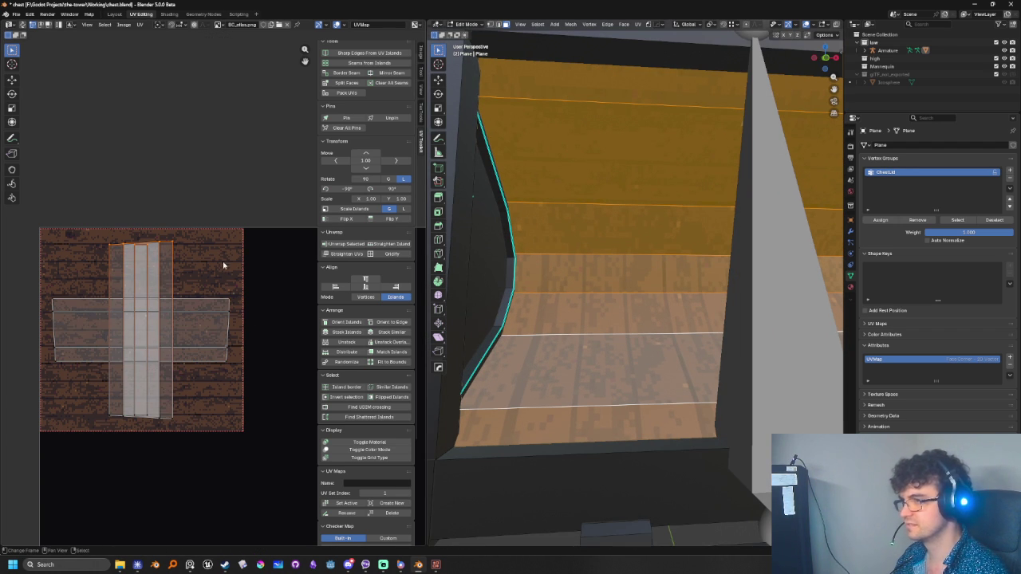
pyautogui.scroll(-4, 654, 309)
pyautogui.scroll(-1, 655, 307)
pyautogui.scroll(-2, 618, 300)
pyautogui.moveTo(617, 301)
pyautogui.mouseDown(button='middle')
pyautogui.moveTo(646, 320)
pyautogui.moveTo(617, 308)
pyautogui.mouseUp(button='middle')
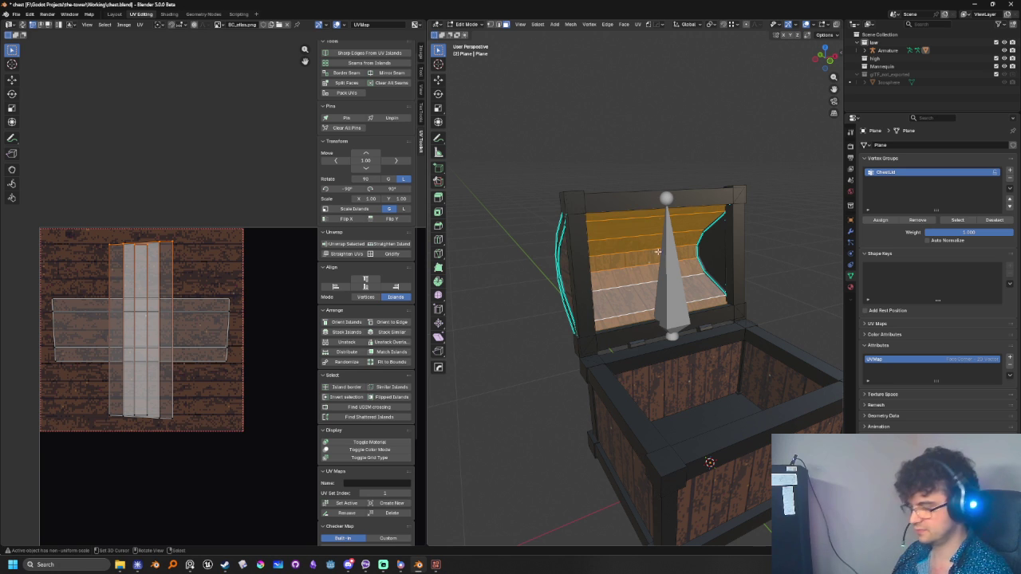
# Unwrap the selected lid faces using Angle Based unwrapping
pyautogui.press('u')
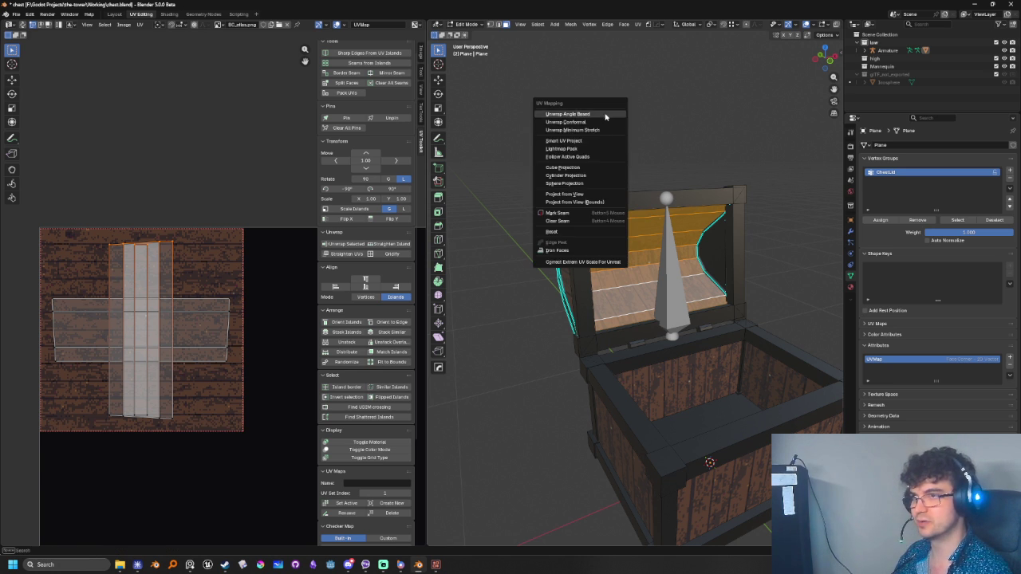
pyautogui.click(605, 116)
pyautogui.scroll(1, 223, 346)
pyautogui.scroll(-2, 143, 299)
pyautogui.scroll(4, 157, 348)
pyautogui.scroll(2, 154, 383)
pyautogui.scroll(-2, 154, 383)
pyautogui.moveTo(186, 384); pyautogui.dragTo(119, 371, button='middle')
# Shrink the lid's UV island to fit the plank texture and snap it to the corner
pyautogui.press('a')
pyautogui.moveTo(186, 423); pyautogui.dragTo(276, 484, button='middle')
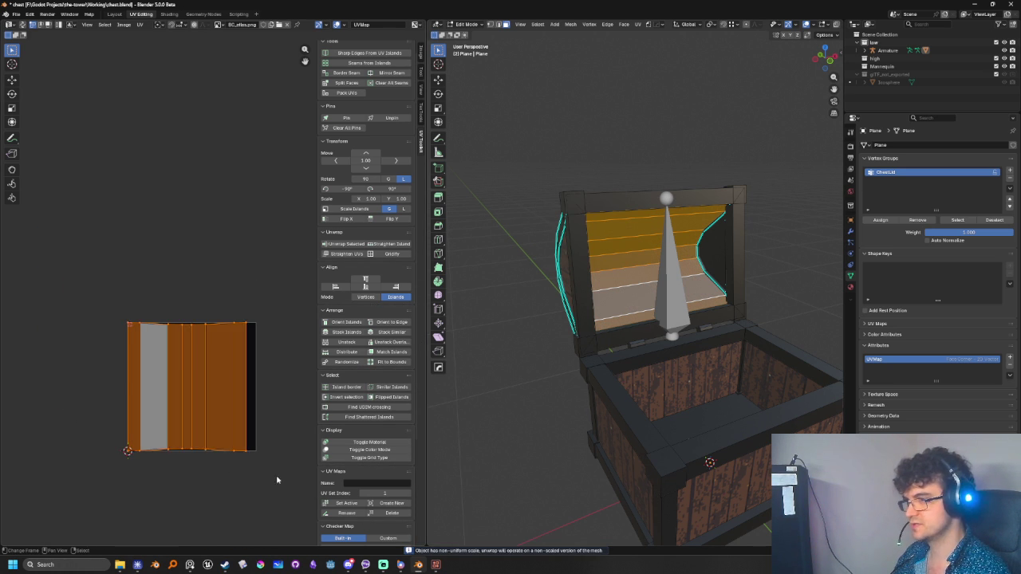
pyautogui.press('s')
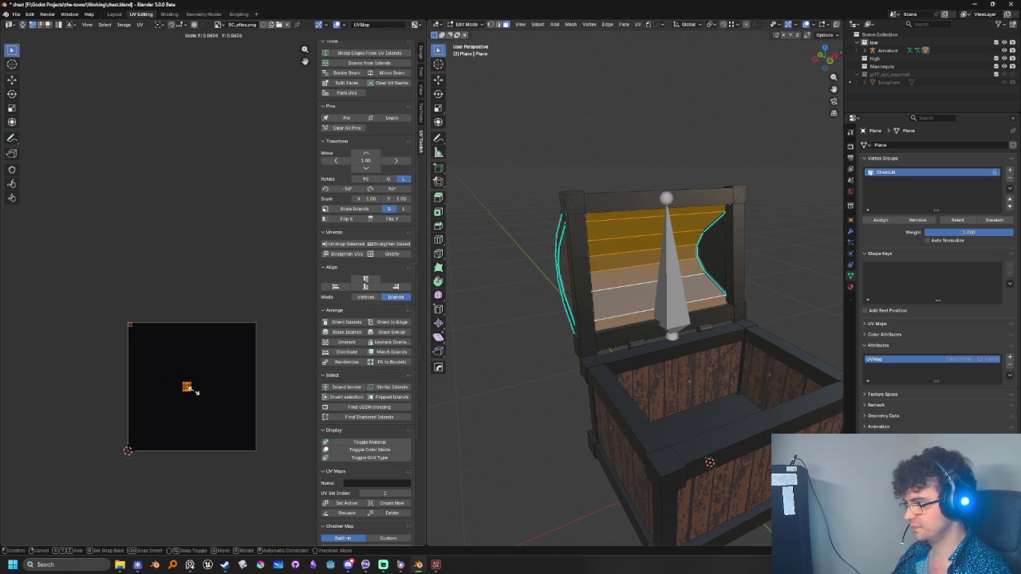
pyautogui.click(193, 391)
pyautogui.hotkey('ctrl', 'v')
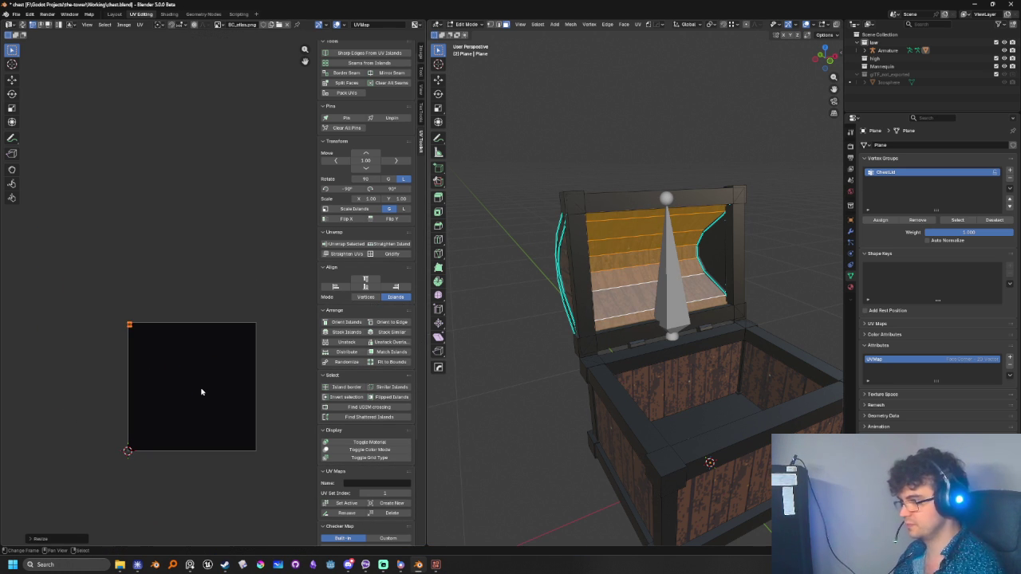
pyautogui.moveTo(88, 197); pyautogui.dragTo(229, 415, button='middle')
pyautogui.scroll(2, 126, 409)
pyautogui.scroll(2, 125, 409)
pyautogui.scroll(1, 164, 423)
pyautogui.scroll(-1, 164, 423)
pyautogui.moveTo(205, 502); pyautogui.dragTo(250, 432, button='middle')
pyautogui.press('s')
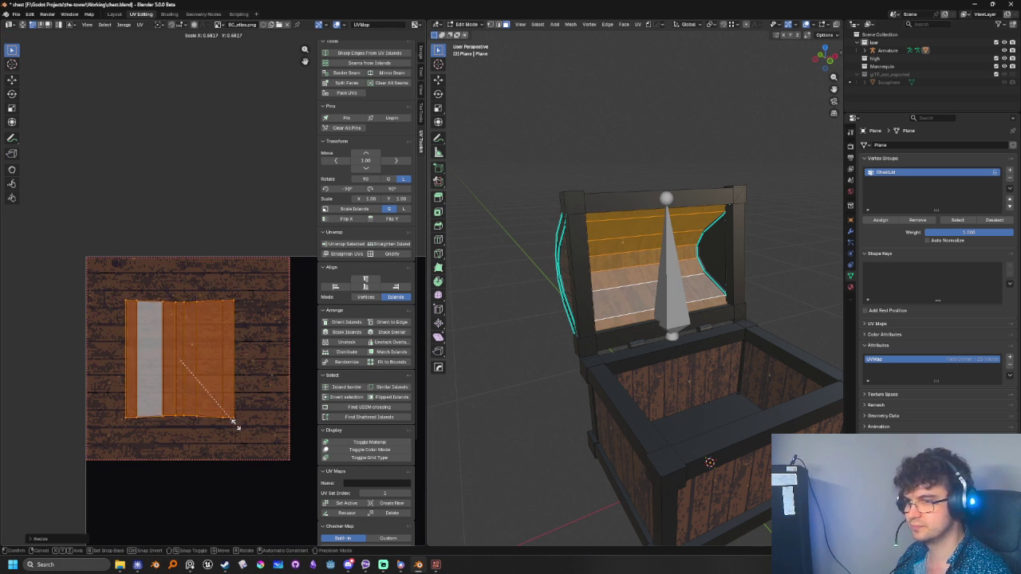
pyautogui.rightClick(256, 434)
# Unwrap the lid's outer faces and pack their island into the texture
pyautogui.moveTo(449, 360)
pyautogui.mouseDown(button='middle')
pyautogui.moveTo(558, 319)
pyautogui.moveTo(638, 271)
pyautogui.mouseUp(button='middle')
pyautogui.click(638, 271)
pyautogui.press('u')
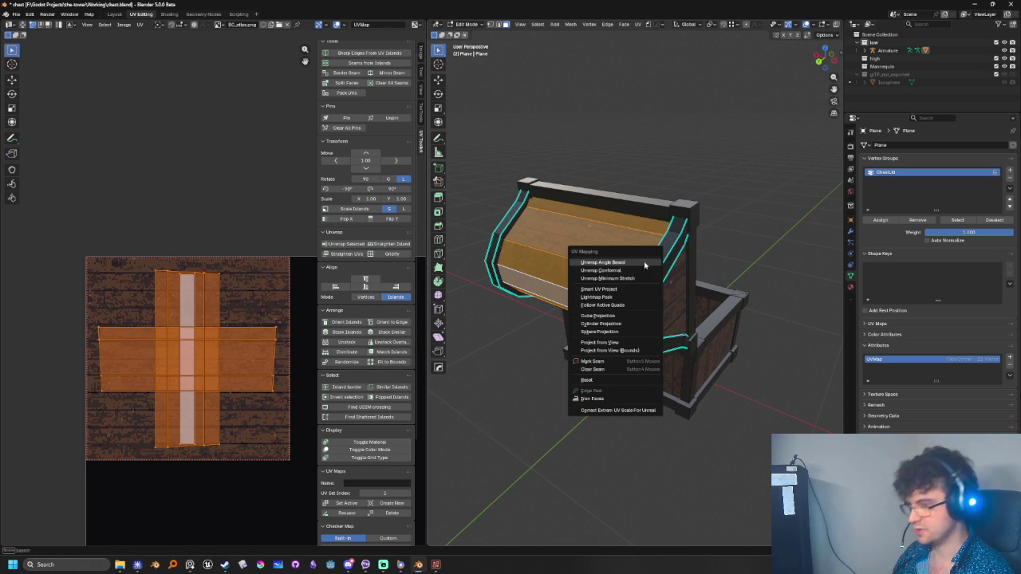
pyautogui.click(643, 263)
pyautogui.hotkey('ctrl', 'p')
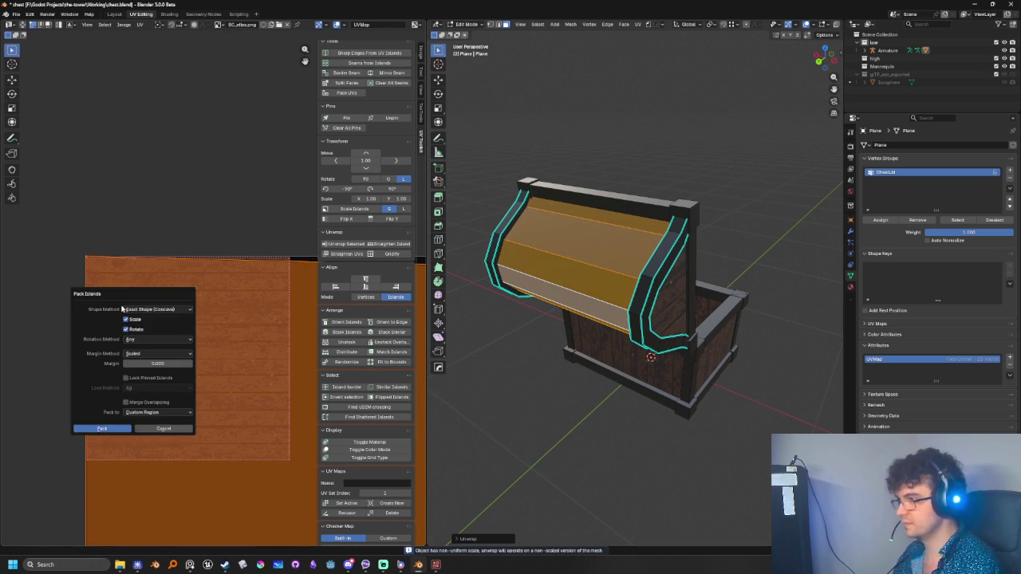
pyautogui.press('Return')
# Scale the lid interior island, rotate it -90°, and check the textured lid
pyautogui.moveTo(590, 303); pyautogui.dragTo(628, 263, button='middle')
pyautogui.keyDown('alt'); pyautogui.click(629, 263); pyautogui.keyUp('alt')
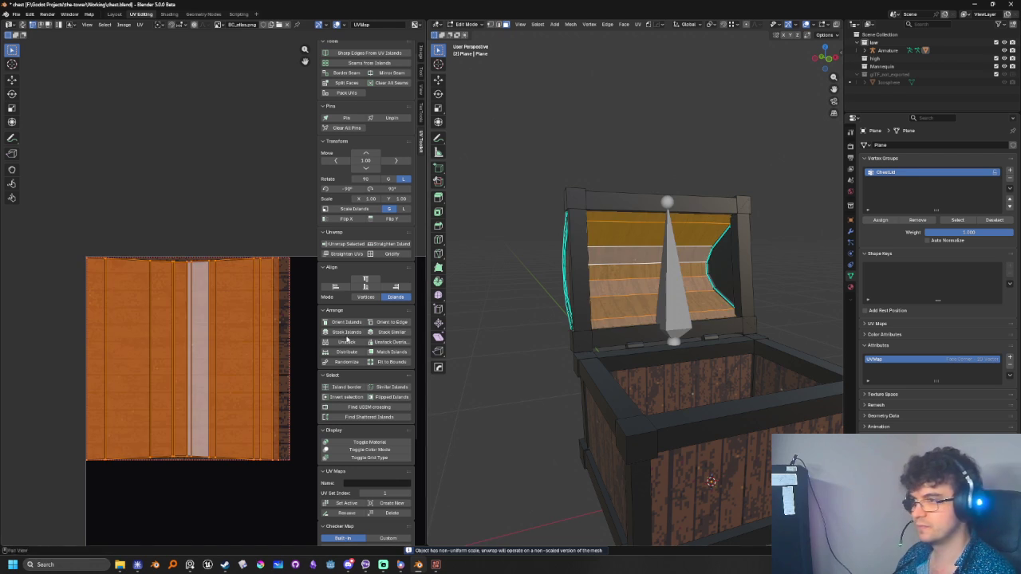
pyautogui.press('s')
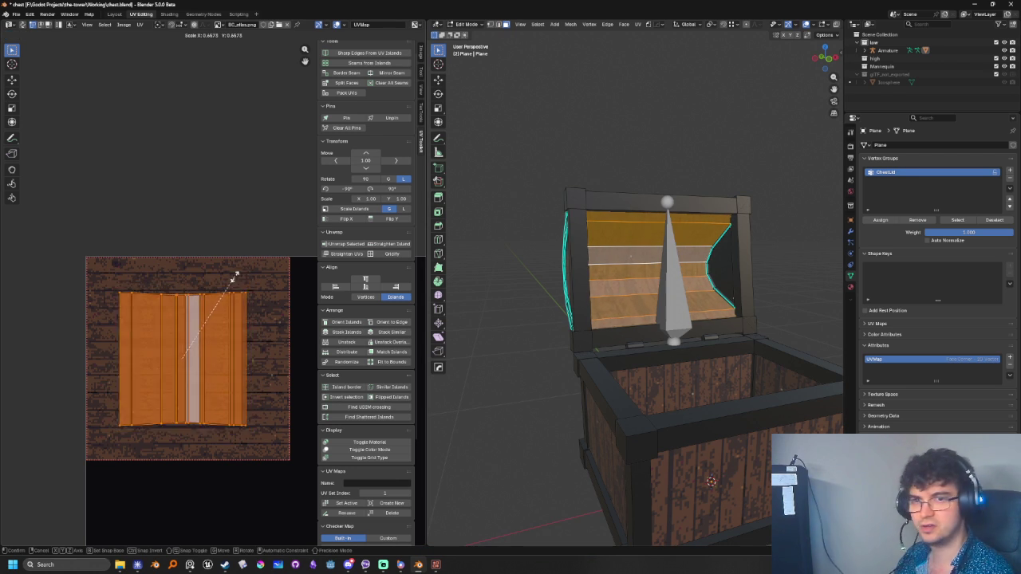
pyautogui.press('r')
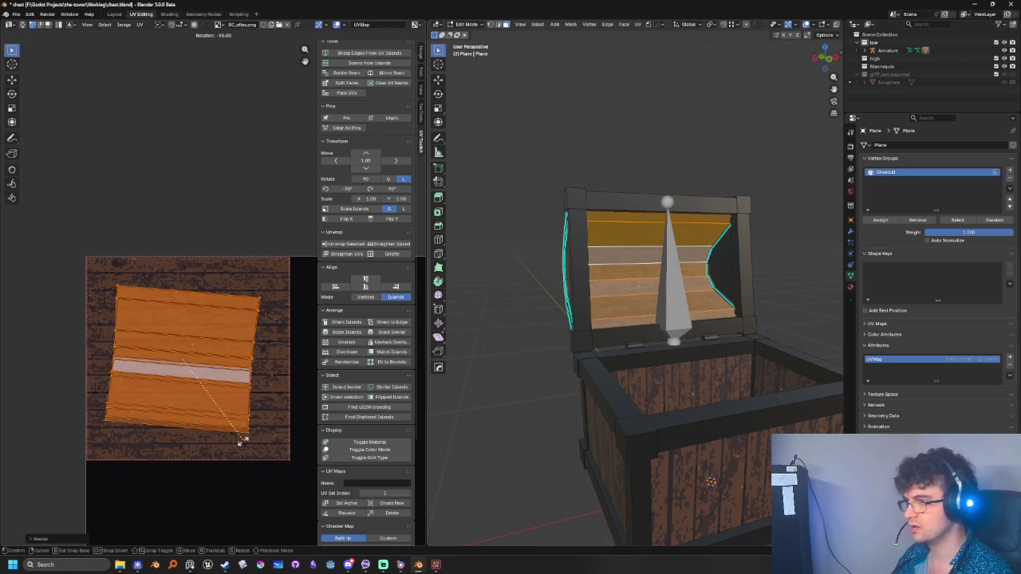
pyautogui.click(251, 430)
pyautogui.press('Tab')
pyautogui.moveTo(662, 351)
pyautogui.mouseDown(button='middle')
pyautogui.moveTo(797, 375)
pyautogui.moveTo(456, 378)
pyautogui.moveTo(796, 403)
pyautogui.moveTo(677, 383)
pyautogui.mouseUp(button='middle')
pyautogui.press('Tab')
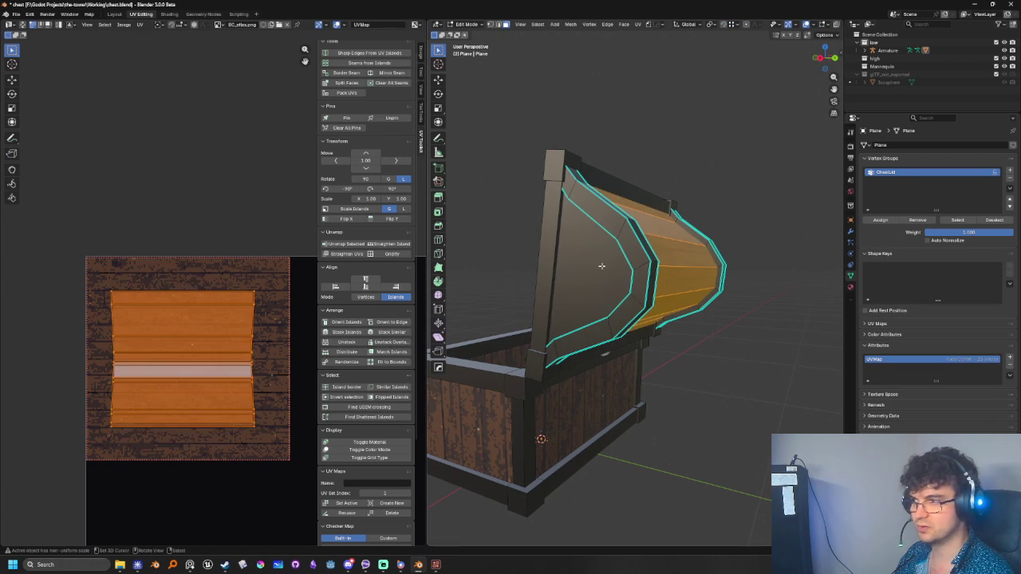
# Frame the lid end-face island and pack it into the texture
pyautogui.scroll(-5, 278, 378)
pyautogui.scroll(-2, 228, 387)
pyautogui.scroll(-4, 223, 385)
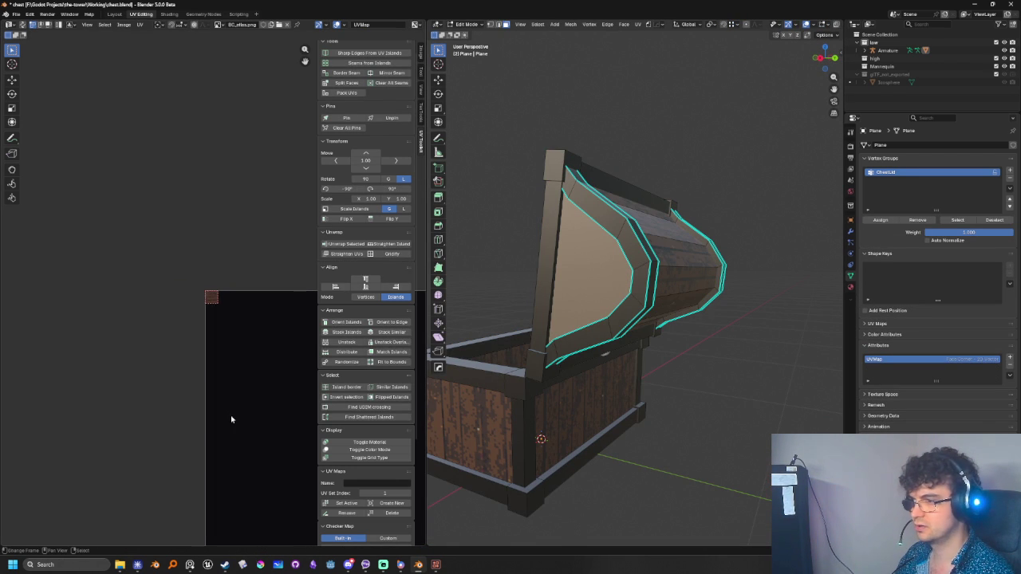
pyautogui.moveTo(218, 383); pyautogui.dragTo(27, 260, button='middle')
pyautogui.press('KP_Decimal')
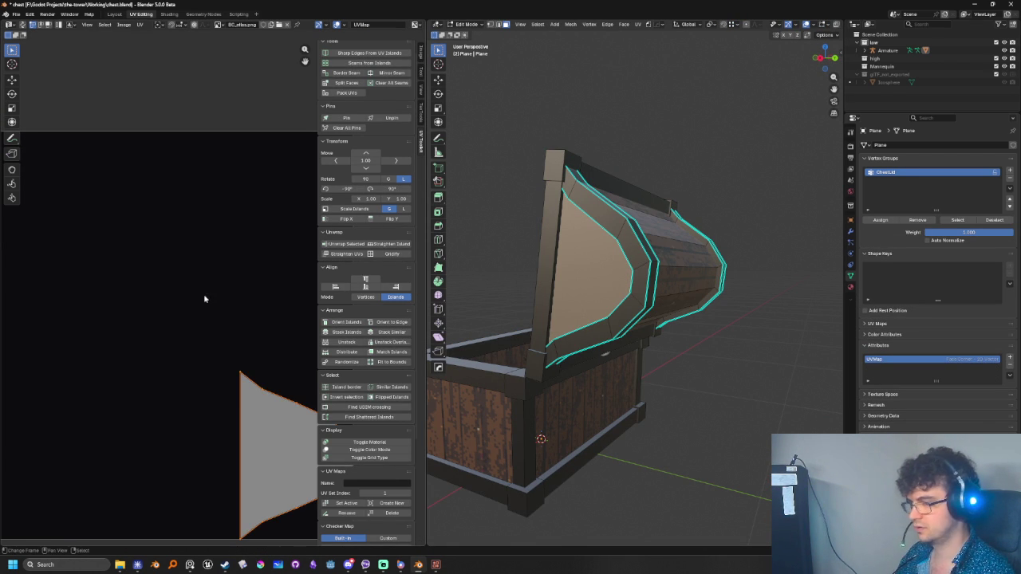
pyautogui.hotkey('ctrl', 'p')
pyautogui.press('Return')
pyautogui.press('Home')
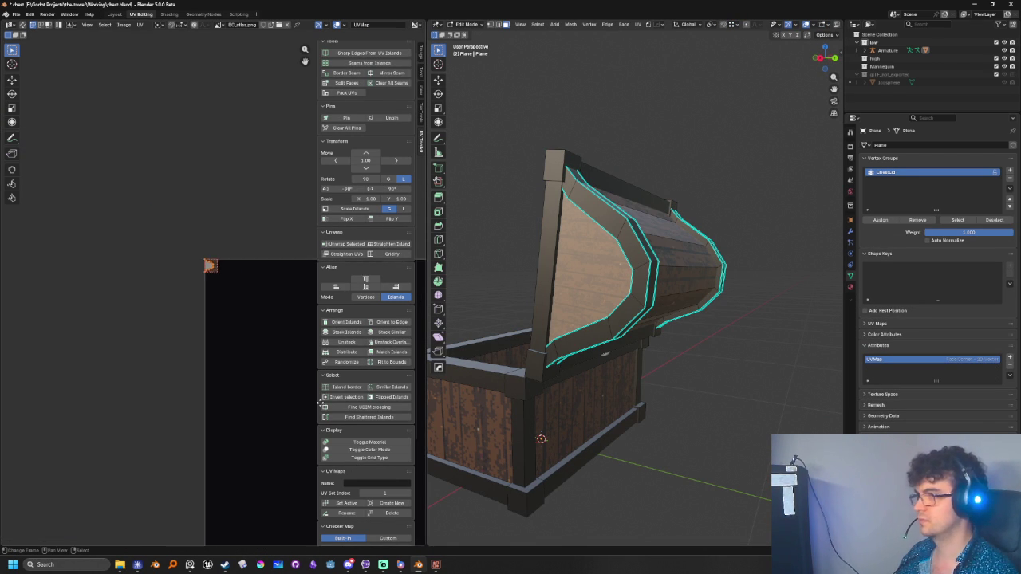
pyautogui.scroll(5, 298, 295)
pyautogui.moveTo(256, 230); pyautogui.dragTo(199, 356, button='middle')
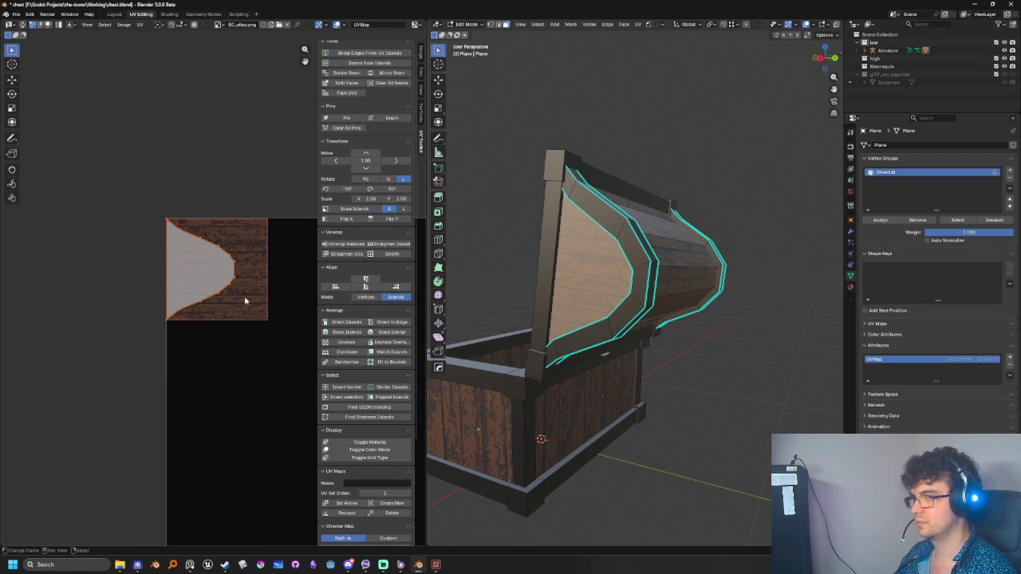
# Resize the lid end-face island, then return to Object Mode to view the chest
pyautogui.moveTo(665, 328); pyautogui.dragTo(606, 343, button='middle')
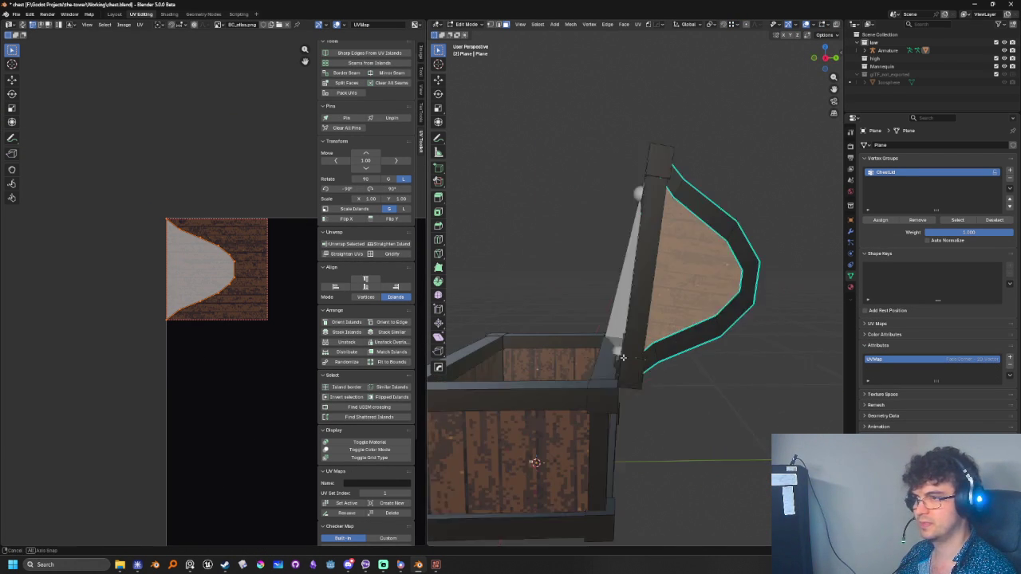
pyautogui.press('s')
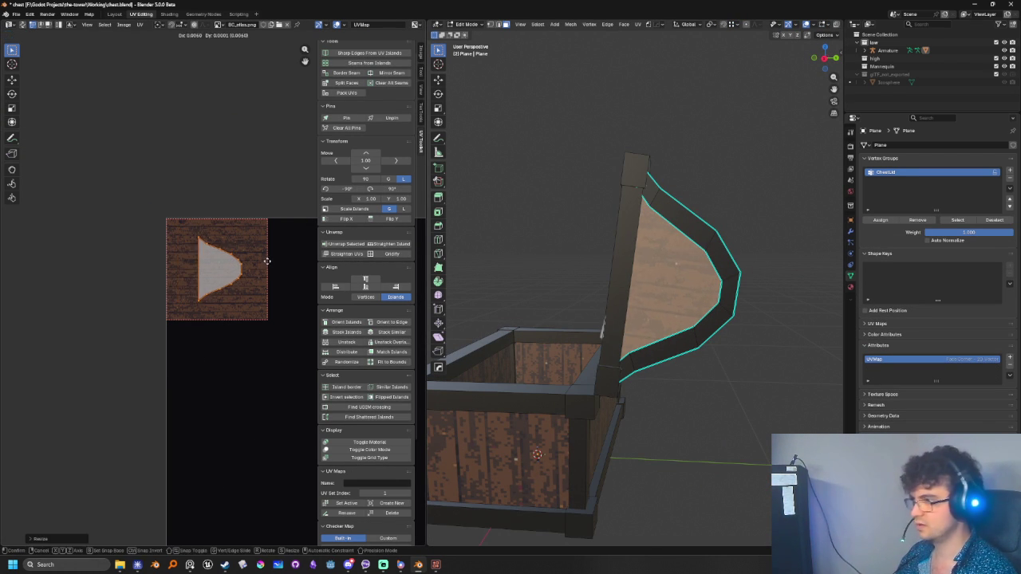
pyautogui.press('s')
pyautogui.click(272, 260)
pyautogui.moveTo(558, 383)
pyautogui.mouseDown(button='middle')
pyautogui.moveTo(679, 401)
pyautogui.moveTo(680, 308)
pyautogui.moveTo(652, 302)
pyautogui.mouseUp(button='middle')
pyautogui.press('Tab')
pyautogui.scroll(-4, 652, 302)
pyautogui.moveTo(699, 335)
pyautogui.mouseDown(button='middle')
pyautogui.moveTo(643, 346)
pyautogui.moveTo(707, 337)
pyautogui.moveTo(764, 345)
pyautogui.moveTo(712, 358)
pyautogui.mouseUp(button='middle')
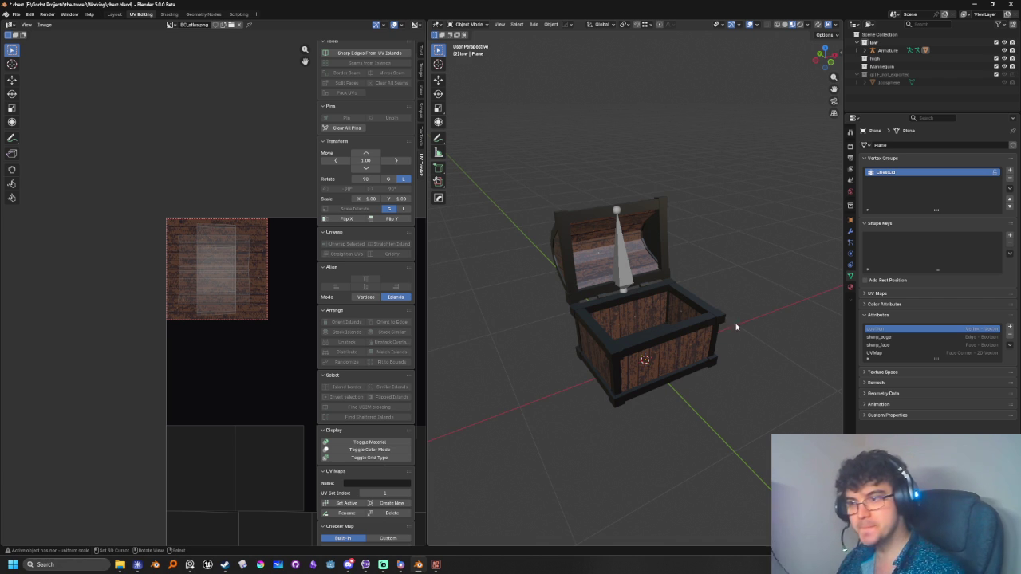
# Select the chest object and enter Edit Mode
pyautogui.scroll(3, 730, 330)
pyautogui.moveTo(731, 330); pyautogui.dragTo(689, 396, button='middle')
pyautogui.scroll(-3, 689, 396)
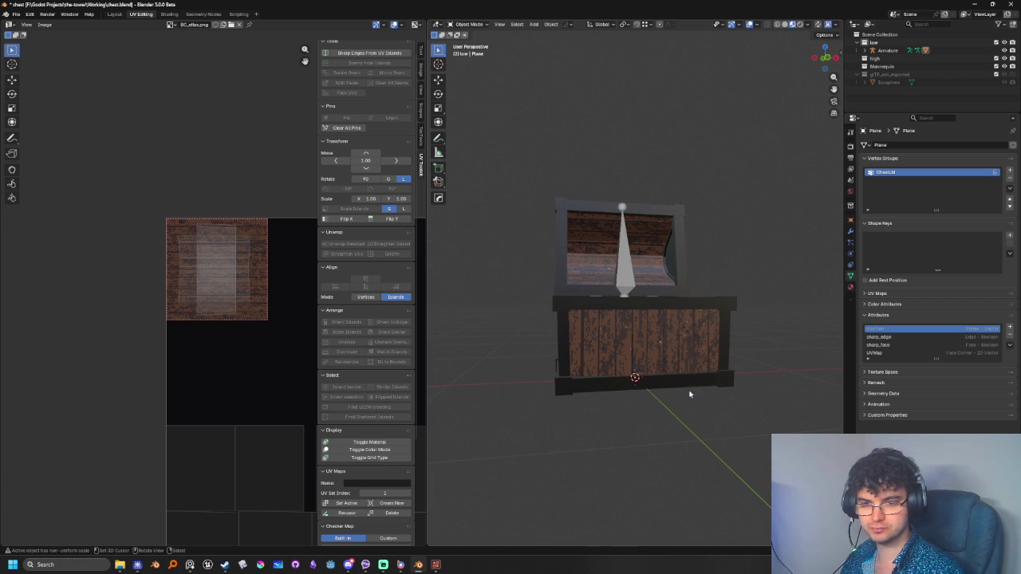
pyautogui.moveTo(690, 394)
pyautogui.mouseDown(button='middle')
pyautogui.moveTo(650, 388)
pyautogui.moveTo(644, 411)
pyautogui.moveTo(666, 386)
pyautogui.mouseUp(button='middle')
pyautogui.scroll(3, 642, 410)
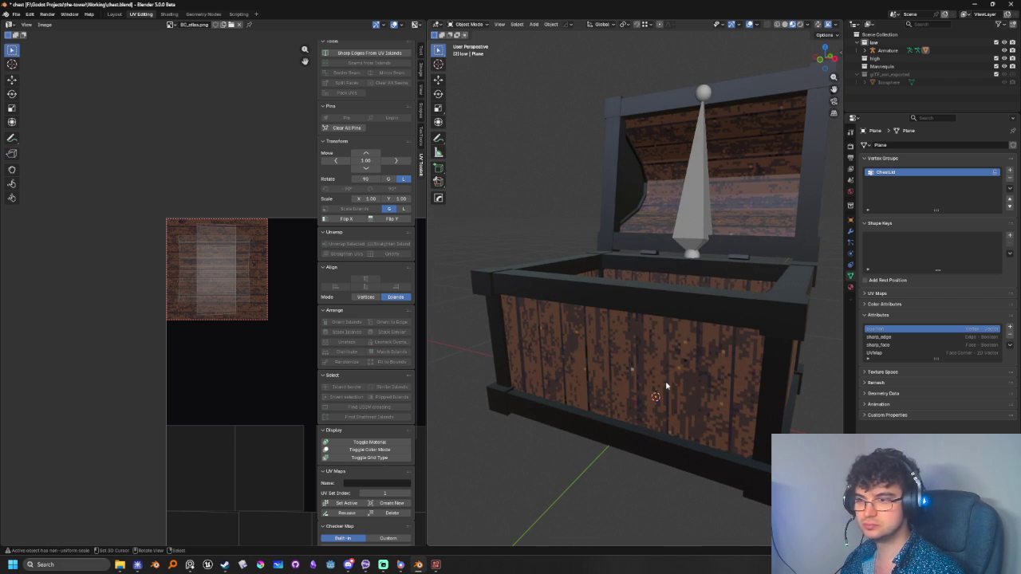
pyautogui.scroll(-3, 666, 386)
pyautogui.click(639, 279)
pyautogui.press('Tab')
# Select the body's front, inner floor and back faces
pyautogui.click(642, 347)
pyautogui.moveTo(698, 368)
pyautogui.mouseDown(button='middle')
pyautogui.moveTo(641, 357)
pyautogui.moveTo(731, 350)
pyautogui.moveTo(693, 268)
pyautogui.mouseUp(button='middle')
pyautogui.keyDown('shift'); pyautogui.click(640, 357); pyautogui.keyUp('shift')
pyautogui.keyDown('shift'); pyautogui.click(692, 268); pyautogui.keyUp('shift')
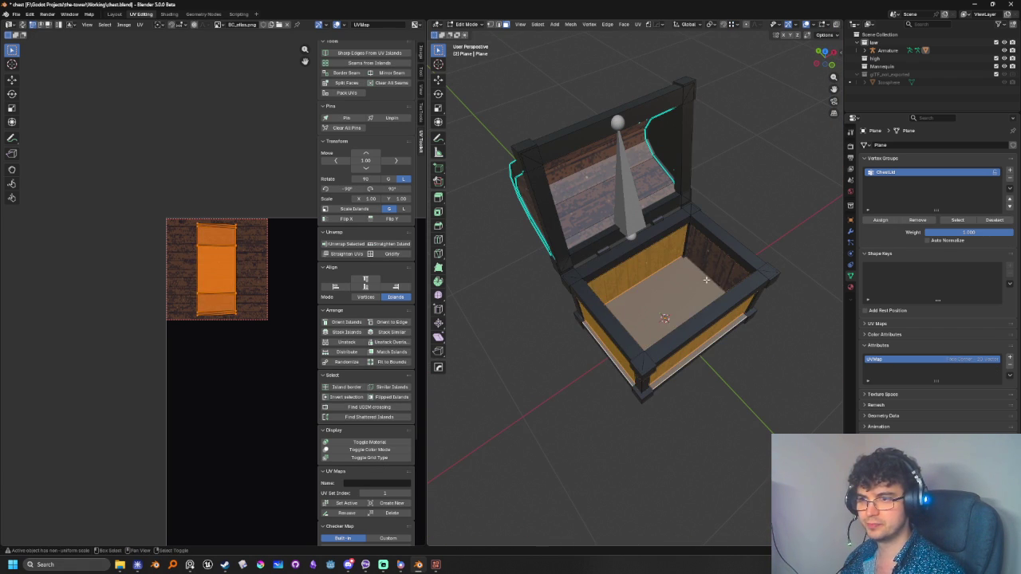
pyautogui.keyDown('shift'); pyautogui.click(725, 290); pyautogui.keyUp('shift')
pyautogui.moveTo(724, 290)
pyautogui.mouseDown(button='middle')
pyautogui.moveTo(623, 254)
pyautogui.moveTo(478, 239)
pyautogui.mouseUp(button='middle')
pyautogui.keyDown('shift'); pyautogui.click(622, 253); pyautogui.keyUp('shift')
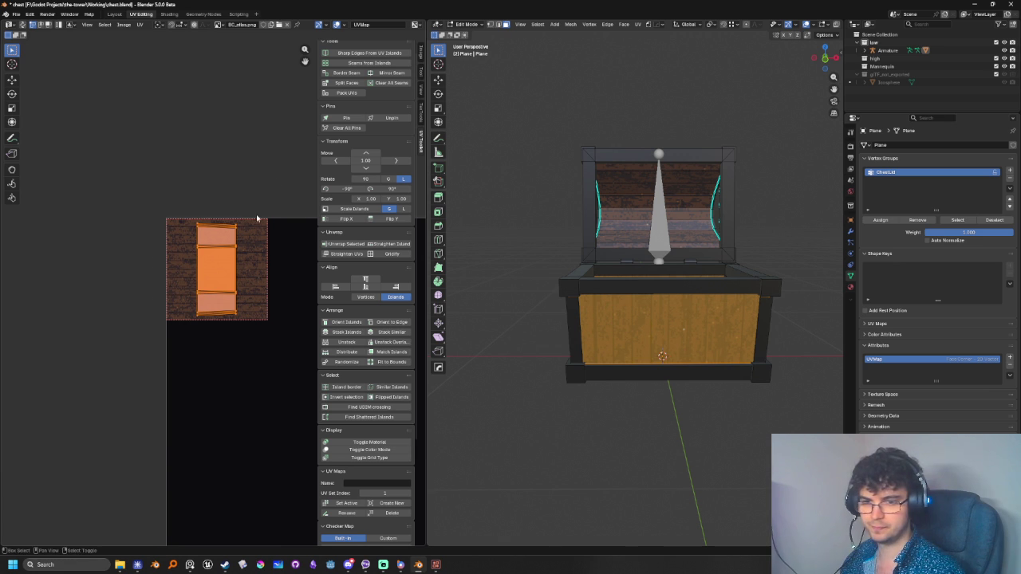
# Scale the selected body UV island down on the texture
pyautogui.moveTo(268, 213); pyautogui.dragTo(249, 215, button='middle')
pyautogui.press('s')
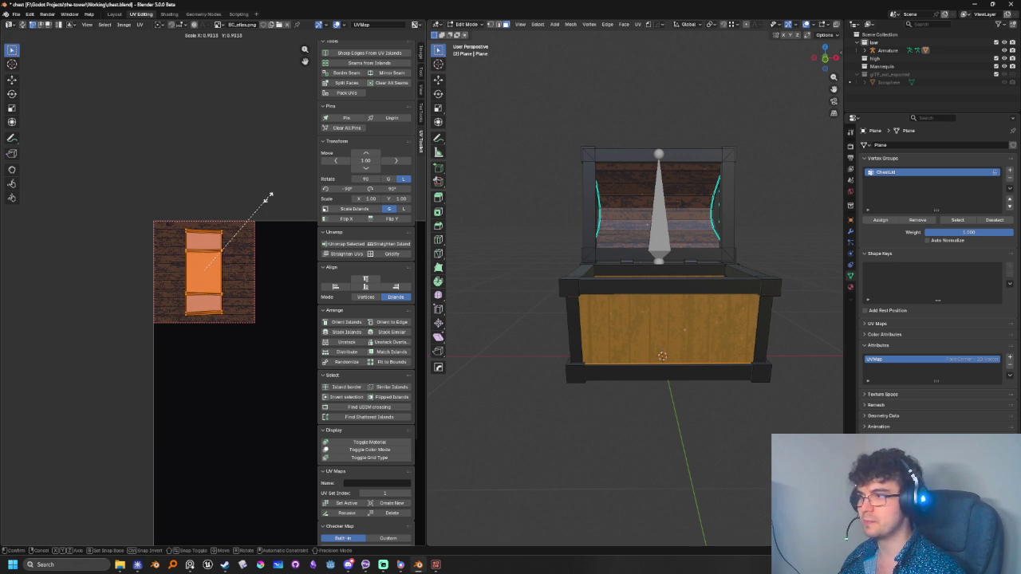
pyautogui.click(247, 231)
pyautogui.press('n')
pyautogui.scroll(3, 278, 295)
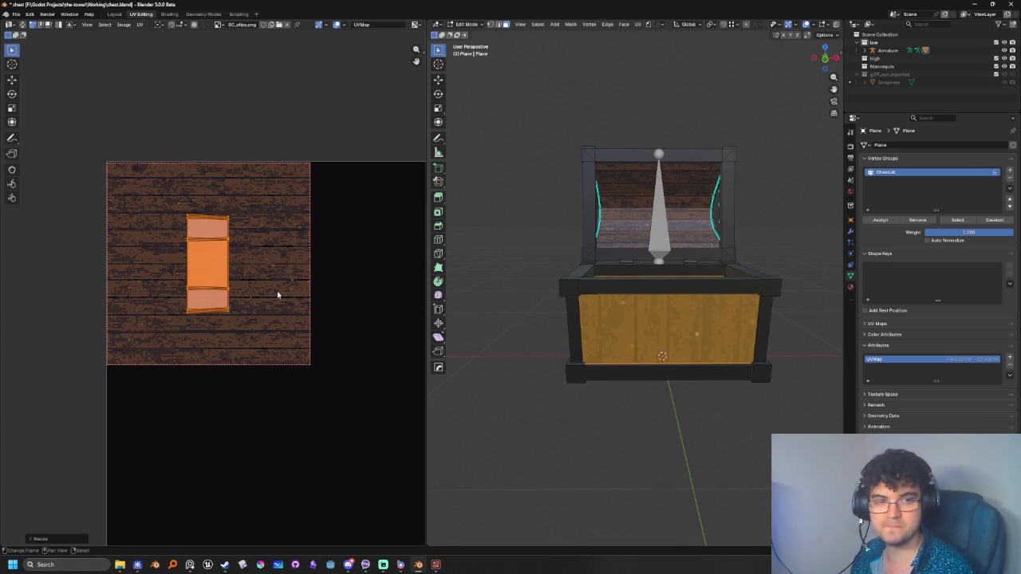
pyautogui.scroll(2, 220, 275)
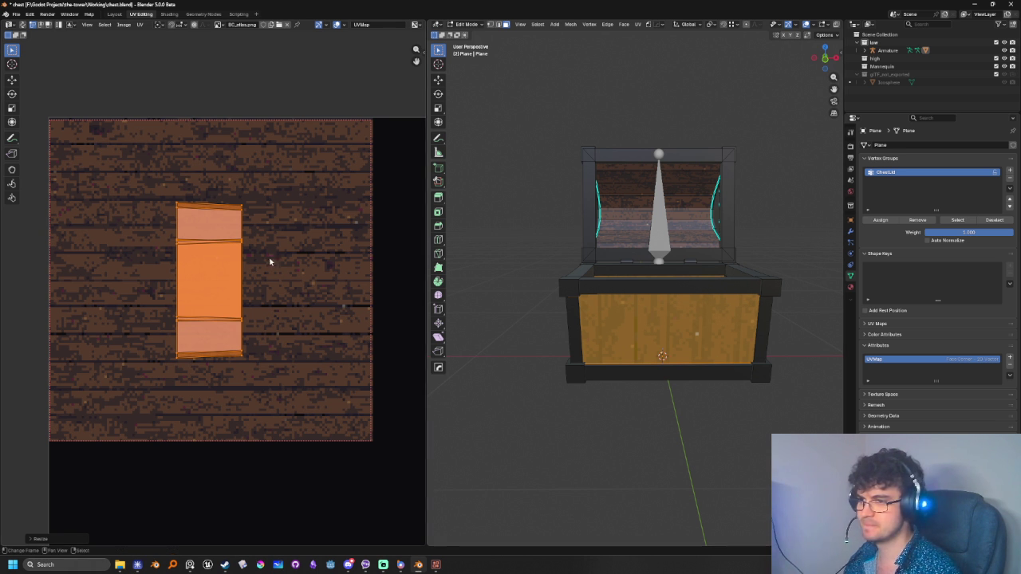
# Enlarge the body UV strip about 1.62× over the planks and clear the lid face selection
pyautogui.press('s')
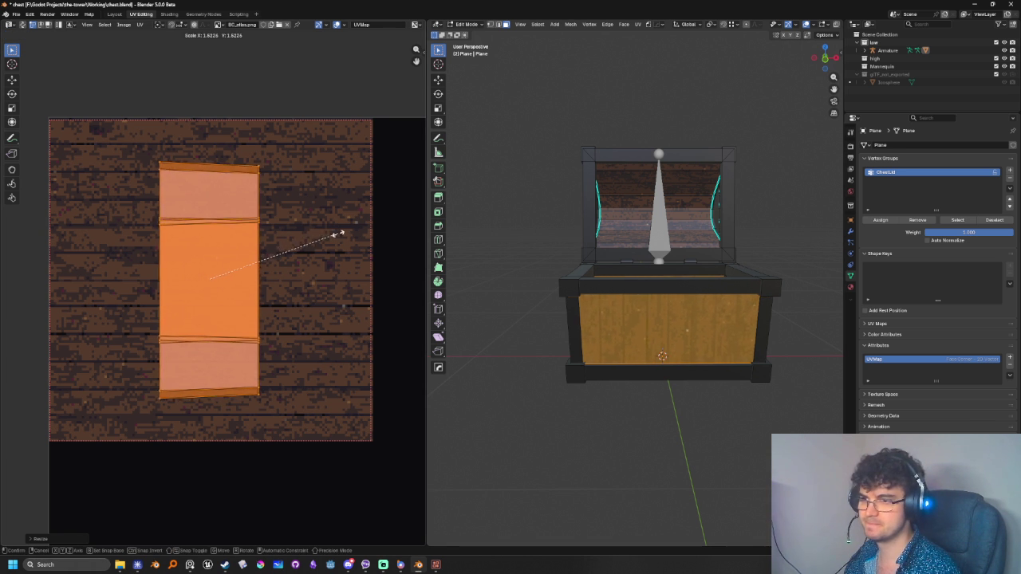
pyautogui.click(332, 232)
pyautogui.moveTo(558, 335)
pyautogui.mouseDown(button='middle')
pyautogui.moveTo(603, 441)
pyautogui.moveTo(513, 441)
pyautogui.moveTo(526, 443)
pyautogui.moveTo(485, 426)
pyautogui.moveTo(580, 441)
pyautogui.moveTo(683, 432)
pyautogui.moveTo(586, 243)
pyautogui.moveTo(657, 196)
pyautogui.moveTo(686, 295)
pyautogui.mouseUp(button='middle')
pyautogui.click(598, 434)
pyautogui.click(585, 239)
pyautogui.keyDown('shift'); pyautogui.click(657, 197); pyautogui.keyUp('shift')
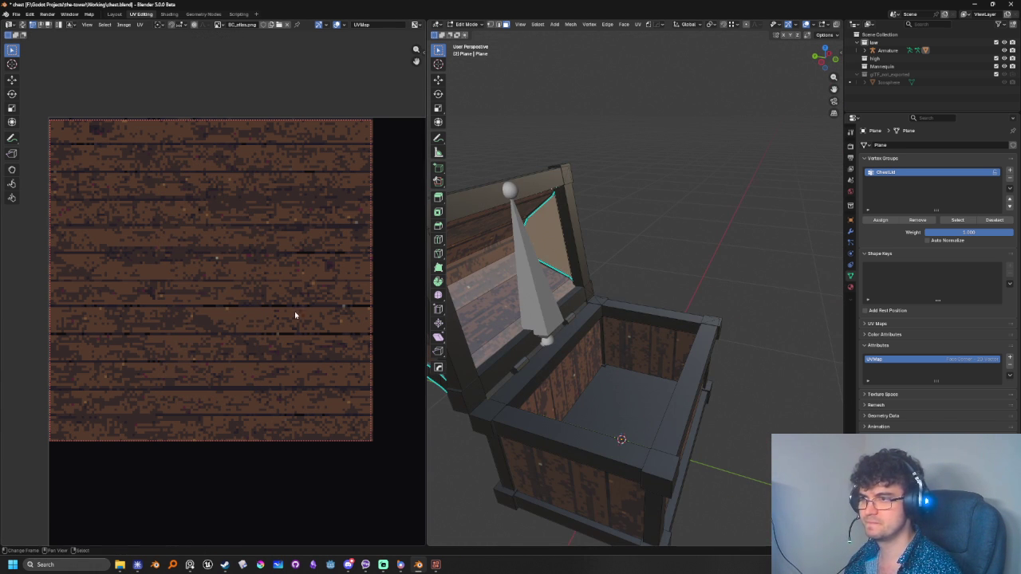
# Zoom and pan the UV Editor to recentre the plank texture
pyautogui.scroll(-6, 213, 293)
pyautogui.scroll(-3, 213, 293)
pyautogui.scroll(5, 173, 298)
pyautogui.scroll(2, 184, 316)
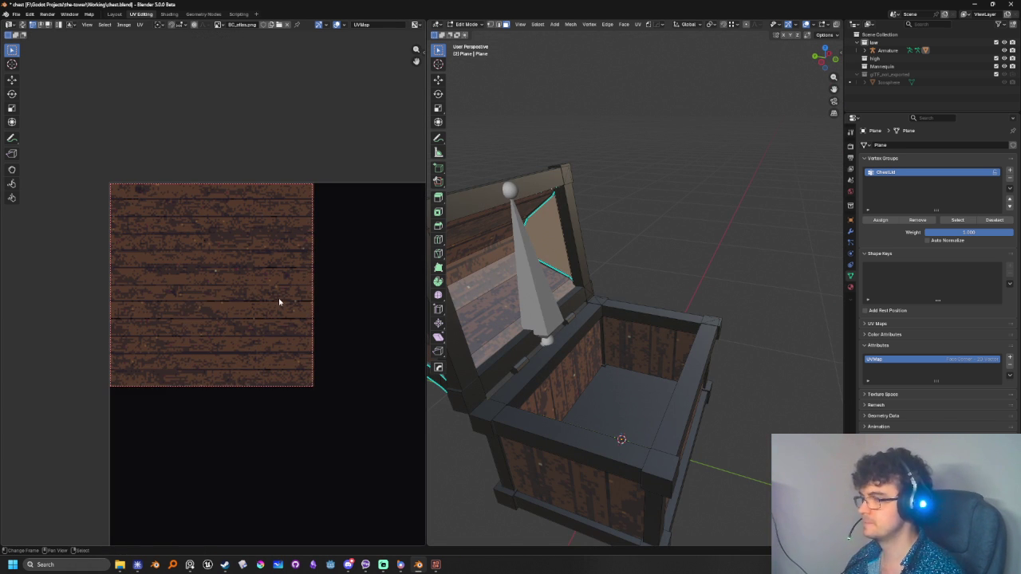
pyautogui.scroll(-6, 319, 375)
pyautogui.scroll(-4, 343, 435)
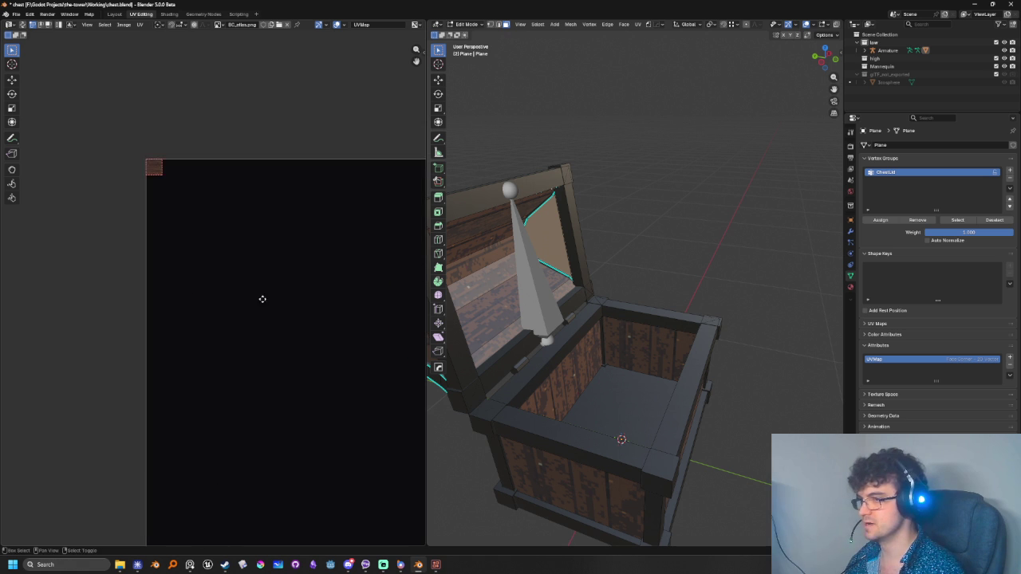
pyautogui.moveTo(317, 410); pyautogui.dragTo(419, 431, button='middle')
pyautogui.scroll(3, 317, 339)
pyautogui.scroll(1, 317, 339)
pyautogui.scroll(2, 264, 292)
pyautogui.rightClick(263, 285)
pyautogui.scroll(3, 312, 339)
pyautogui.moveTo(326, 337); pyautogui.dragTo(207, 321, button='middle')
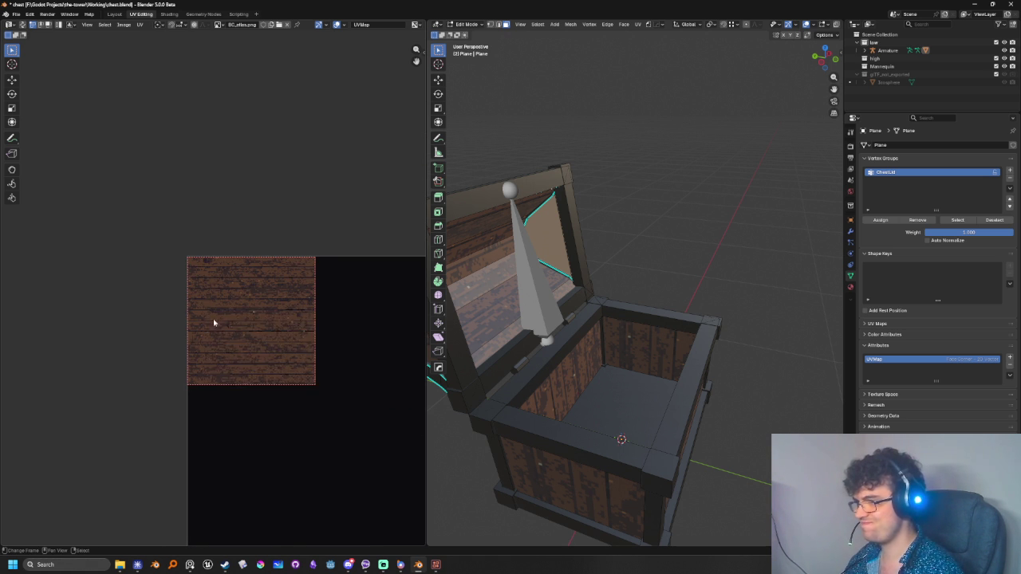
# Try a UV operation from command search, then frame the whole UV square with its islands
pyautogui.press('F3')
pyautogui.press('Escape')
pyautogui.hotkey('alt', 'n')
pyautogui.press('Escape')
pyautogui.scroll(-3, 230, 301)
pyautogui.scroll(-3, 294, 391)
pyautogui.scroll(-2, 340, 474)
pyautogui.press('Home')
pyautogui.scroll(3, 289, 308)
# Select all lid side-panel islands and re-unwrap them with the U menu's shrinking option
pyautogui.press('a')
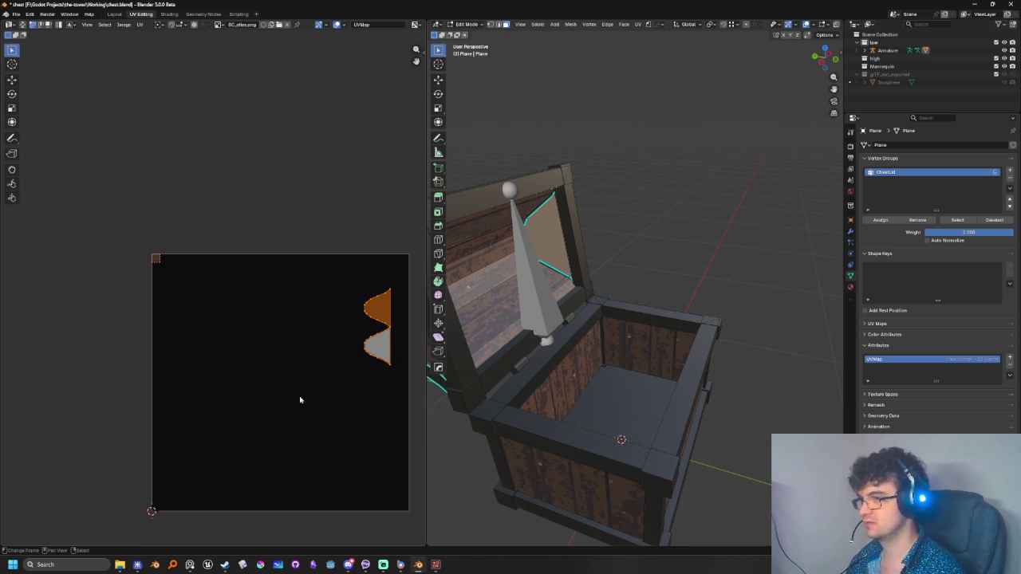
pyautogui.press('u')
pyautogui.click(163, 292)
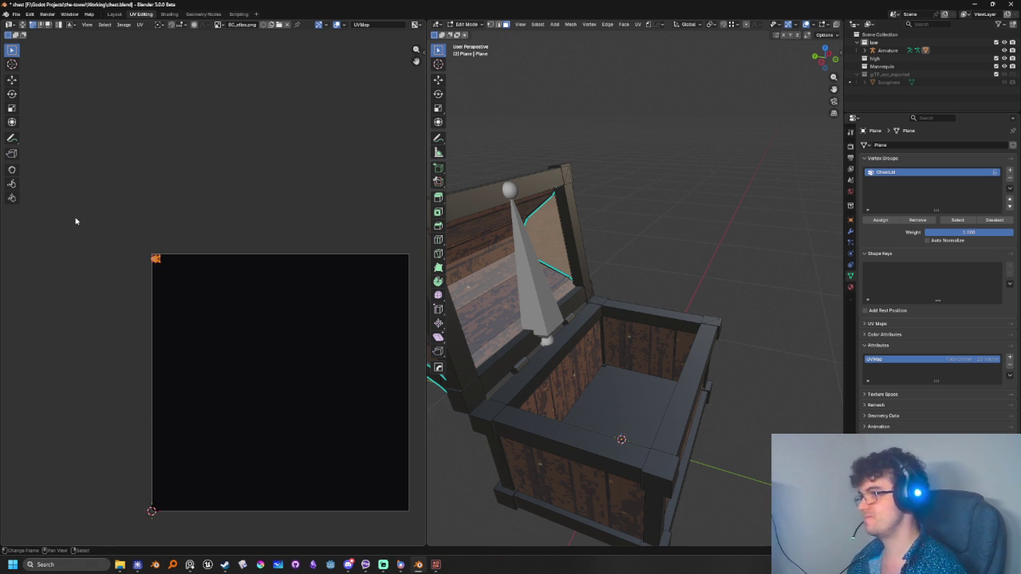
pyautogui.scroll(4, 134, 252)
pyautogui.moveTo(134, 251); pyautogui.dragTo(278, 303, button='middle')
# Scale the lid side islands down into the plank tile and return to Object Mode
pyautogui.scroll(4, 311, 303)
pyautogui.scroll(1, 364, 340)
pyautogui.scroll(2, 238, 295)
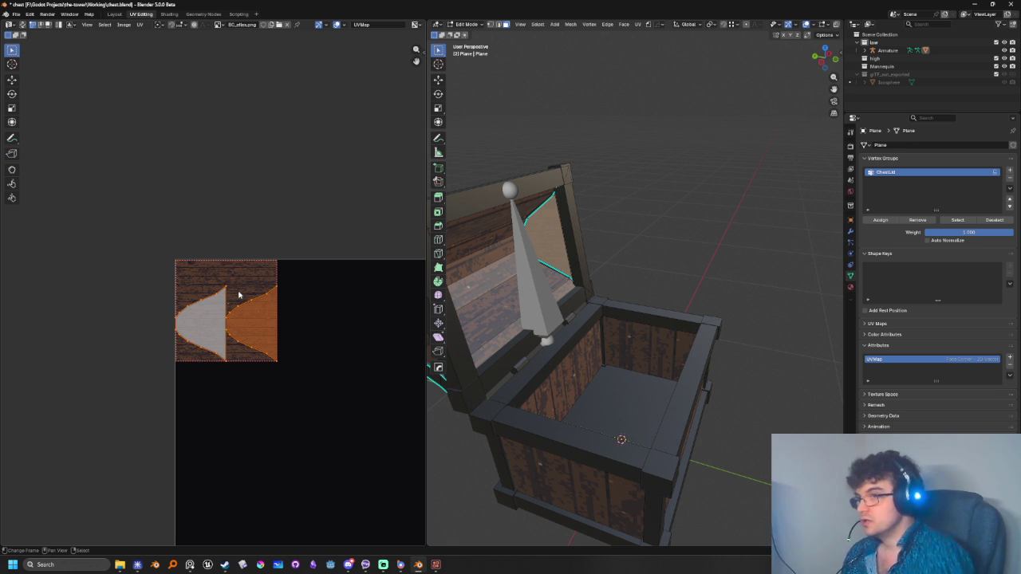
pyautogui.scroll(2, 239, 295)
pyautogui.scroll(2, 279, 282)
pyautogui.press('s')
pyautogui.click(321, 309)
pyautogui.moveTo(614, 272)
pyautogui.mouseDown(button='middle')
pyautogui.moveTo(617, 305)
pyautogui.moveTo(595, 301)
pyautogui.moveTo(640, 304)
pyautogui.mouseUp(button='middle')
pyautogui.press('Tab')
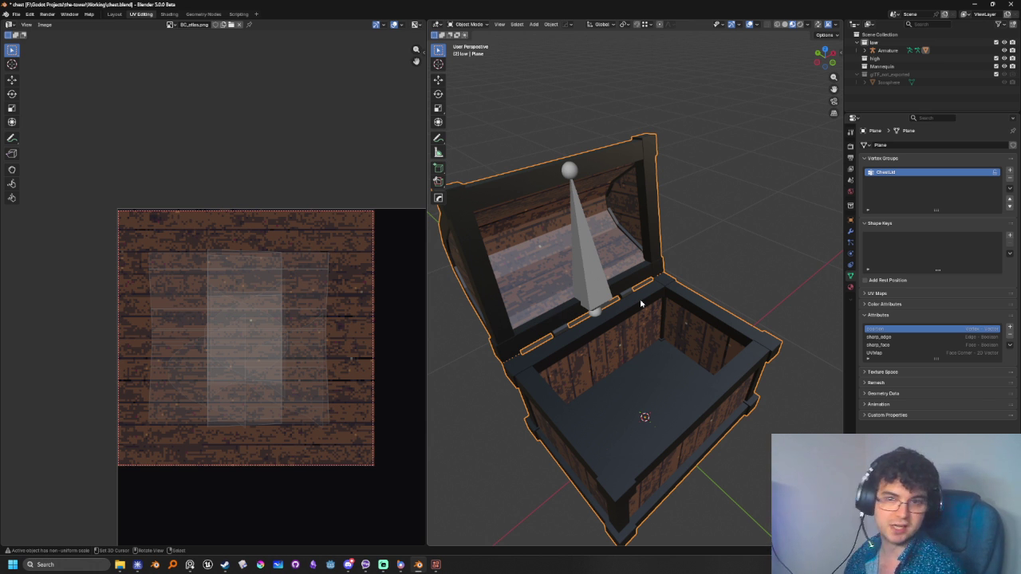
pyautogui.scroll(1, 641, 303)
pyautogui.scroll(2, 654, 299)
pyautogui.scroll(2, 672, 296)
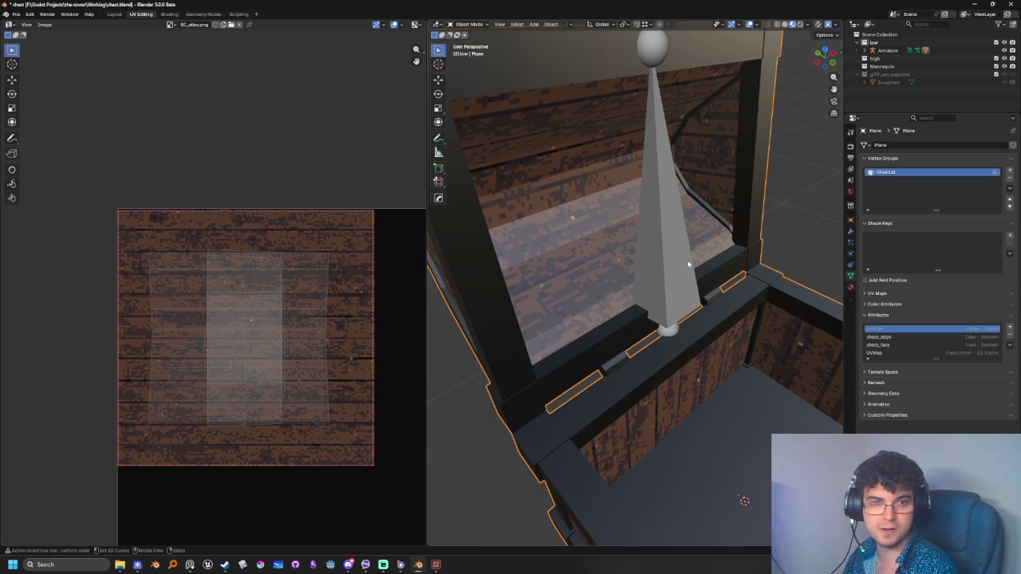
pyautogui.press('Tab')
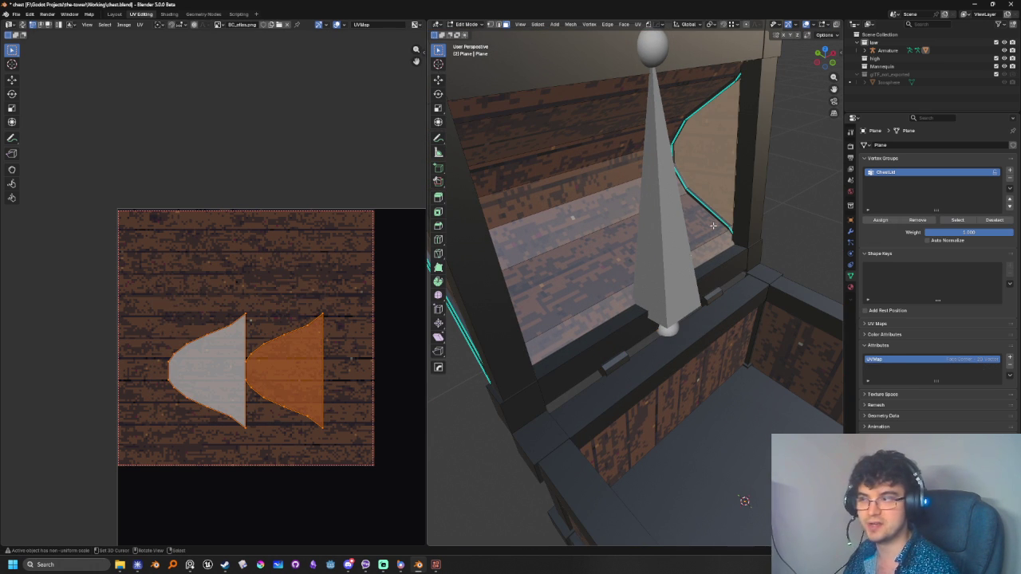
pyautogui.moveTo(279, 276); pyautogui.dragTo(379, 466)
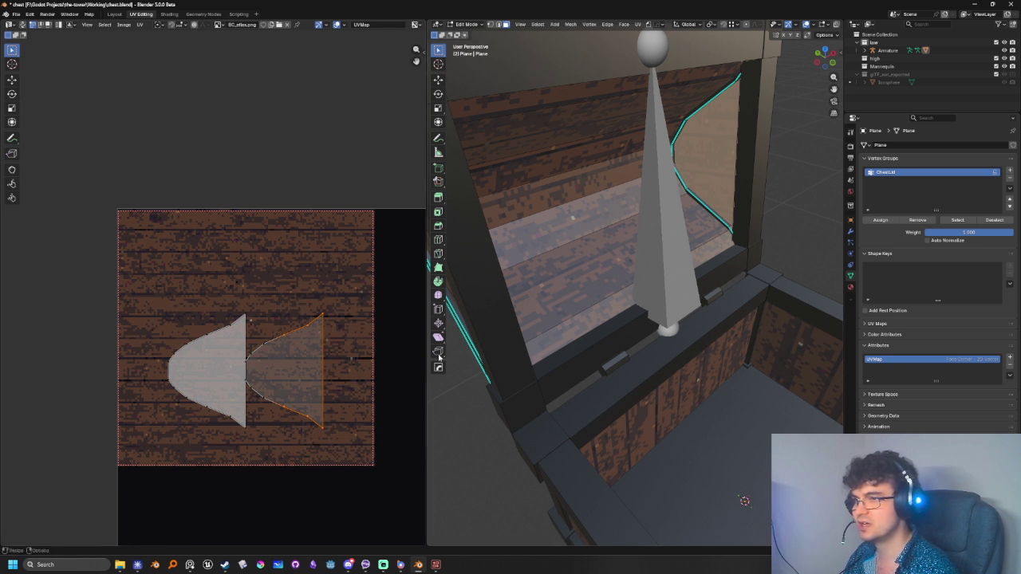
pyautogui.press('Tab')
pyautogui.scroll(-3, 631, 335)
pyautogui.moveTo(620, 341)
pyautogui.mouseDown(button='middle')
pyautogui.moveTo(644, 353)
pyautogui.moveTo(634, 335)
pyautogui.moveTo(629, 343)
pyautogui.mouseUp(button='middle')
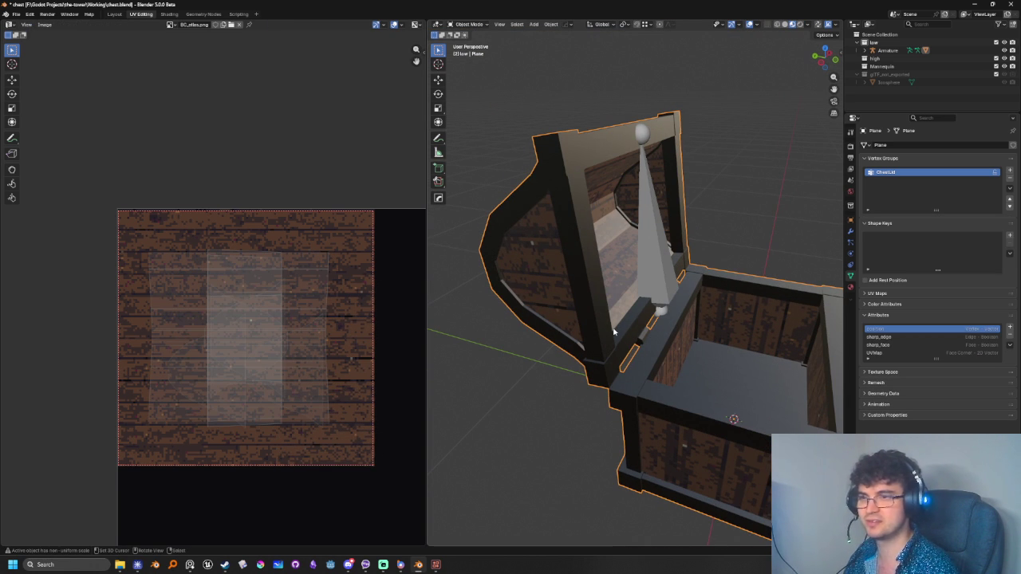
pyautogui.moveTo(612, 333); pyautogui.dragTo(574, 326, button='middle')
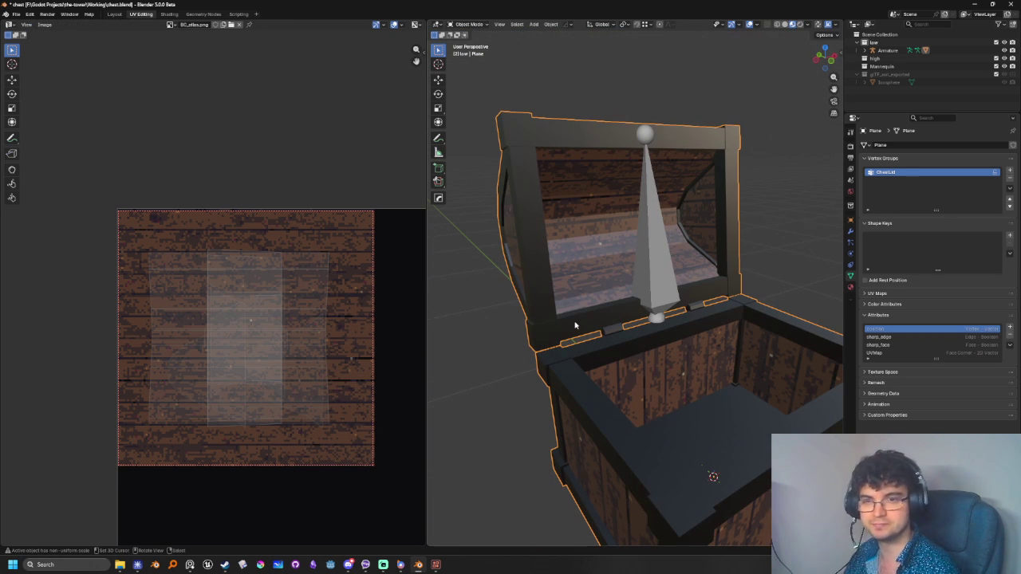
pyautogui.moveTo(590, 289); pyautogui.dragTo(648, 408, button='middle')
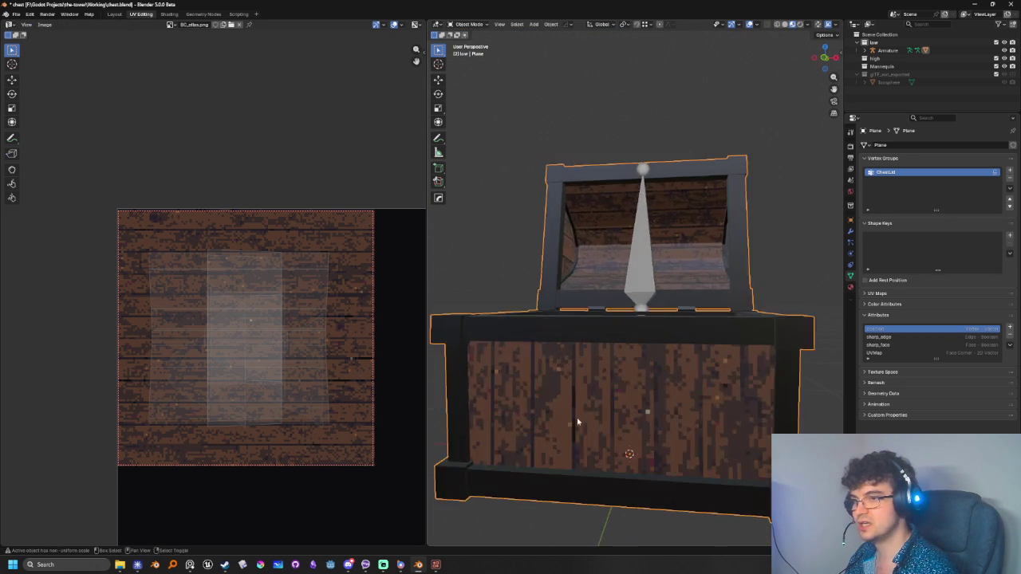
pyautogui.moveTo(648, 409); pyautogui.dragTo(679, 341, button='middle')
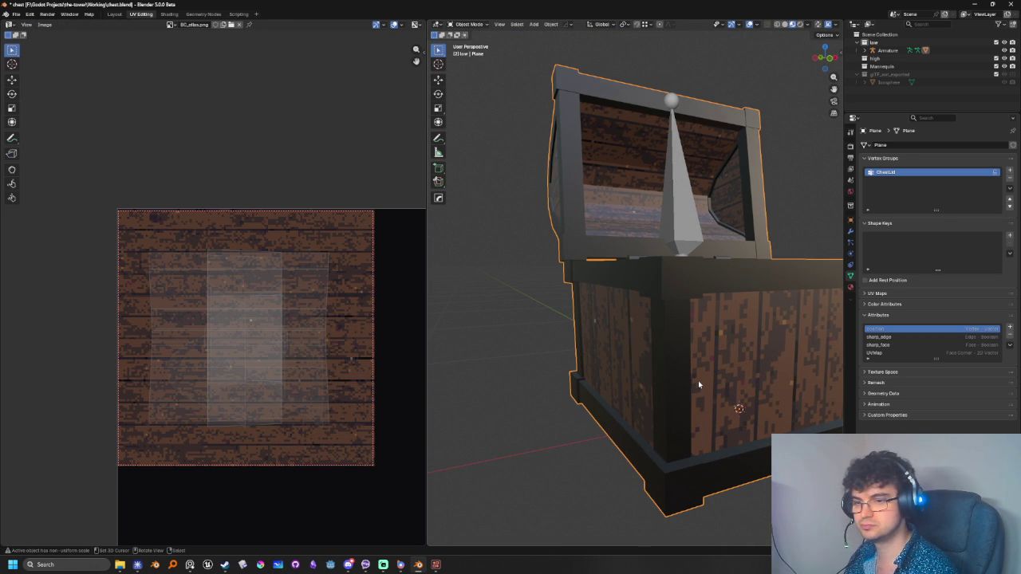
pyautogui.moveTo(697, 385)
pyautogui.mouseDown(button='middle')
pyautogui.moveTo(540, 463)
pyautogui.moveTo(556, 417)
pyautogui.moveTo(619, 414)
pyautogui.mouseUp(button='middle')
pyautogui.scroll(2, 556, 417)
pyautogui.scroll(2, 556, 417)
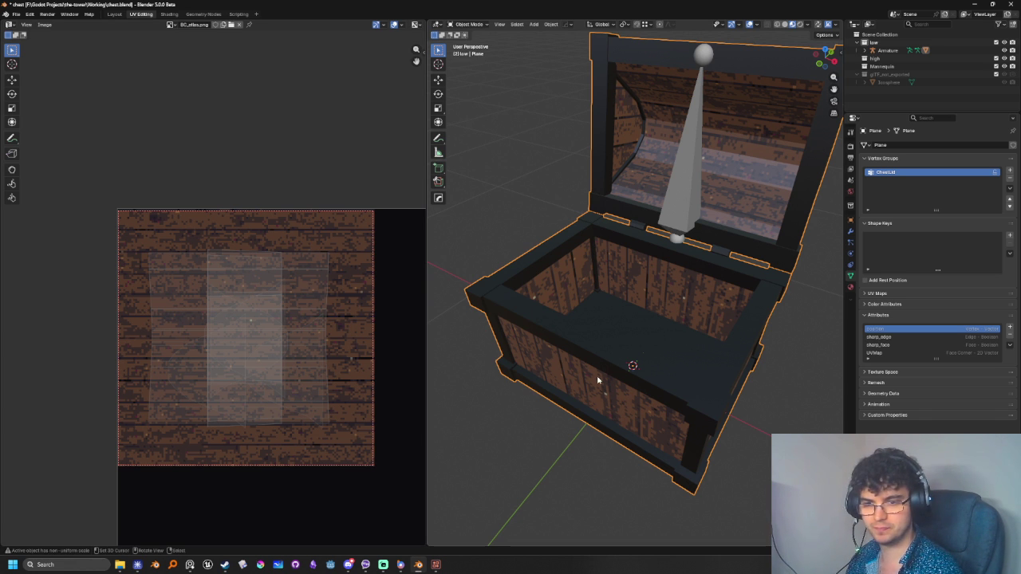
# Orbit to a low front-right view of the chest and enter Edit Mode
pyautogui.moveTo(595, 415)
pyautogui.mouseDown(button='middle')
pyautogui.moveTo(658, 414)
pyautogui.moveTo(643, 423)
pyautogui.moveTo(652, 417)
pyautogui.moveTo(592, 345)
pyautogui.moveTo(630, 419)
pyautogui.moveTo(668, 429)
pyautogui.moveTo(579, 431)
pyautogui.moveTo(658, 440)
pyautogui.moveTo(652, 448)
pyautogui.moveTo(647, 430)
pyautogui.mouseUp(button='middle')
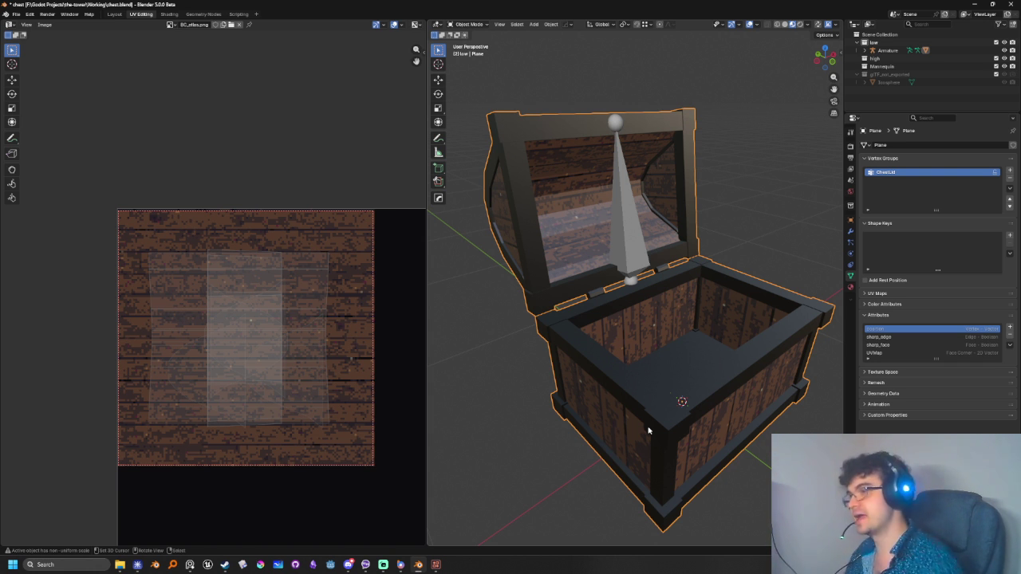
pyautogui.moveTo(592, 229)
pyautogui.mouseDown(button='middle')
pyautogui.moveTo(615, 278)
pyautogui.moveTo(565, 344)
pyautogui.moveTo(659, 329)
pyautogui.moveTo(666, 361)
pyautogui.mouseUp(button='middle')
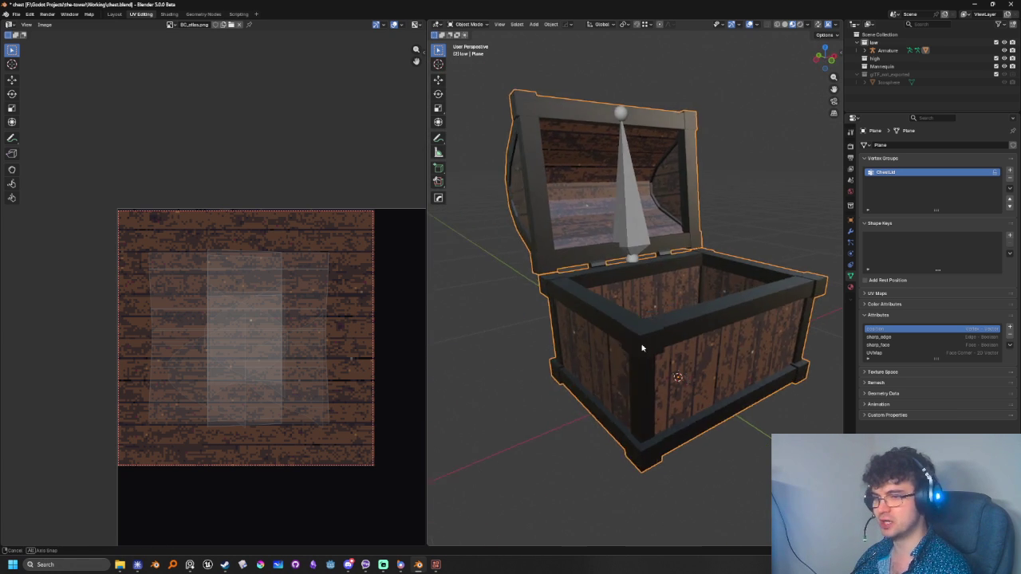
pyautogui.press('Tab')
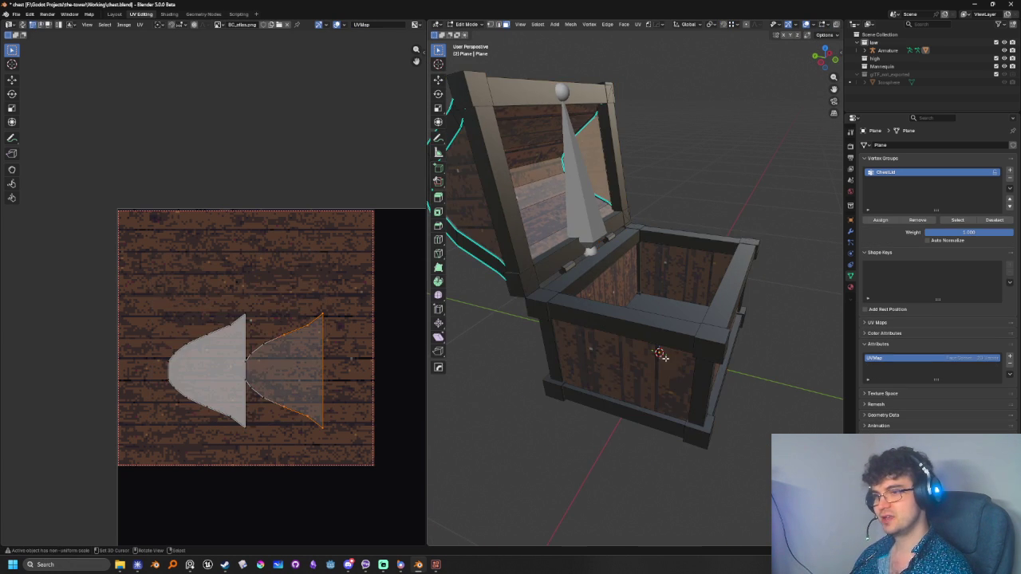
# Select the front and inner back wall faces and scale their UV island slightly larger
pyautogui.click(650, 365)
pyautogui.moveTo(684, 368); pyautogui.dragTo(690, 391, button='middle')
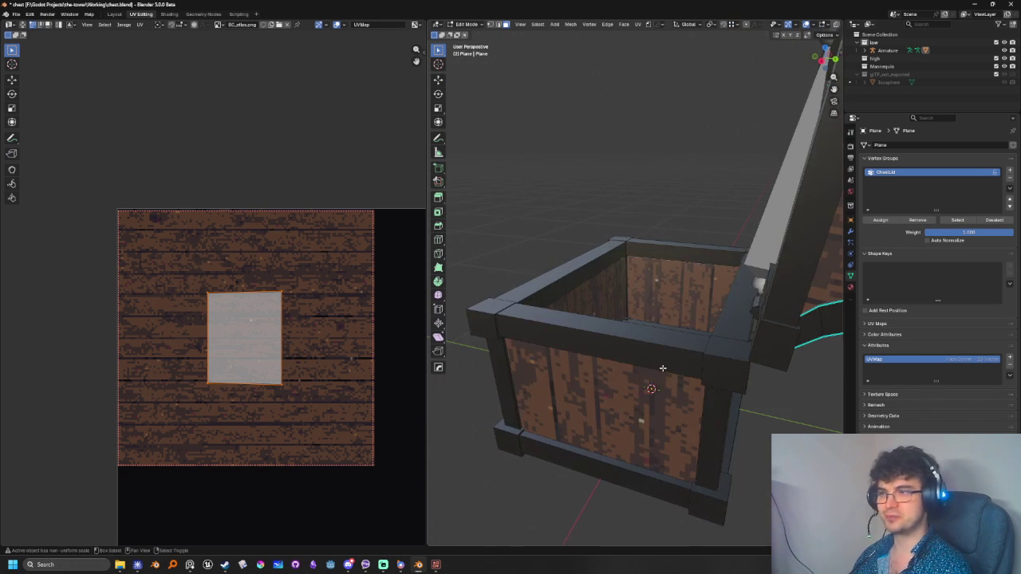
pyautogui.click(690, 391)
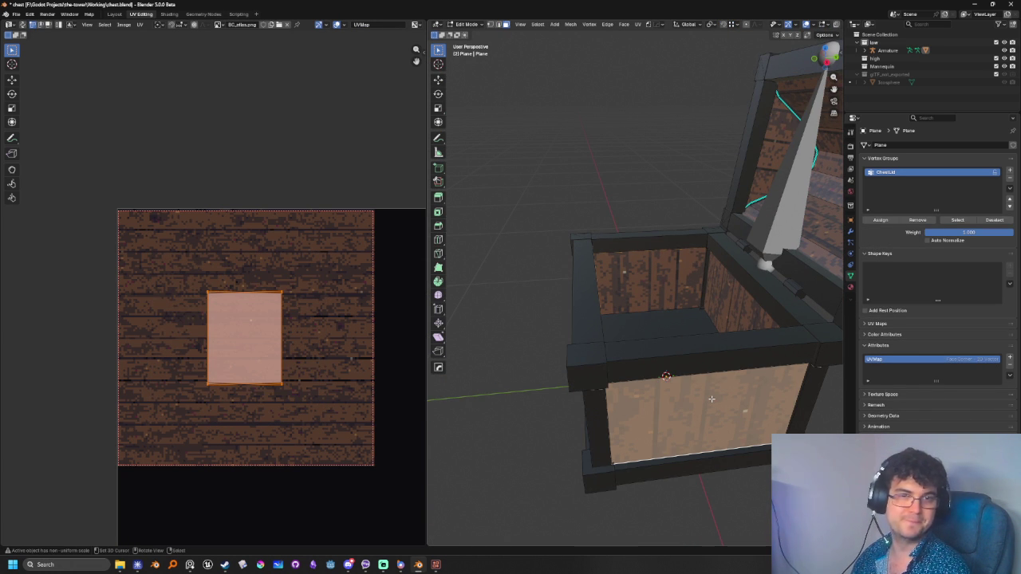
pyautogui.click(629, 280)
pyautogui.moveTo(629, 280)
pyautogui.mouseDown(button='middle')
pyautogui.moveTo(553, 412)
pyautogui.moveTo(606, 374)
pyautogui.mouseUp(button='middle')
pyautogui.press('s')
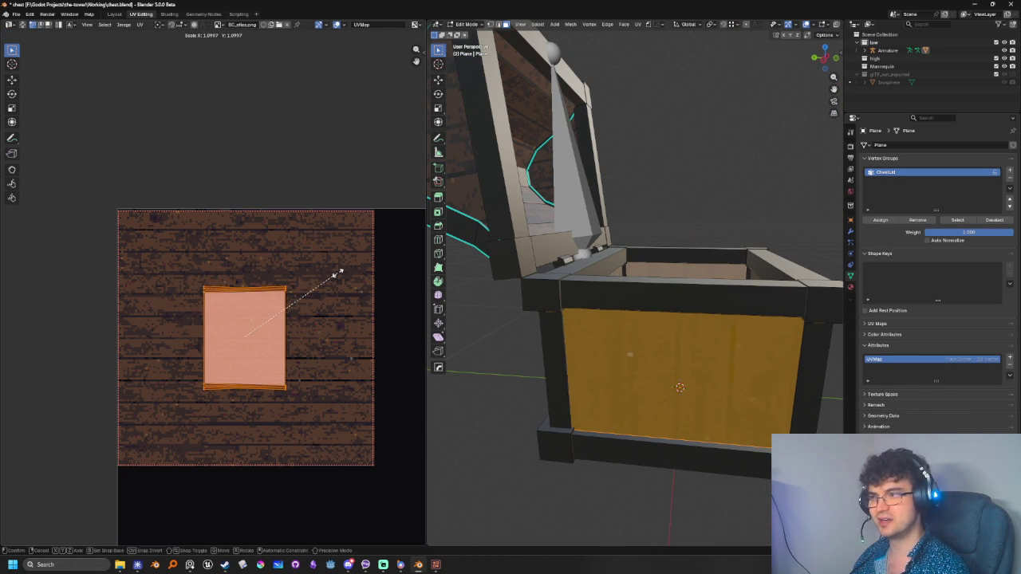
pyautogui.click(367, 271)
# Reselect the front face plus linked inner walls and enlarge their UVs about 1.1 times
pyautogui.moveTo(511, 303)
pyautogui.mouseDown(button='middle')
pyautogui.moveTo(593, 331)
pyautogui.moveTo(585, 344)
pyautogui.moveTo(601, 375)
pyautogui.moveTo(527, 371)
pyautogui.mouseUp(button='middle')
pyautogui.hotkey('alt', 'a')
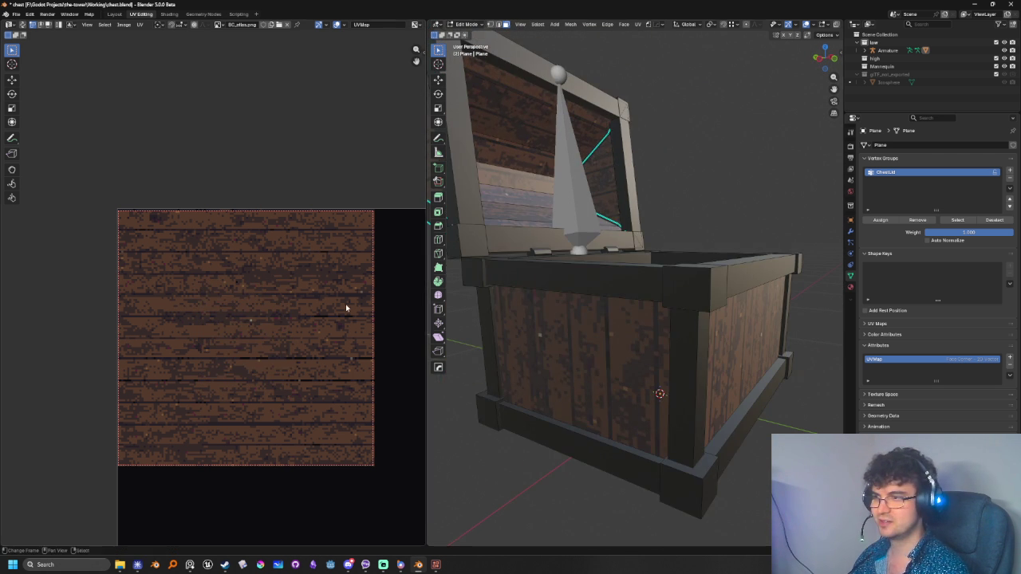
pyautogui.click(626, 351)
pyautogui.moveTo(626, 351)
pyautogui.mouseDown(button='middle')
pyautogui.moveTo(660, 380)
pyautogui.moveTo(588, 345)
pyautogui.moveTo(741, 340)
pyautogui.mouseUp(button='middle')
pyautogui.press('l')
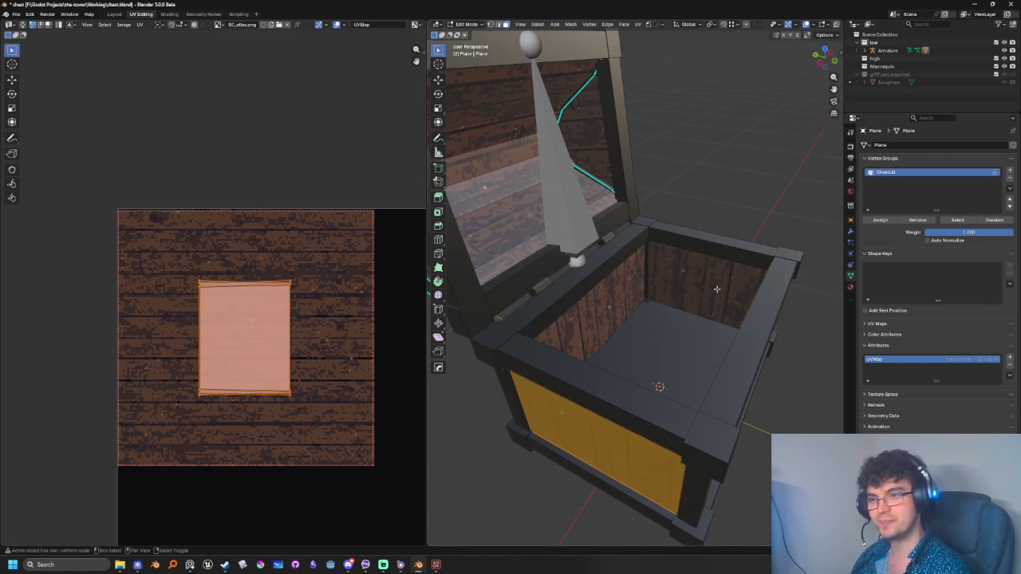
pyautogui.press('l')
pyautogui.moveTo(622, 346); pyautogui.dragTo(613, 322, button='middle')
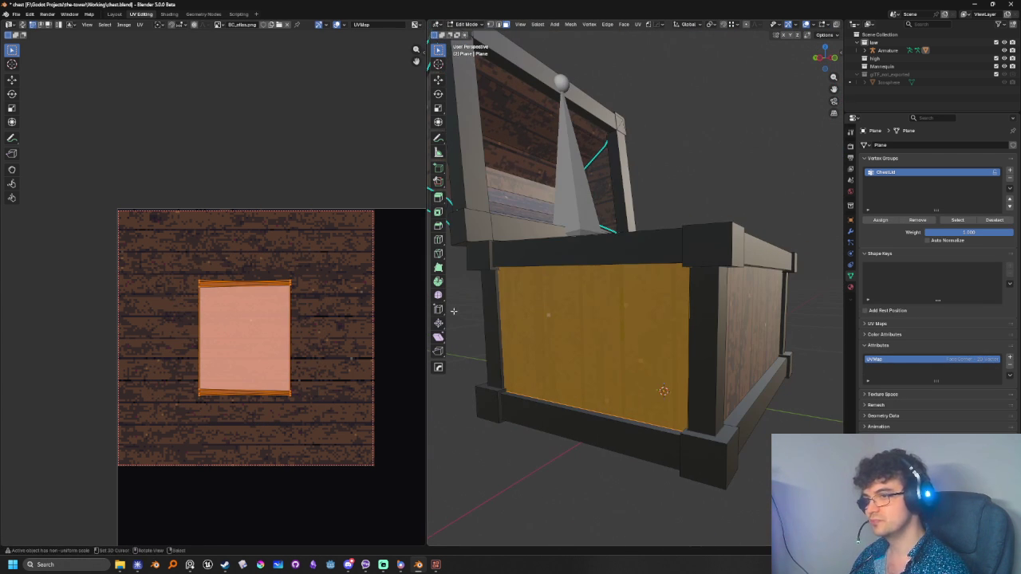
pyautogui.press('s')
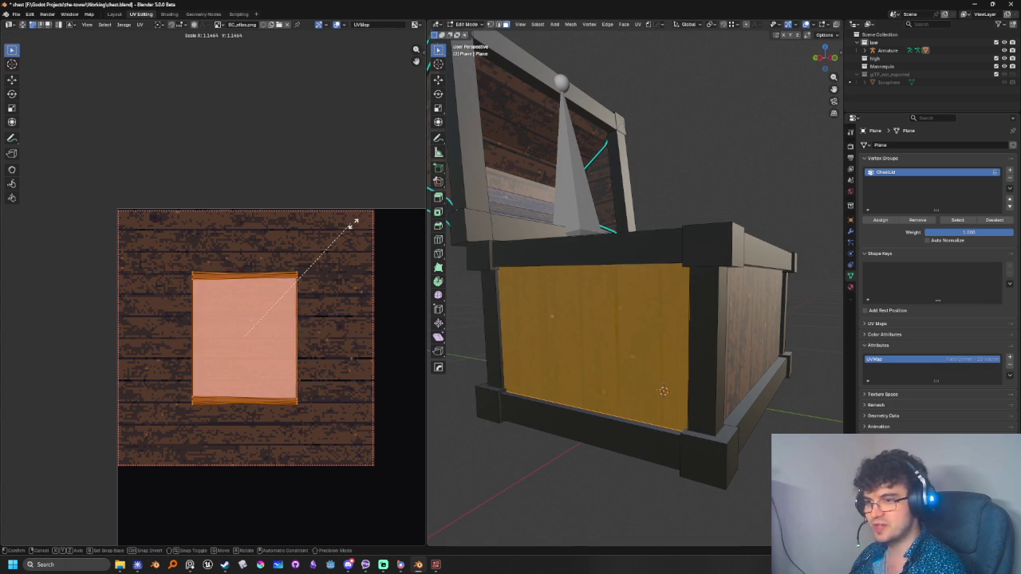
pyautogui.click(363, 217)
# Check the plank texture in Object Mode from above, then re-enter Edit Mode
pyautogui.press('Tab')
pyautogui.moveTo(664, 335)
pyautogui.mouseDown(button='middle')
pyautogui.moveTo(612, 346)
pyautogui.moveTo(623, 310)
pyautogui.moveTo(632, 312)
pyautogui.mouseUp(button='middle')
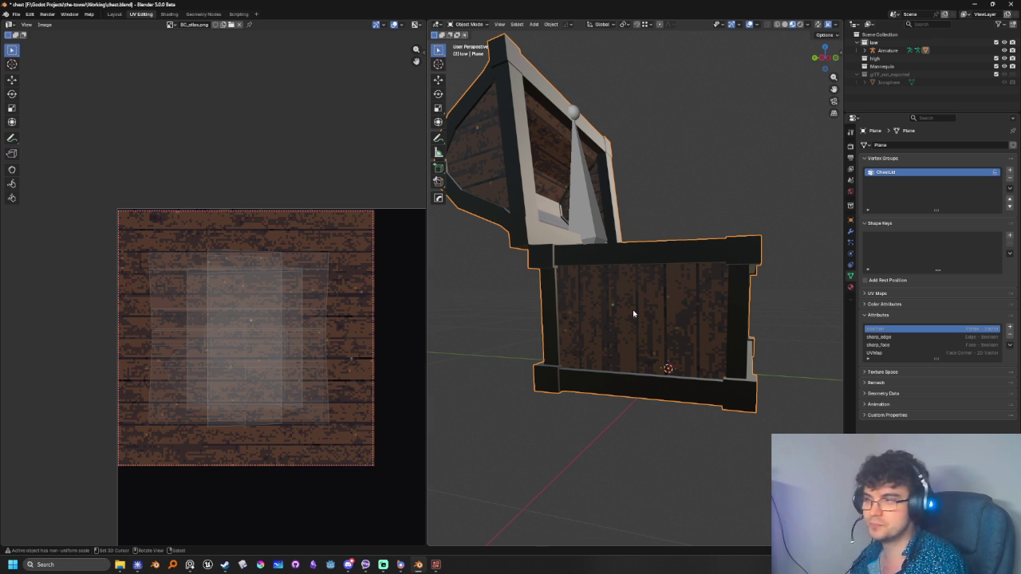
pyautogui.moveTo(588, 289)
pyautogui.mouseDown(button='middle')
pyautogui.moveTo(547, 326)
pyautogui.moveTo(667, 287)
pyautogui.moveTo(594, 362)
pyautogui.moveTo(709, 249)
pyautogui.moveTo(687, 272)
pyautogui.moveTo(698, 194)
pyautogui.moveTo(696, 295)
pyautogui.moveTo(680, 289)
pyautogui.mouseUp(button='middle')
pyautogui.press('Tab')
pyautogui.press('Tab')
pyautogui.press('Tab')
# Select the inner side and front faces, deselect all, and orbit above the open chest
pyautogui.click(666, 287)
pyautogui.click(594, 363)
pyautogui.hotkey('alt', 'a')
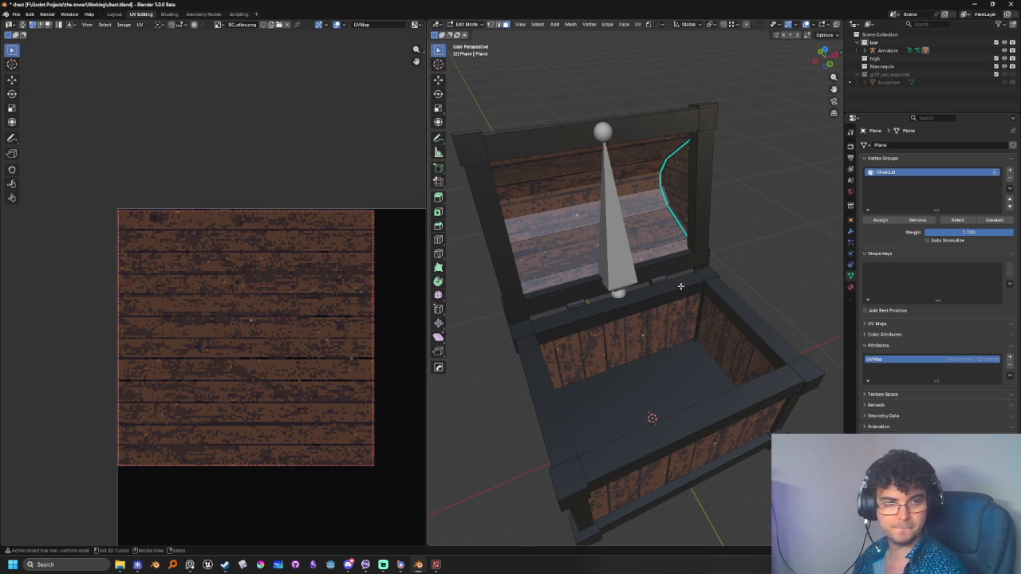
pyautogui.moveTo(680, 289); pyautogui.dragTo(671, 238, button='middle')
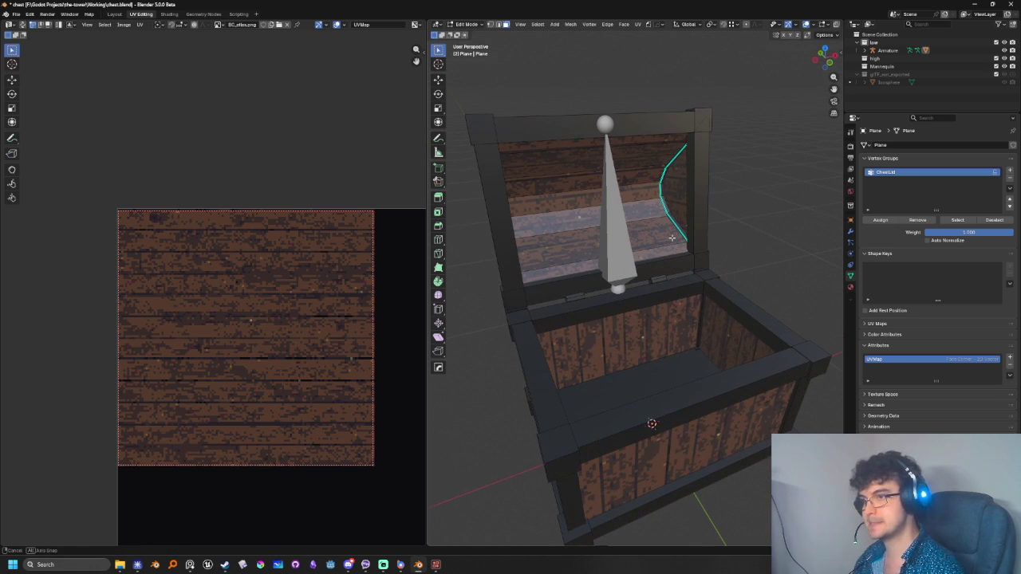
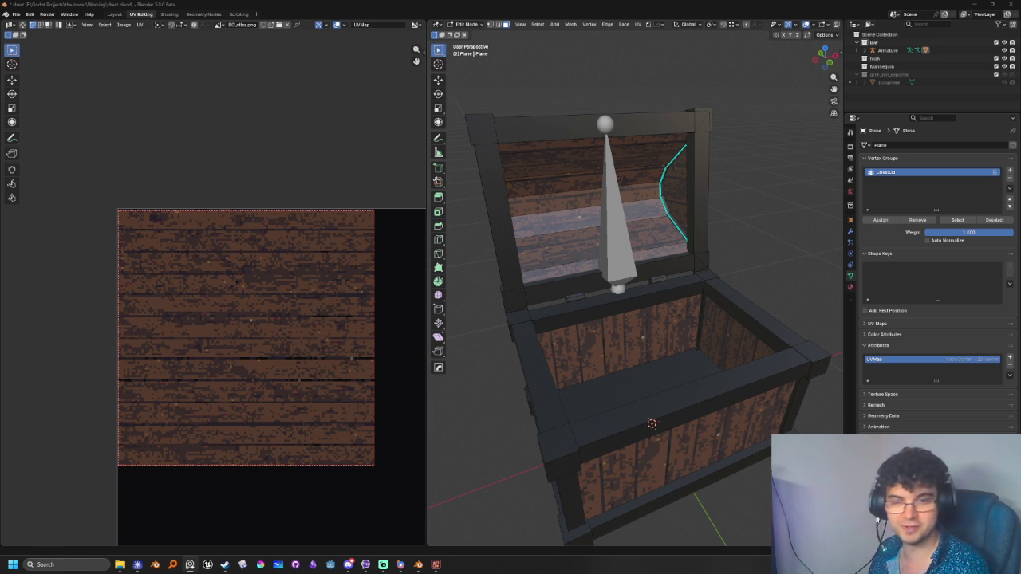
# Orbit around the chest, then switch to atlas.pxc and zoom out on the wood texture preview
pyautogui.moveTo(598, 478); pyautogui.dragTo(524, 542, button='middle')
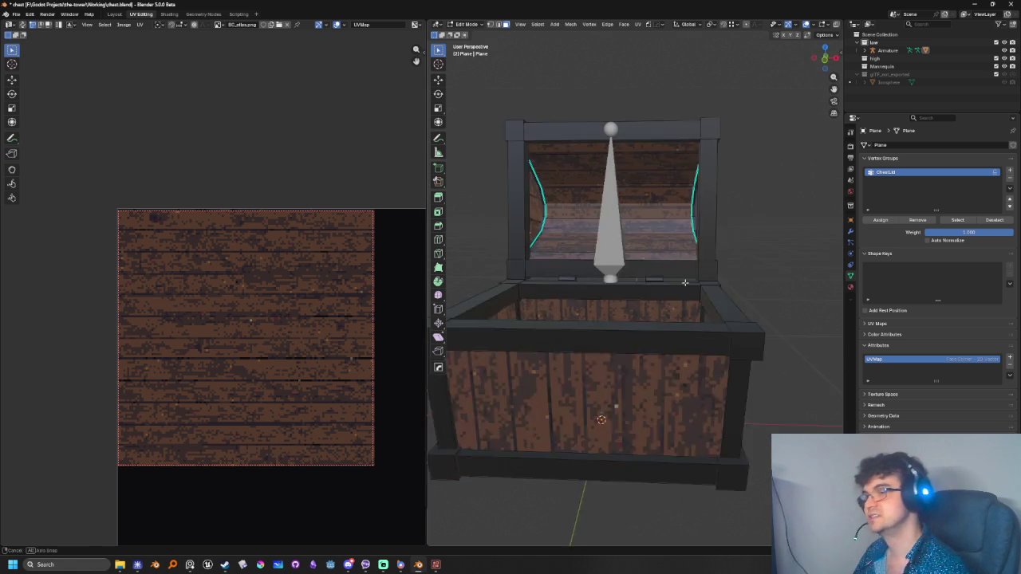
pyautogui.click(435, 565)
pyautogui.scroll(-2, 257, 412)
pyautogui.scroll(-2, 301, 295)
pyautogui.scroll(-1, 184, 320)
pyautogui.moveTo(342, 406)
pyautogui.mouseDown(button='middle')
pyautogui.moveTo(184, 320)
pyautogui.moveTo(173, 303)
pyautogui.moveTo(189, 335)
pyautogui.mouseUp(button='middle')
pyautogui.scroll(-1, 184, 320)
pyautogui.moveTo(137, 565)
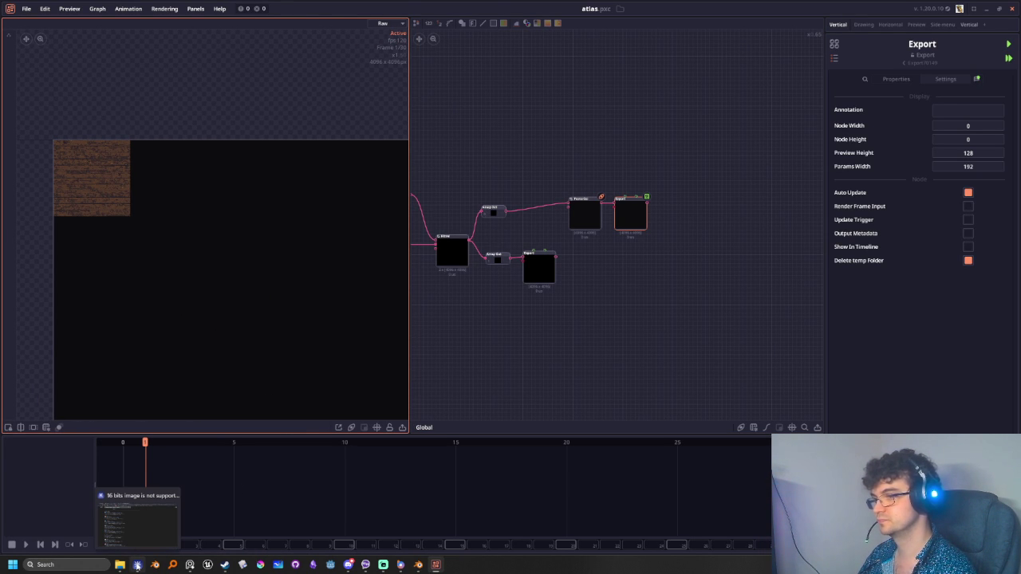
# Switch to the browser's search results for the '16 bits image is not supported' warning
pyautogui.click(138, 565)
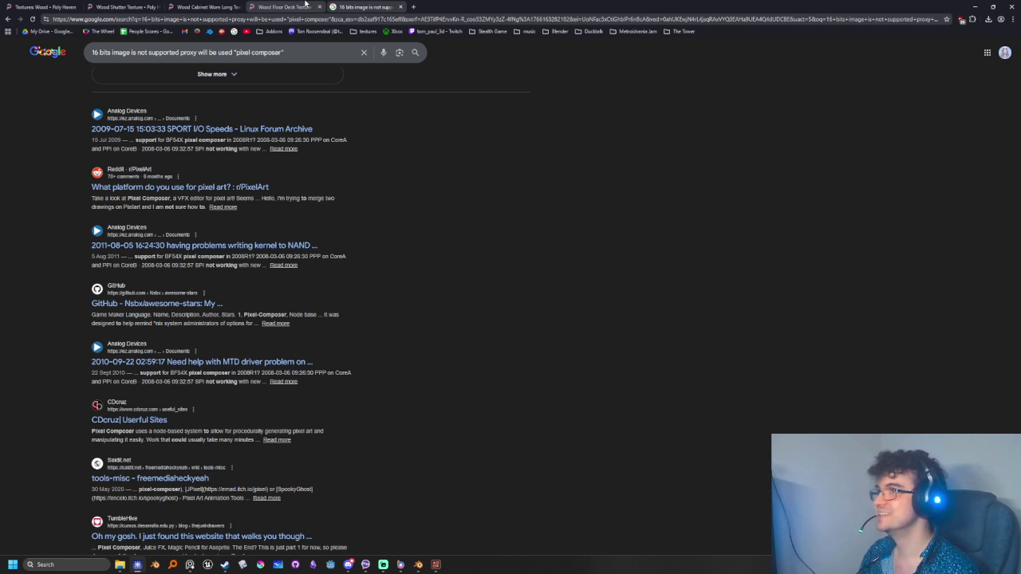
# Look over the open wood texture tabs, then go to the Poly Haven home page
pyautogui.click(311, 6)
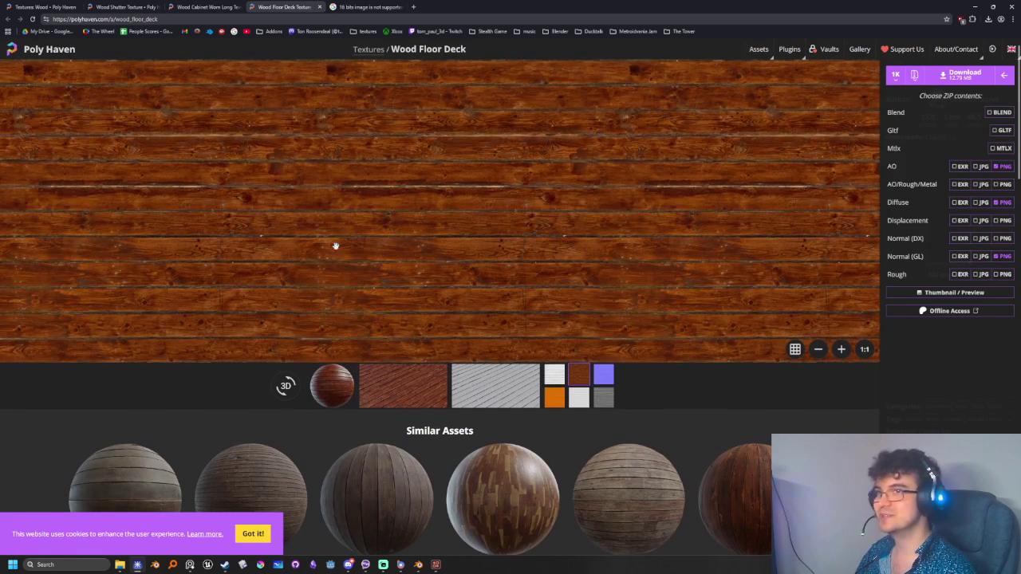
pyautogui.click(206, 7)
pyautogui.click(116, 6)
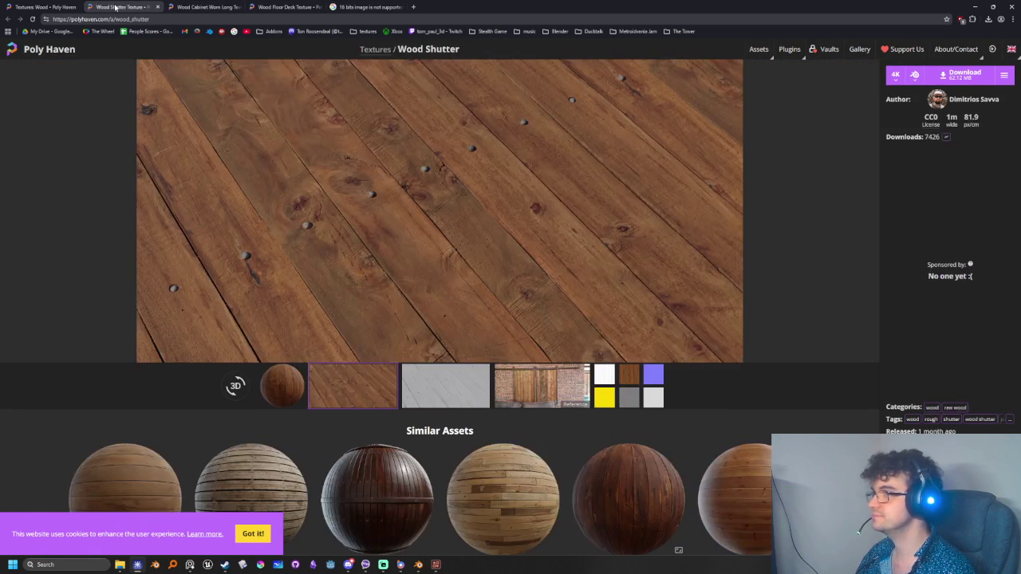
pyautogui.click(39, 47)
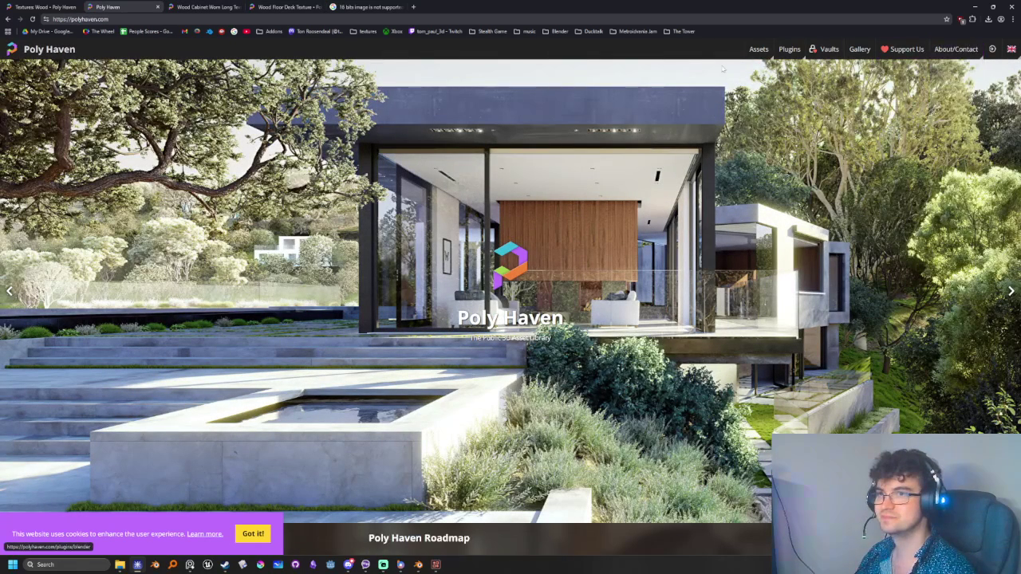
# Filter the textures to the Metal category and open the Metal Plate 02 page
pyautogui.moveTo(758, 49)
pyautogui.click(743, 86)
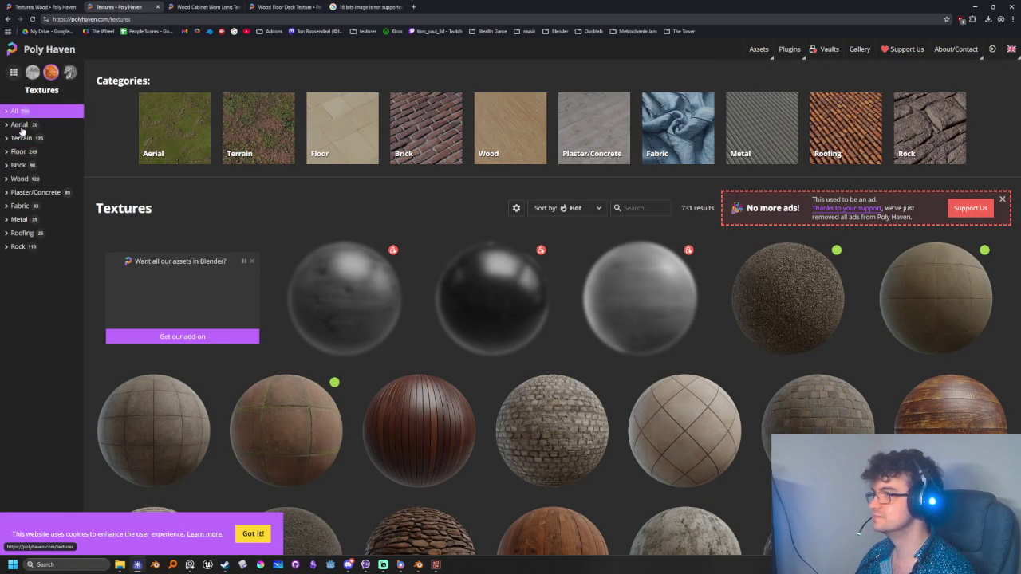
pyautogui.click(13, 222)
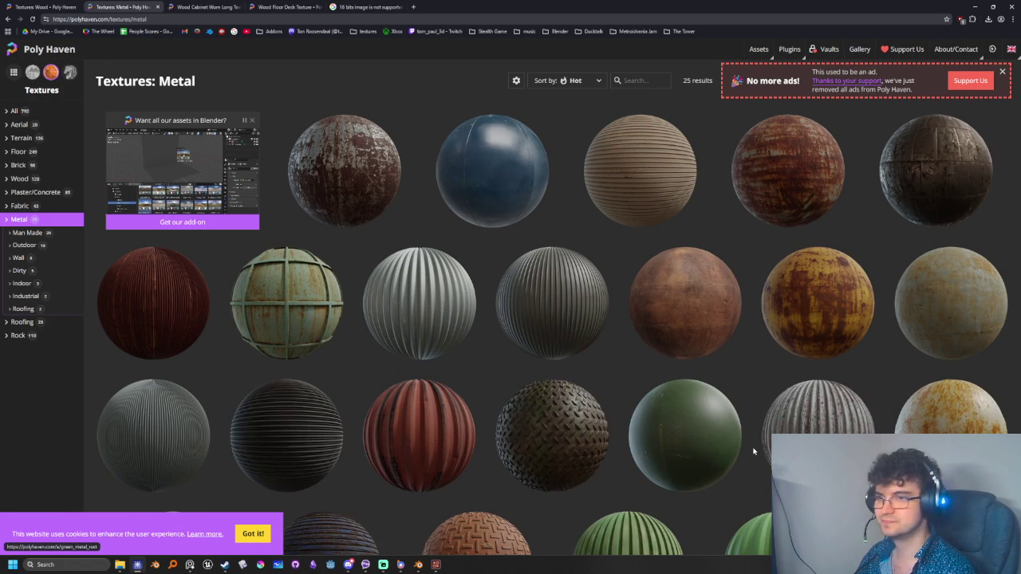
pyautogui.scroll(-1, 752, 446)
pyautogui.scroll(-1, 718, 448)
pyautogui.scroll(-1, 678, 451)
pyautogui.scroll(-1, 630, 452)
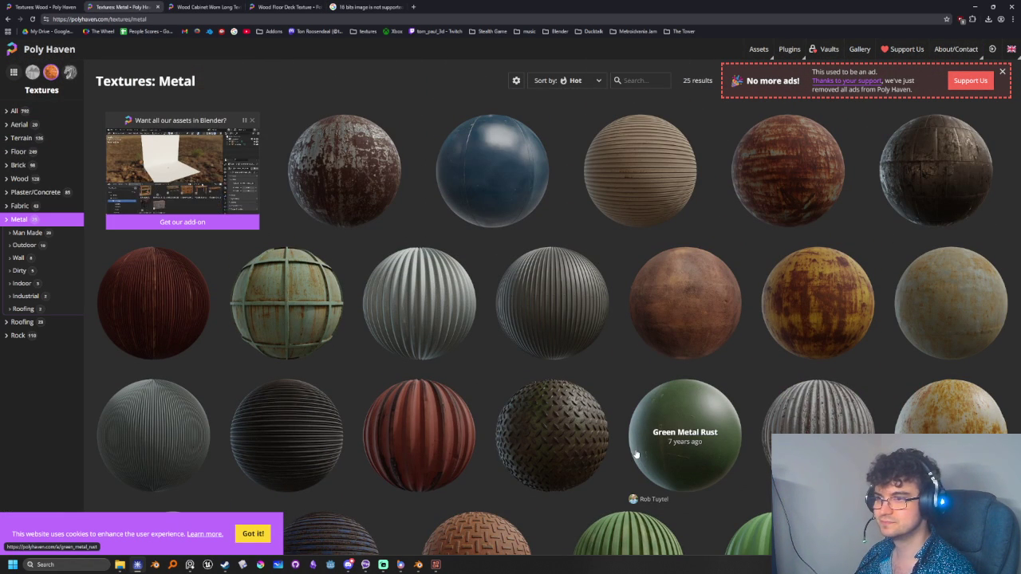
pyautogui.click(933, 172)
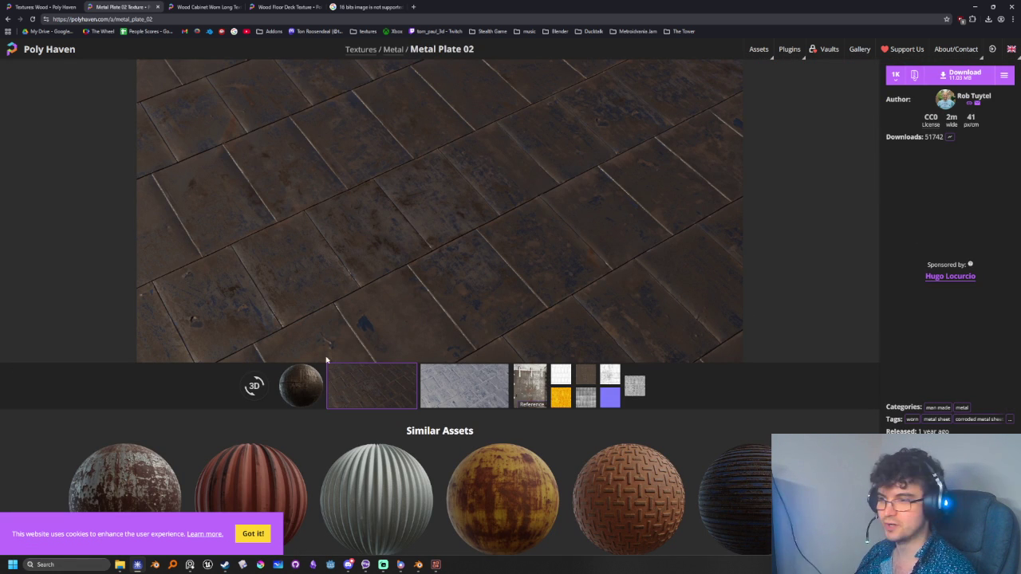
# Preview Metal Plate 02's renders, reference photo, sphere view and colour map
pyautogui.click(453, 390)
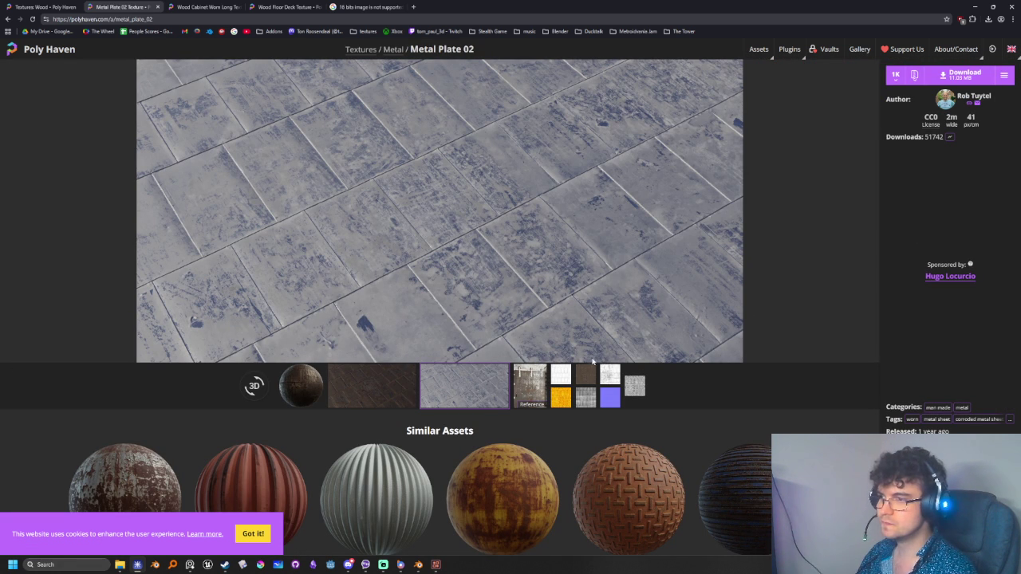
pyautogui.click(531, 385)
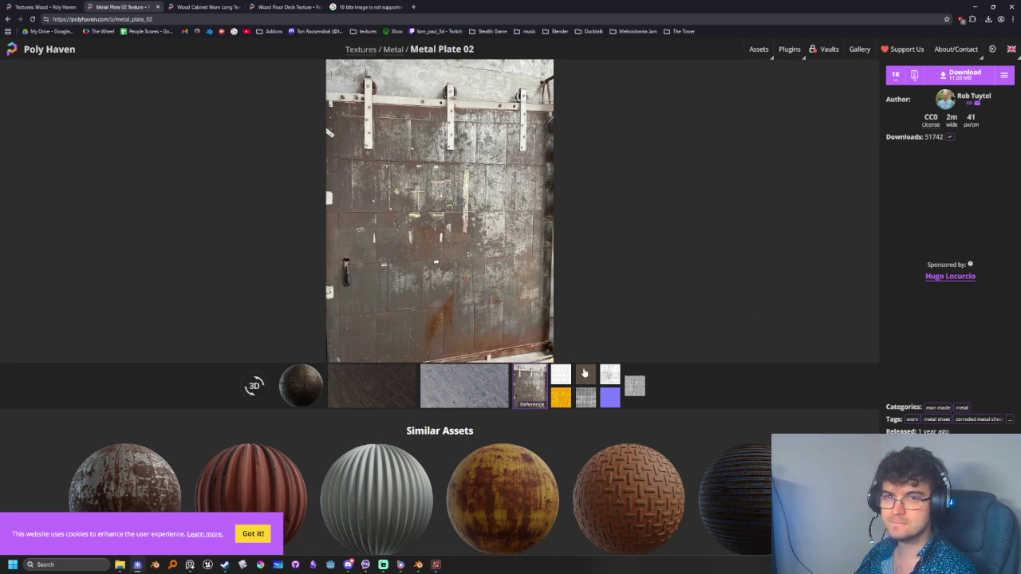
pyautogui.click(587, 373)
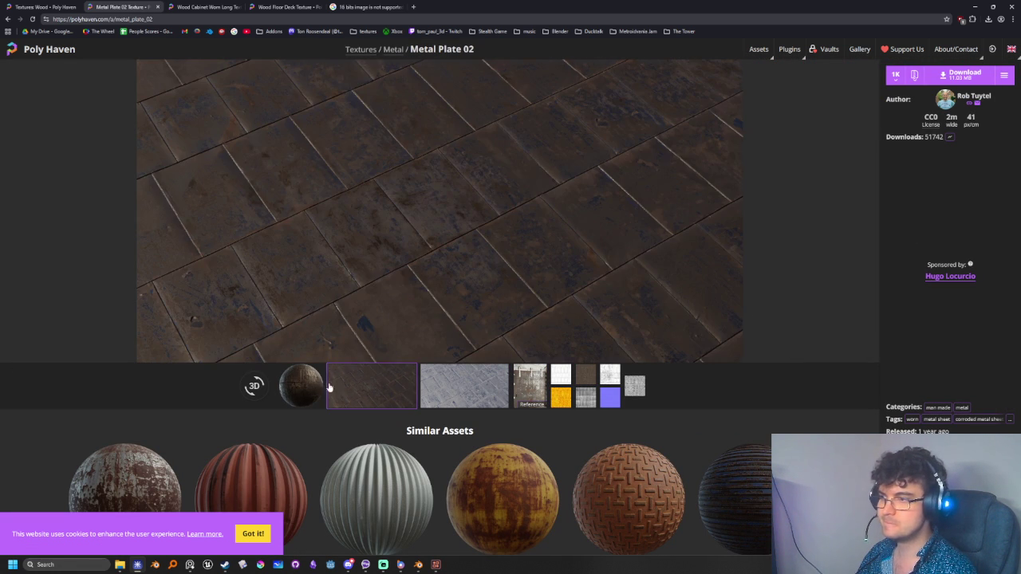
pyautogui.click(304, 392)
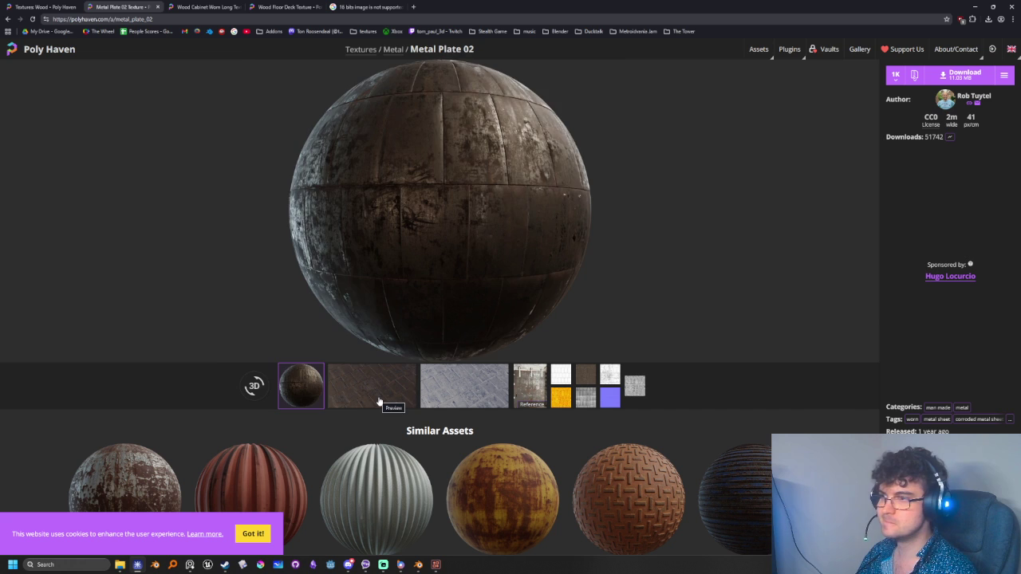
pyautogui.click(380, 399)
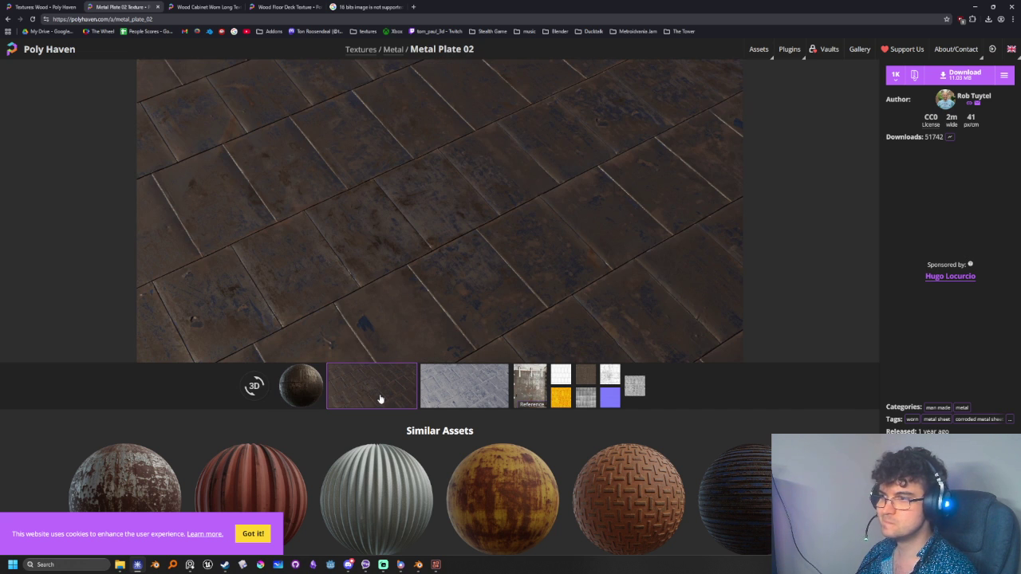
pyautogui.click(585, 381)
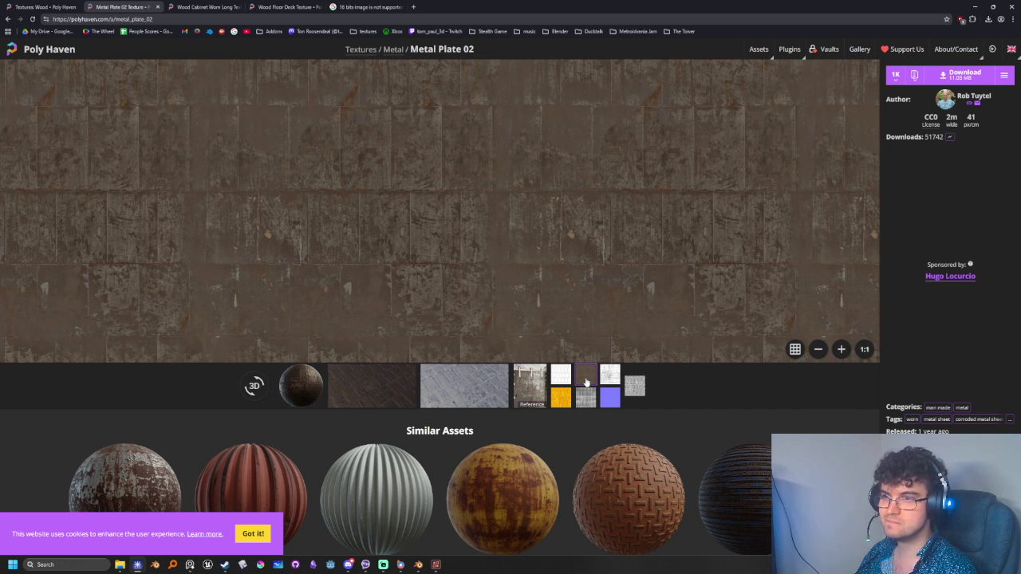
# Zoom the Metal Plate 02 preview in and out, then switch to the CC0 Textures Metal tab
pyautogui.scroll(-2, 546, 251)
pyautogui.scroll(2, 558, 398)
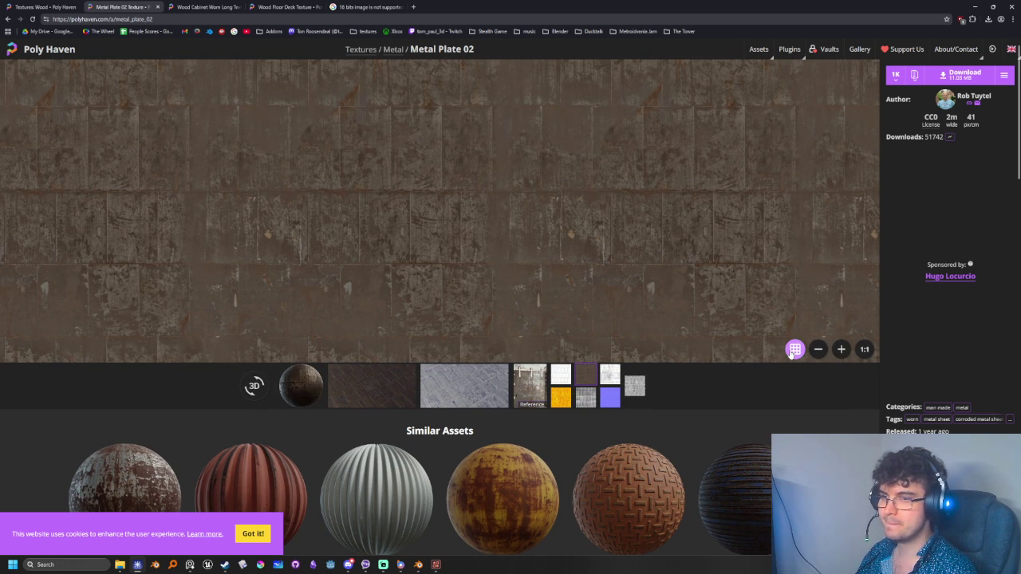
pyautogui.click(826, 355)
pyautogui.click(841, 353)
pyautogui.click(841, 354)
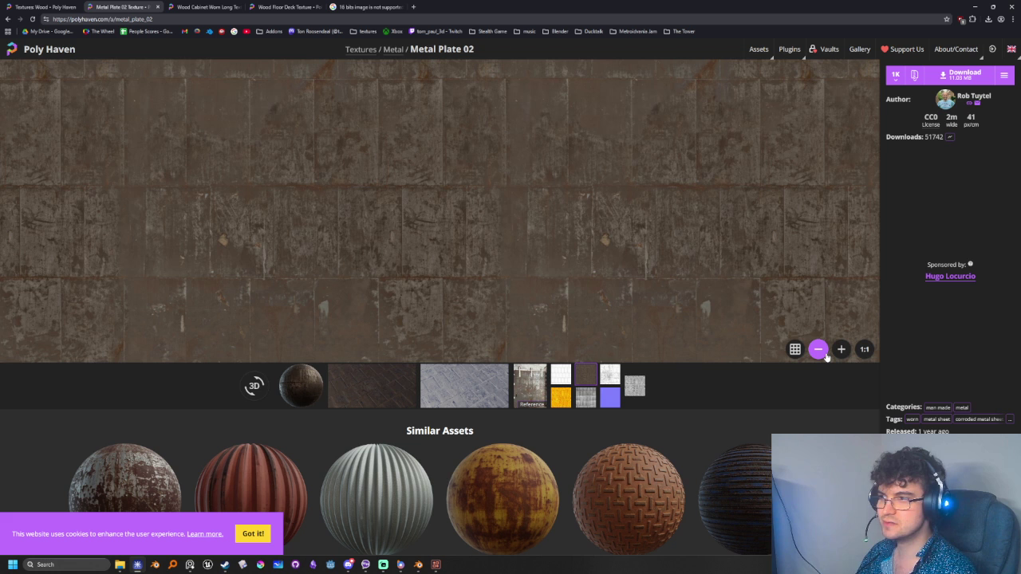
pyautogui.click(826, 355)
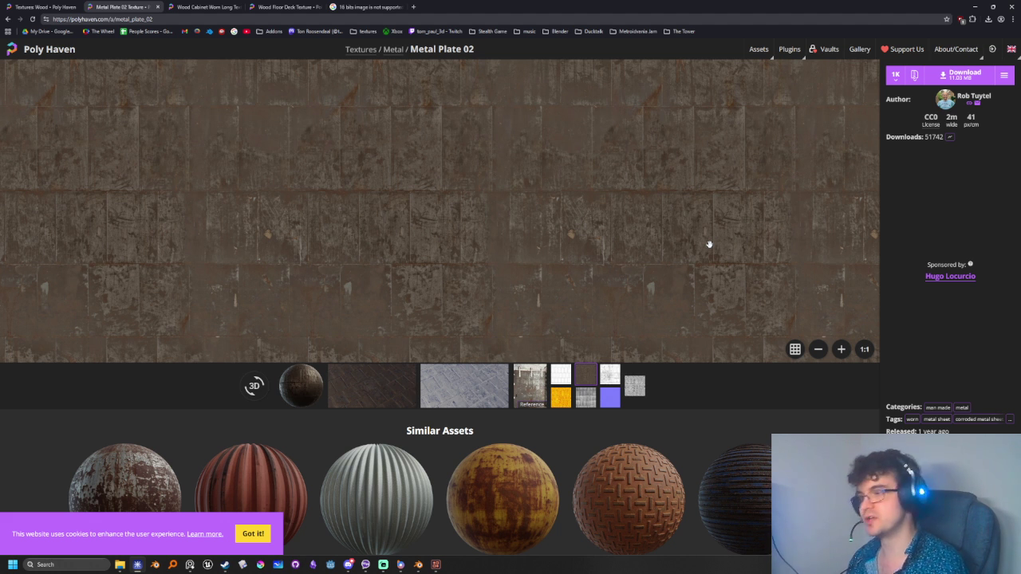
pyautogui.hotkey('ctrl', '5')
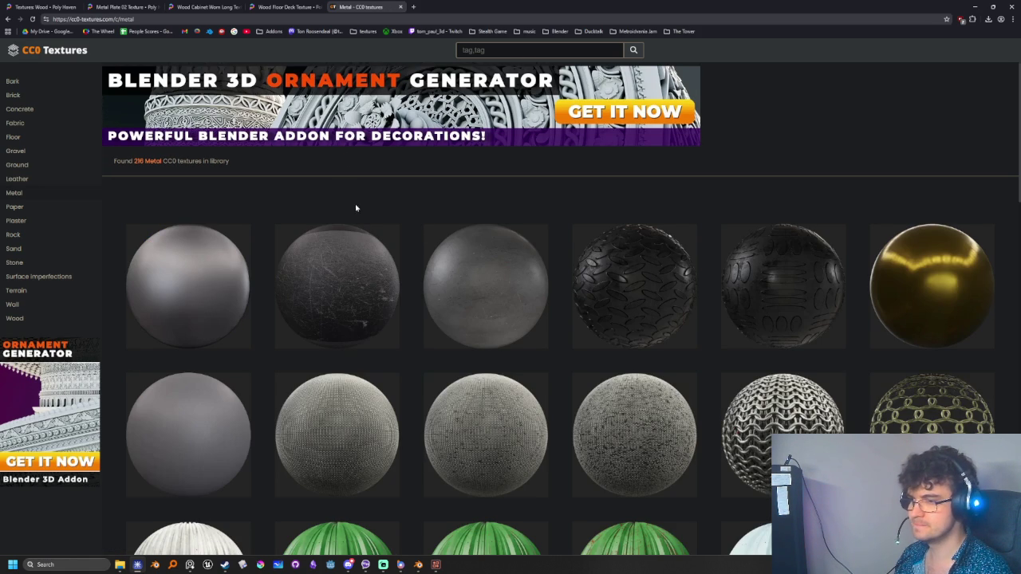
# Scroll to the bottom of the Metal grid and go to page 2
pyautogui.scroll(-2, 356, 205)
pyautogui.scroll(-2, 353, 298)
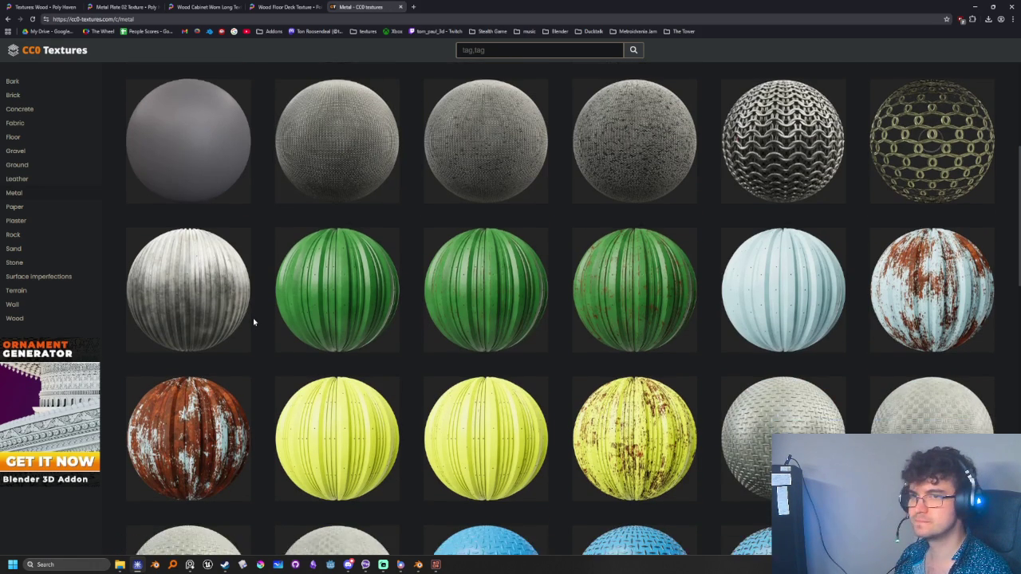
pyautogui.scroll(-3, 254, 321)
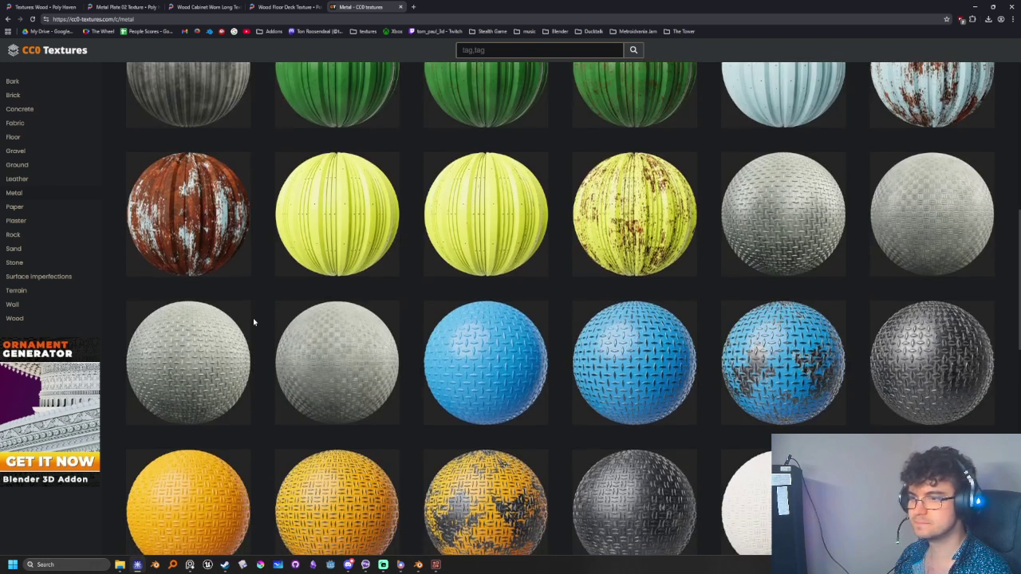
pyautogui.scroll(-2, 250, 319)
pyautogui.scroll(-2, 251, 319)
pyautogui.scroll(-1, 311, 383)
pyautogui.scroll(-2, 311, 384)
pyautogui.scroll(-2, 314, 405)
pyautogui.scroll(-2, 314, 405)
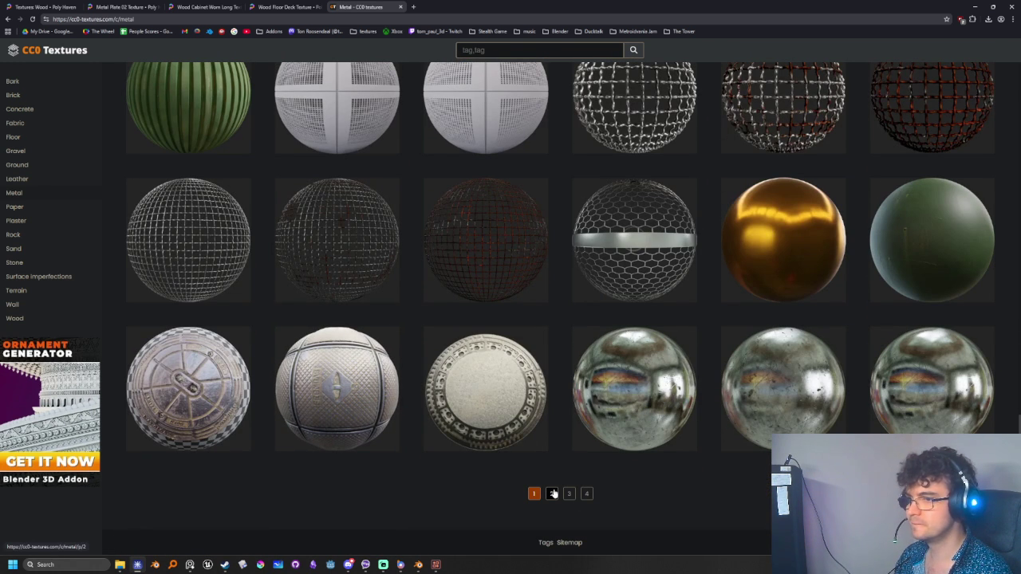
pyautogui.click(553, 493)
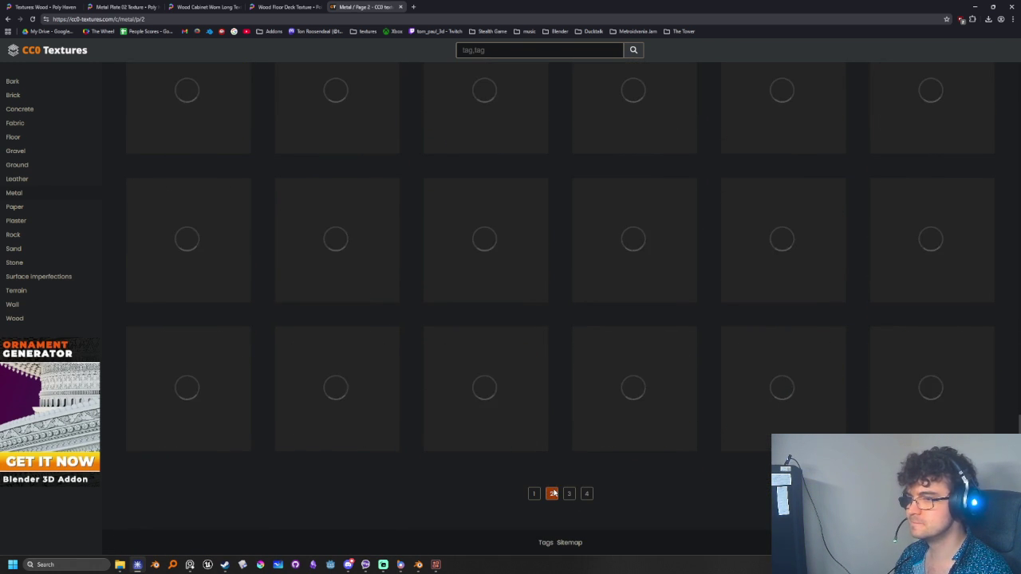
# Scroll back up through the page 2 metal textures
pyautogui.scroll(3, 419, 482)
pyautogui.scroll(1, 418, 485)
pyautogui.scroll(2, 418, 485)
pyautogui.scroll(2, 418, 485)
pyautogui.scroll(2, 418, 484)
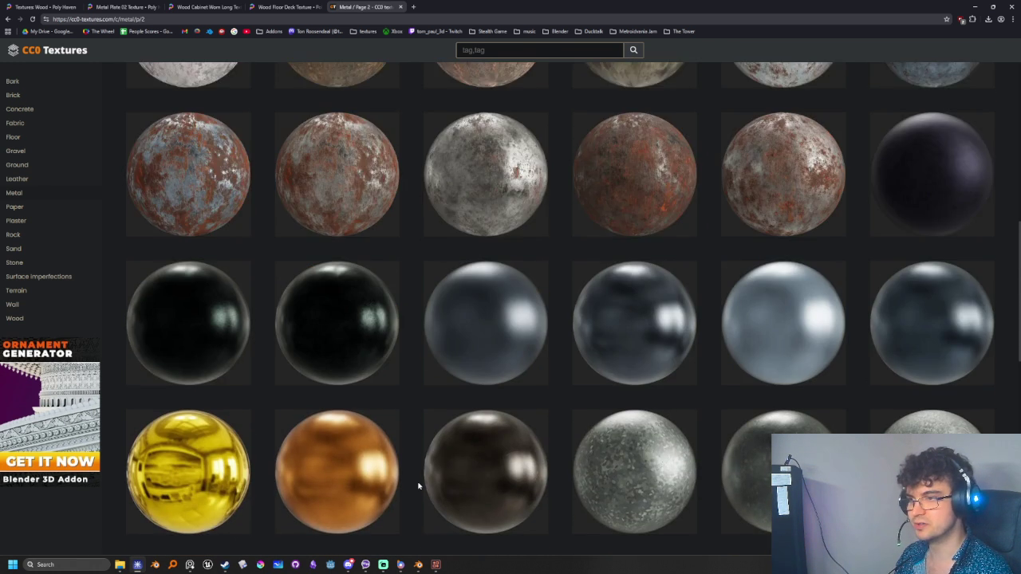
pyautogui.scroll(1, 418, 485)
pyautogui.scroll(1, 418, 485)
pyautogui.scroll(2, 418, 485)
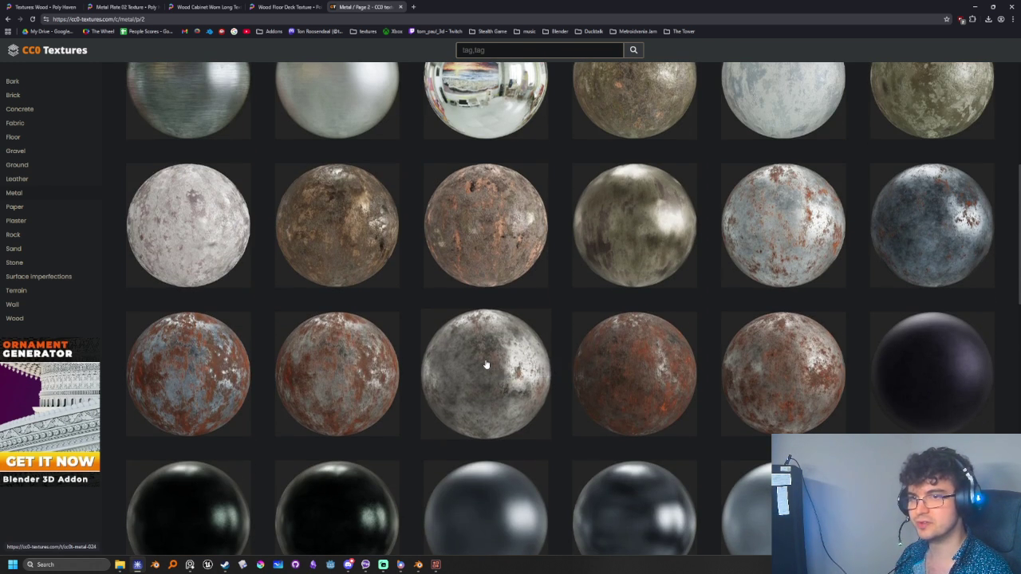
pyautogui.scroll(2, 486, 365)
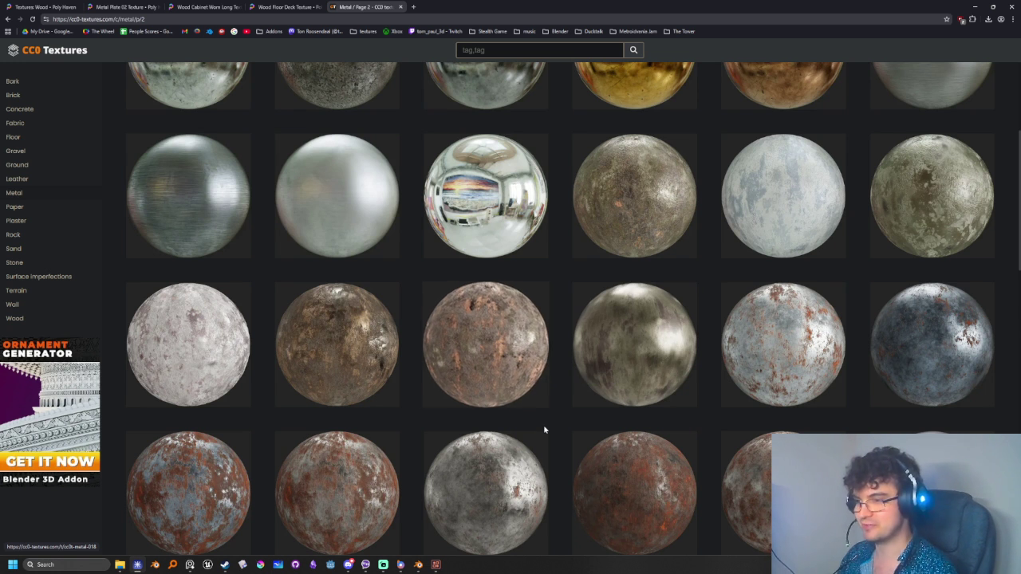
pyautogui.scroll(2, 545, 426)
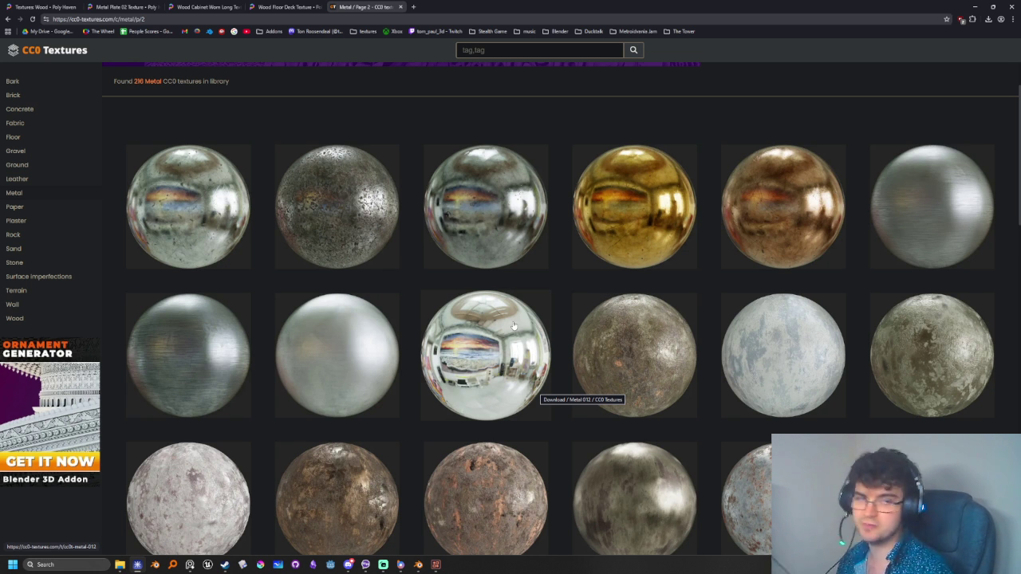
pyautogui.click(137, 564)
# Look at the Metal 005 texture page and return to the page 2 listing
pyautogui.click(137, 565)
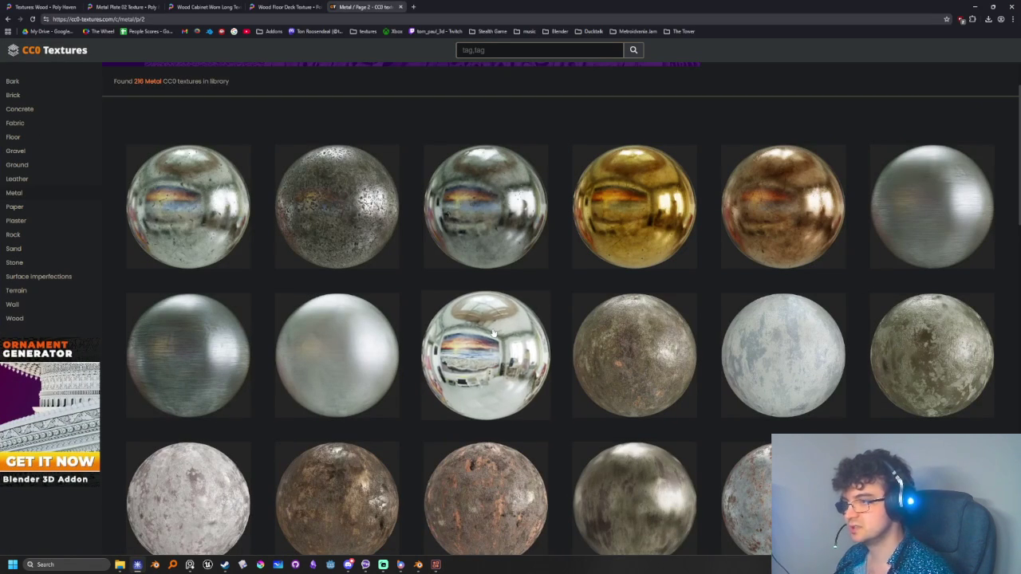
pyautogui.scroll(-1, 354, 227)
pyautogui.scroll(-1, 354, 229)
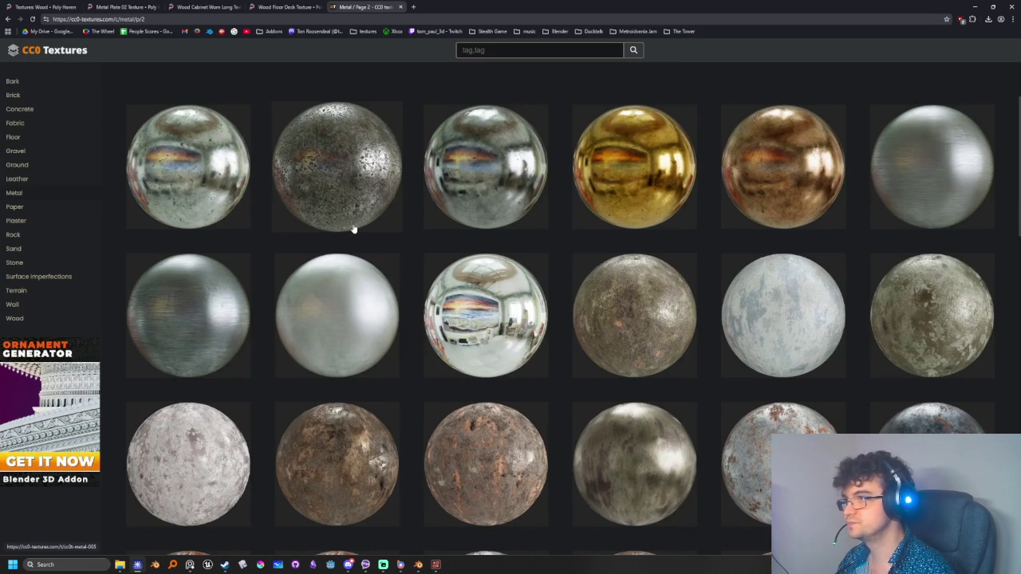
pyautogui.click(341, 170)
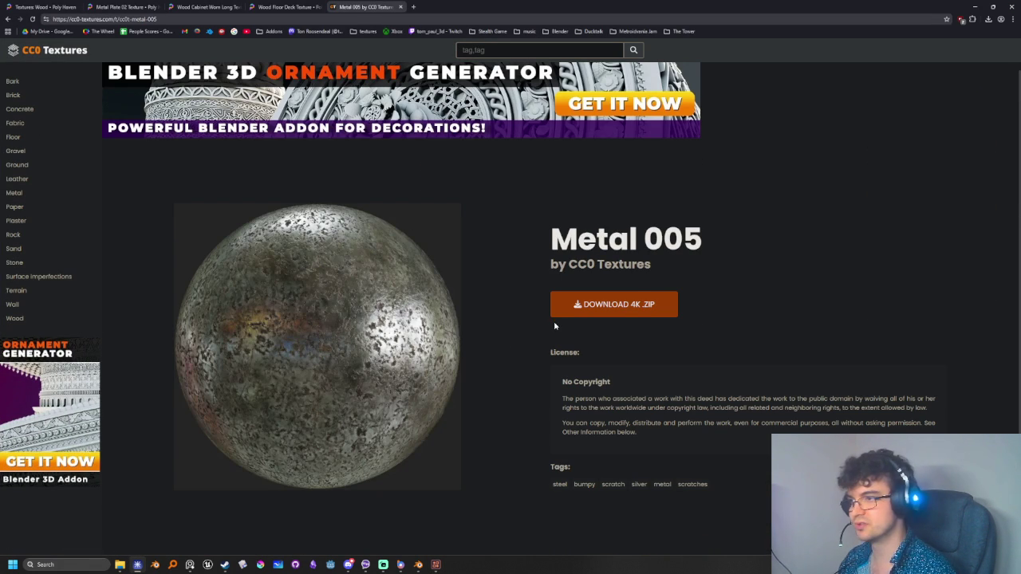
pyautogui.scroll(1, 280, 326)
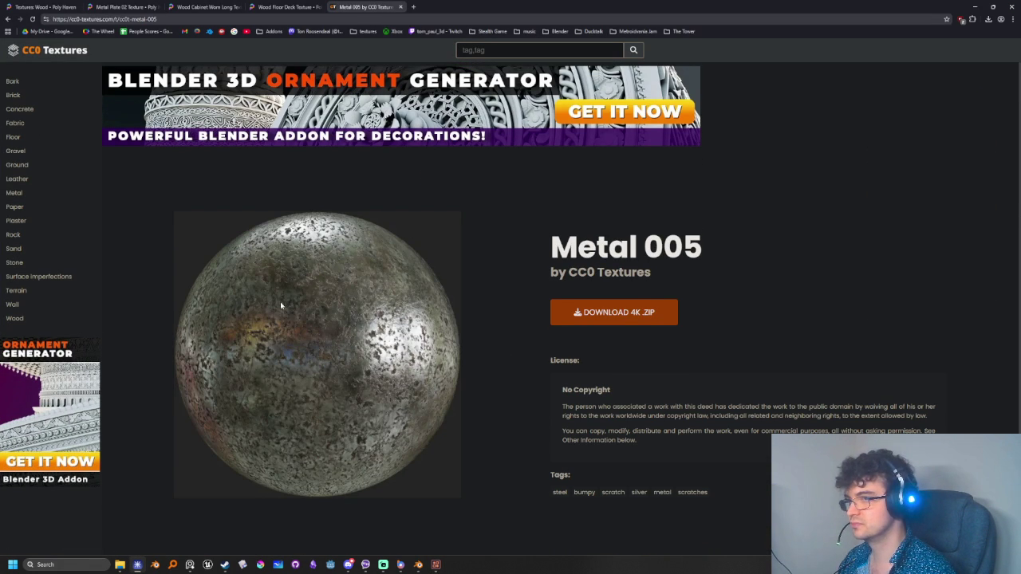
pyautogui.click(7, 18)
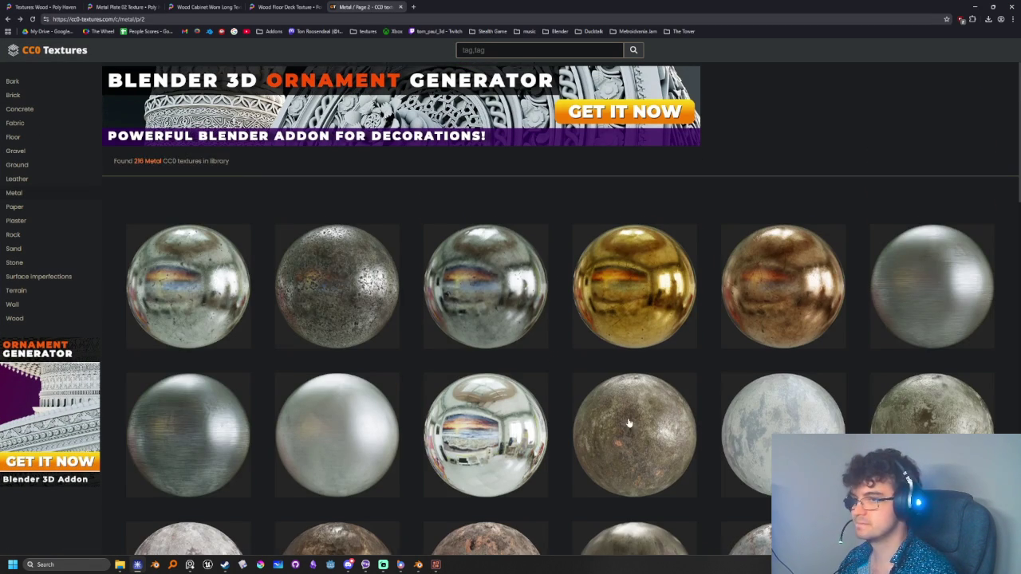
pyautogui.scroll(-2, 558, 318)
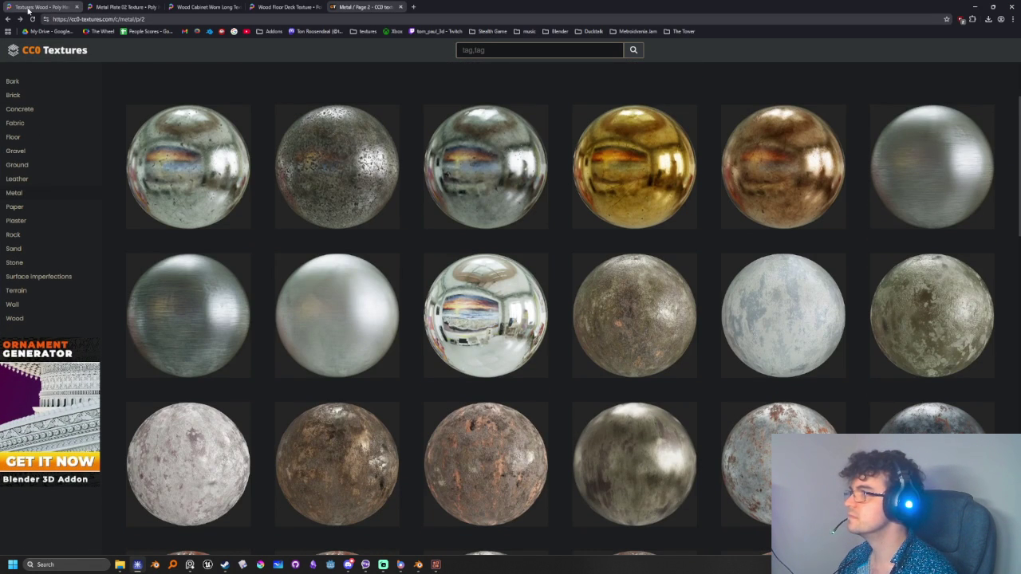
# Close four extra texture tabs and scroll down the page 2 listing
pyautogui.middleClick(30, 10)
pyautogui.middleClick(30, 10)
pyautogui.middleClick(29, 9)
pyautogui.middleClick(29, 10)
pyautogui.scroll(-2, 590, 414)
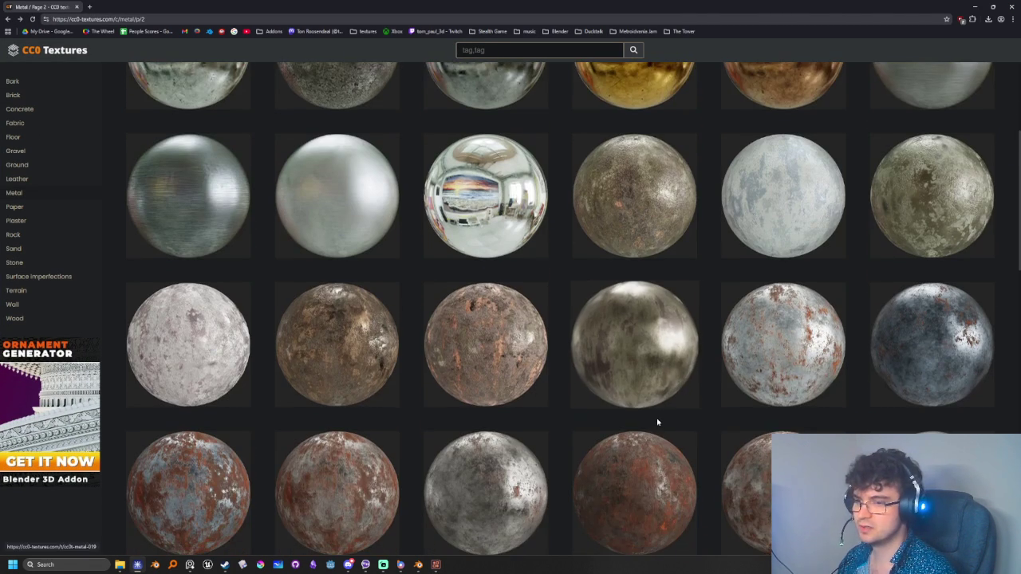
pyautogui.scroll(-1, 604, 408)
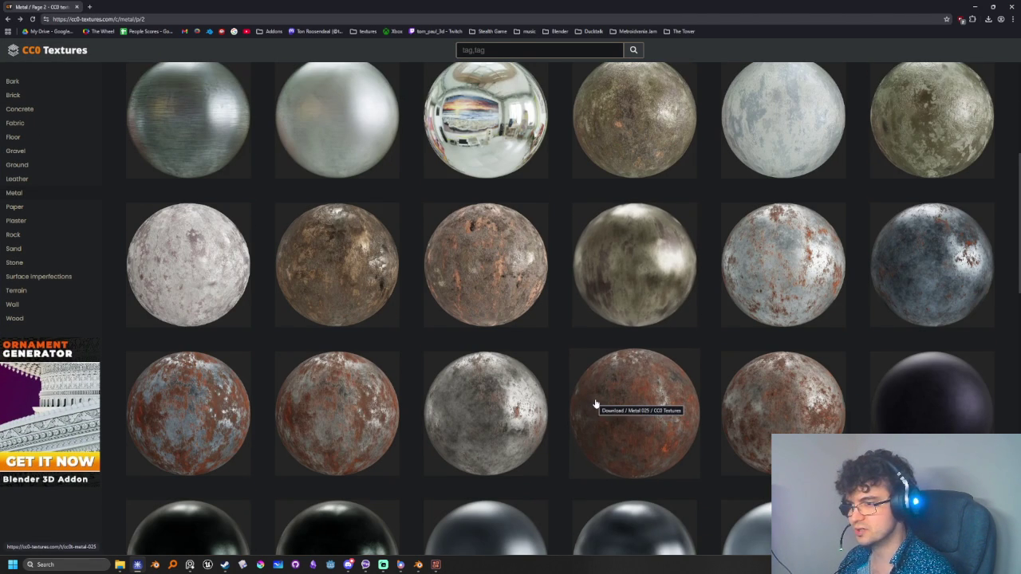
pyautogui.scroll(-1, 595, 406)
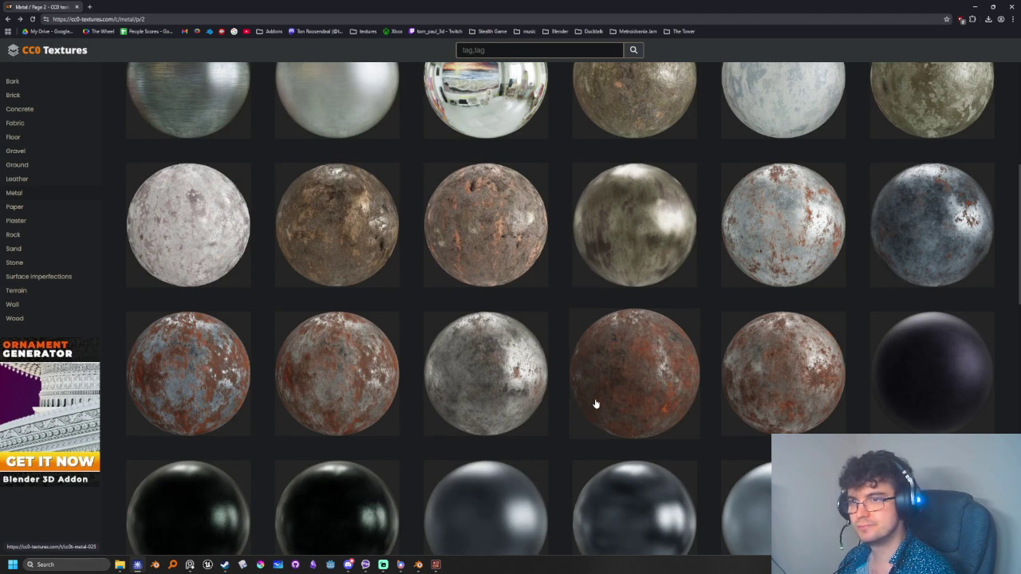
# Open Metal 024, Metal 019 and Metal 047 B in background tabs
pyautogui.middleClick(456, 353)
pyautogui.middleClick(631, 268)
pyautogui.scroll(-1, 566, 431)
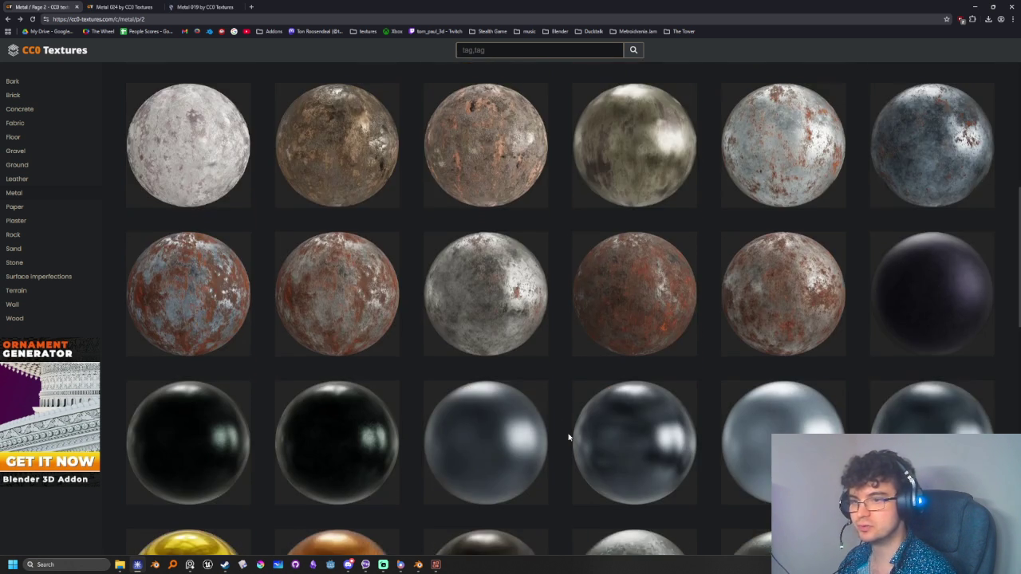
pyautogui.scroll(-2, 353, 354)
pyautogui.scroll(-1, 438, 360)
pyautogui.scroll(-2, 676, 413)
pyautogui.scroll(-1, 365, 326)
pyautogui.scroll(-2, 359, 318)
pyautogui.scroll(-2, 686, 394)
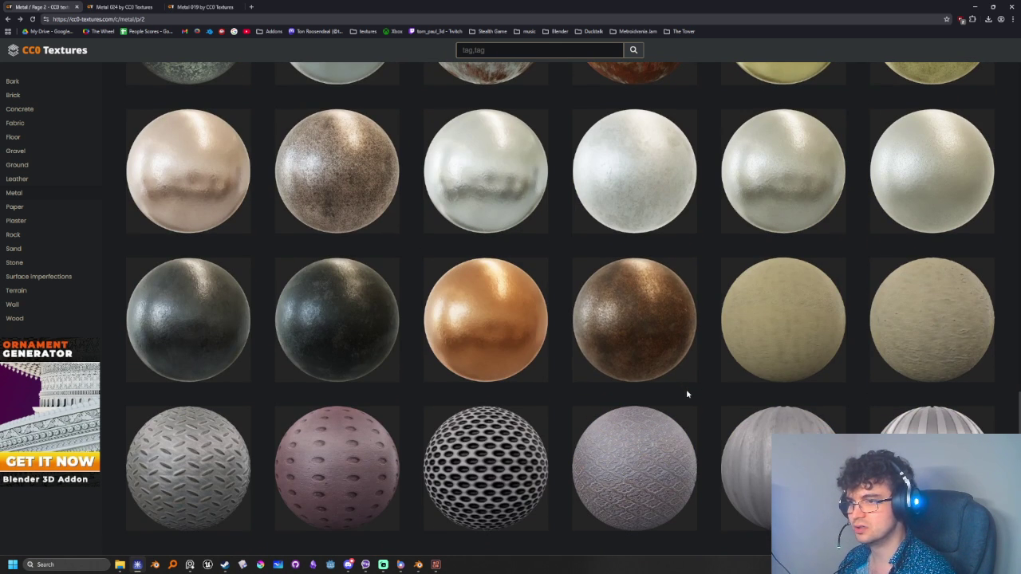
pyautogui.middleClick(638, 283)
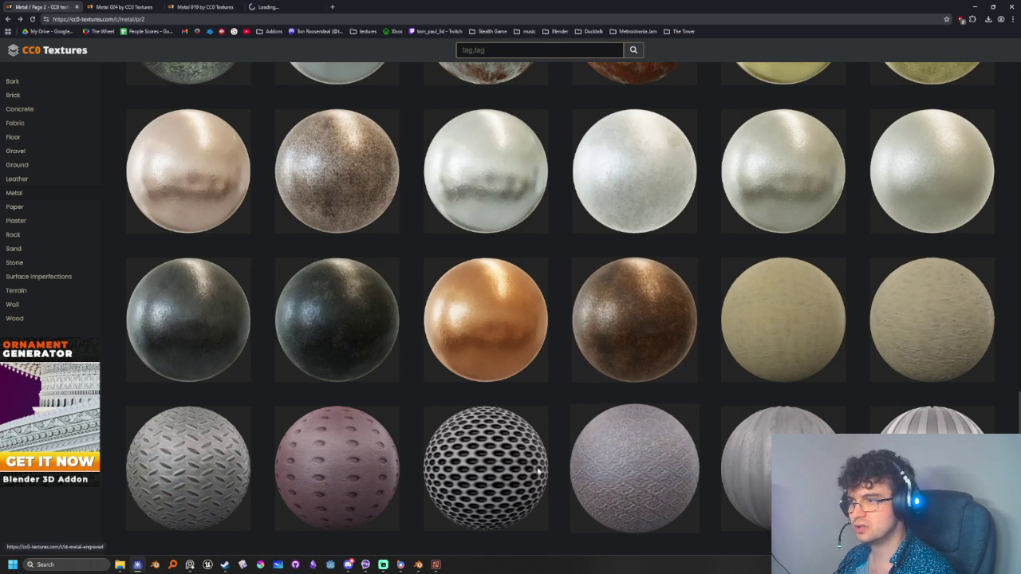
pyautogui.scroll(-1, 630, 335)
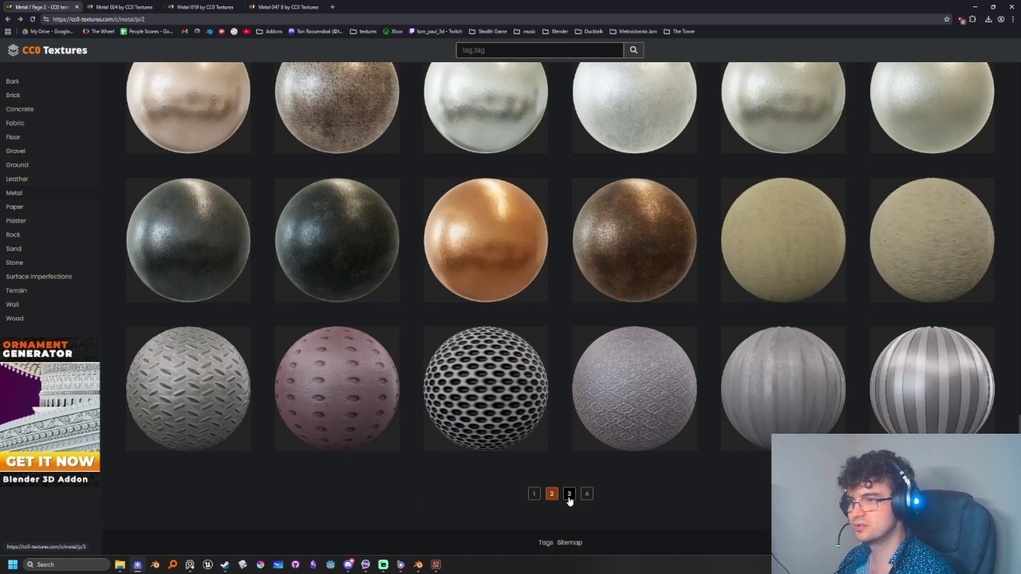
# Browse page 3 of the Metal textures listing
pyautogui.click(568, 494)
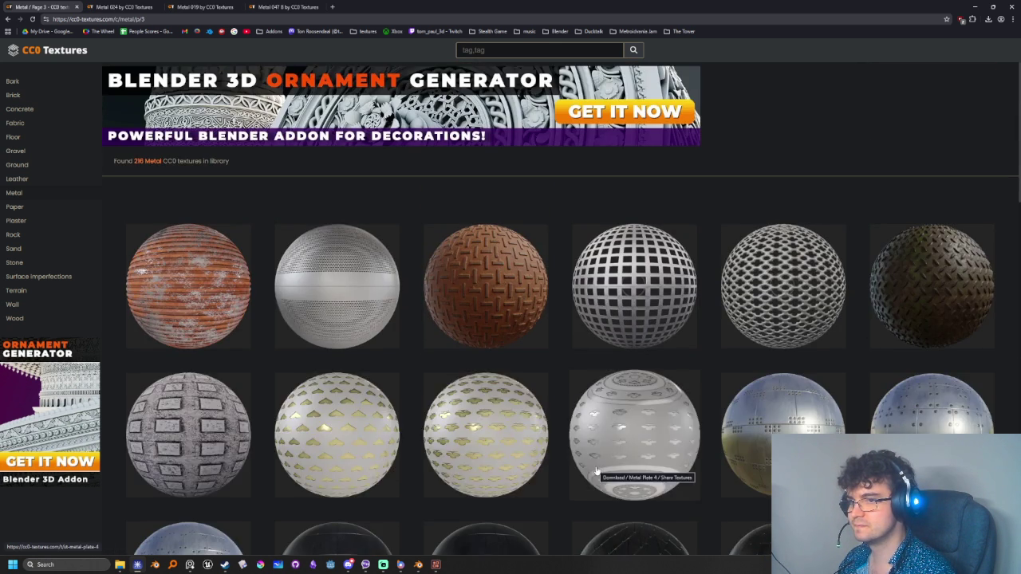
pyautogui.scroll(-3, 595, 471)
pyautogui.scroll(-1, 595, 471)
pyautogui.scroll(-2, 439, 423)
pyautogui.scroll(-2, 585, 447)
pyautogui.scroll(-1, 383, 397)
pyautogui.scroll(-2, 384, 397)
pyautogui.scroll(-3, 364, 376)
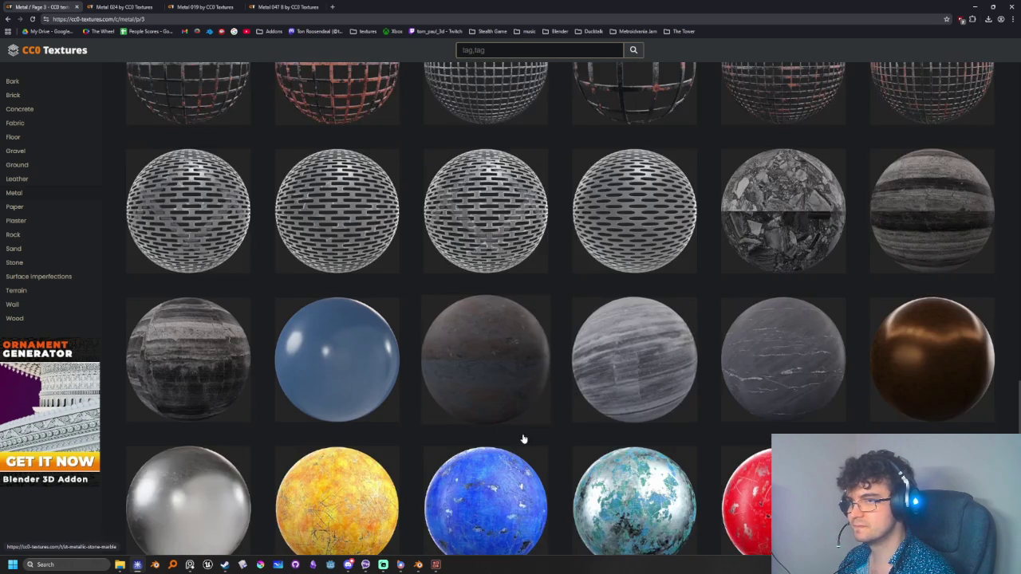
pyautogui.scroll(-2, 523, 437)
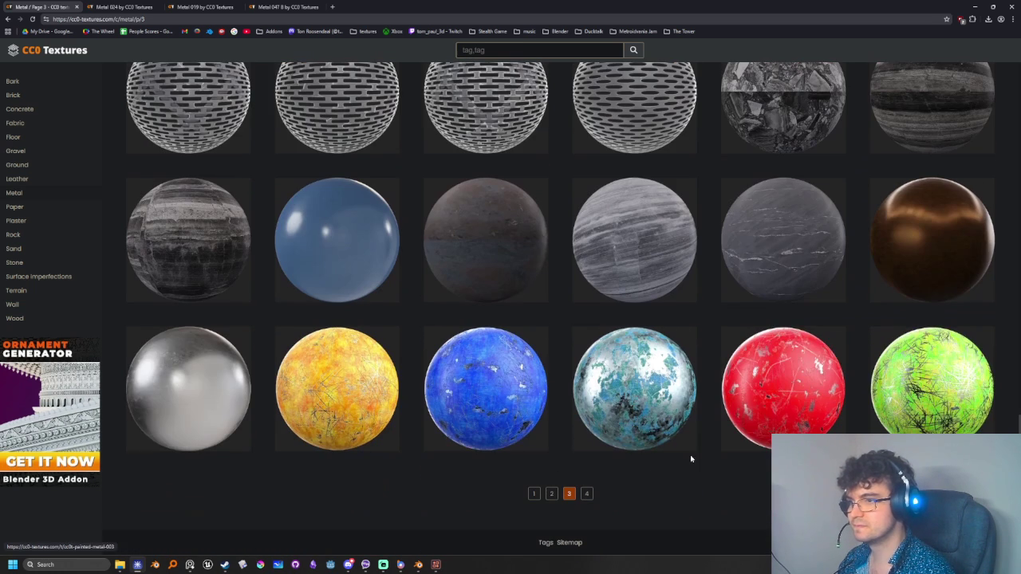
# Browse page 4 of the Metal textures listing
pyautogui.click(587, 494)
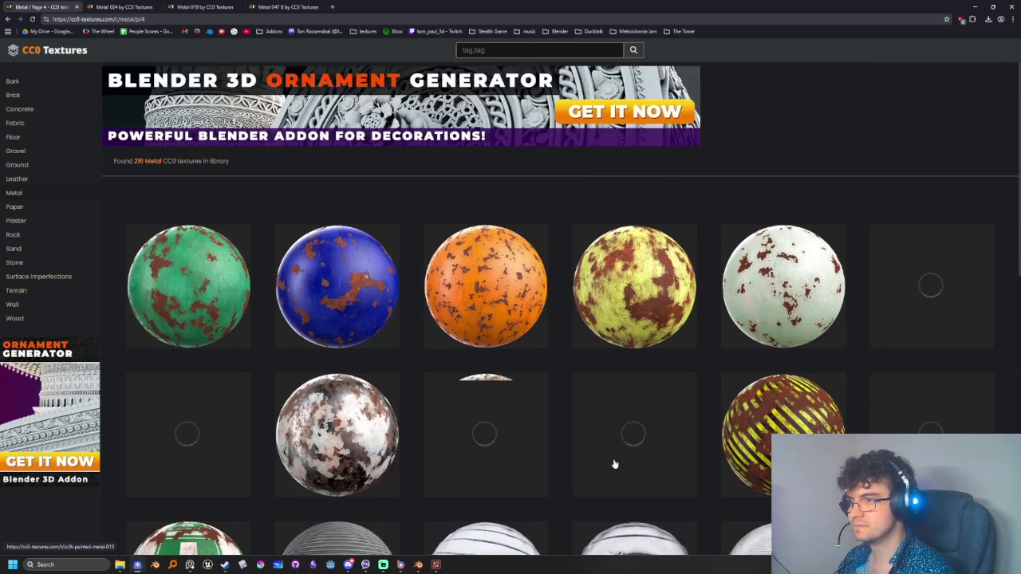
pyautogui.scroll(-2, 614, 463)
pyautogui.scroll(-3, 614, 463)
pyautogui.scroll(-2, 582, 447)
pyautogui.scroll(-1, 550, 431)
pyautogui.scroll(-1, 505, 409)
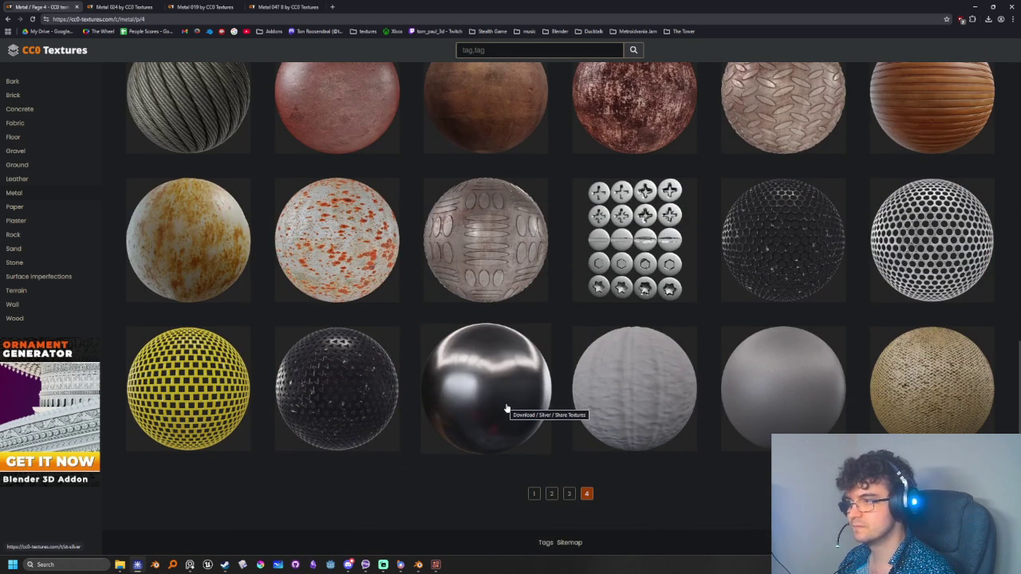
# Compare the Metal 024, 019 and 047 B pages, keeping only Metal 024 open
pyautogui.click(123, 6)
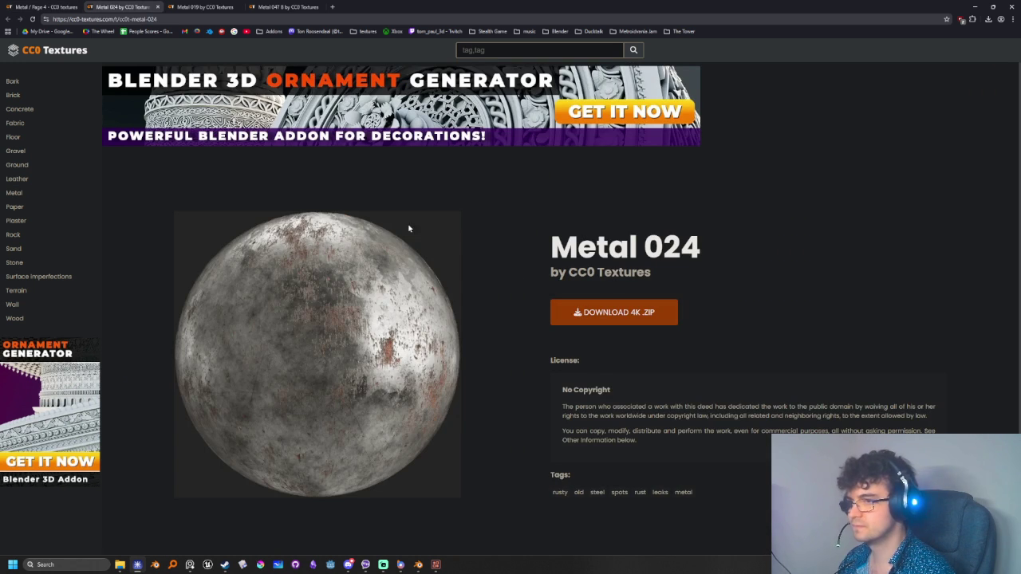
pyautogui.scroll(-1, 534, 449)
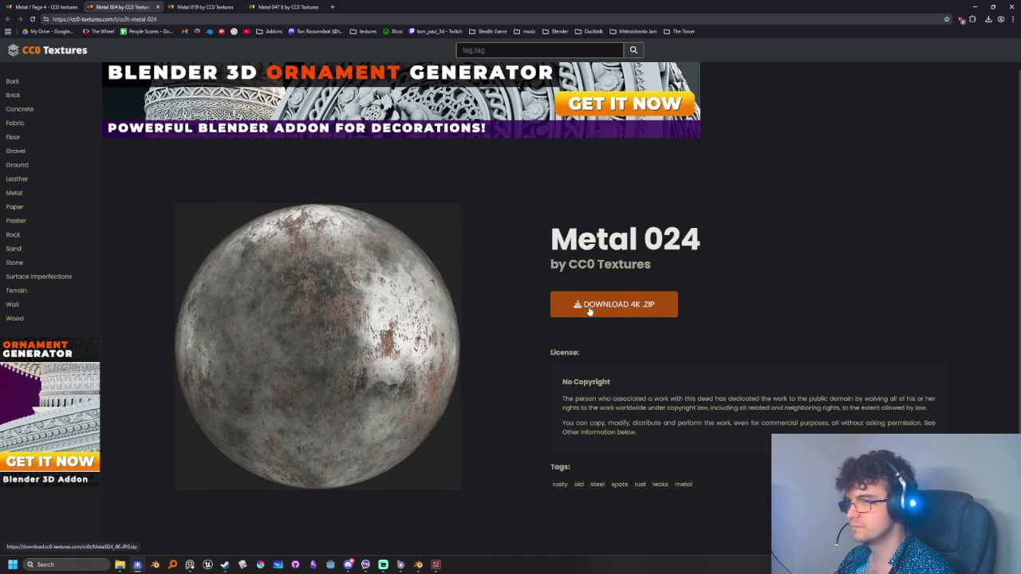
pyautogui.click(203, 7)
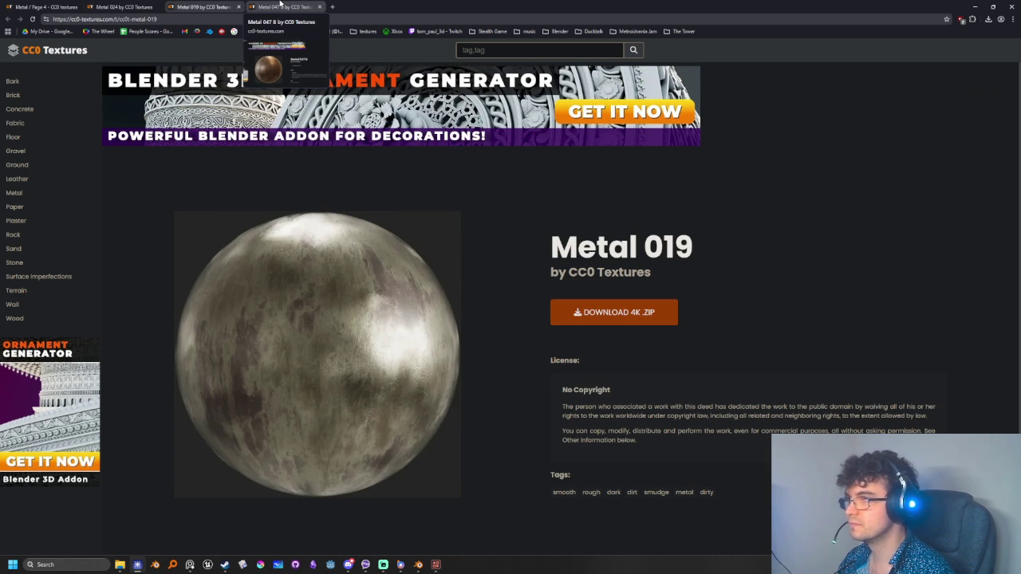
pyautogui.click(281, 6)
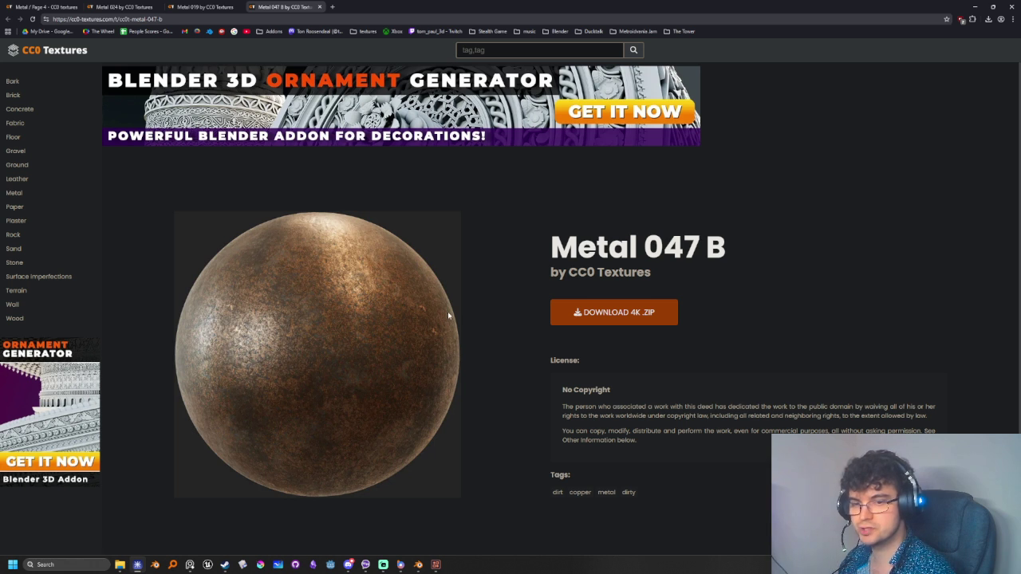
pyautogui.click(128, 6)
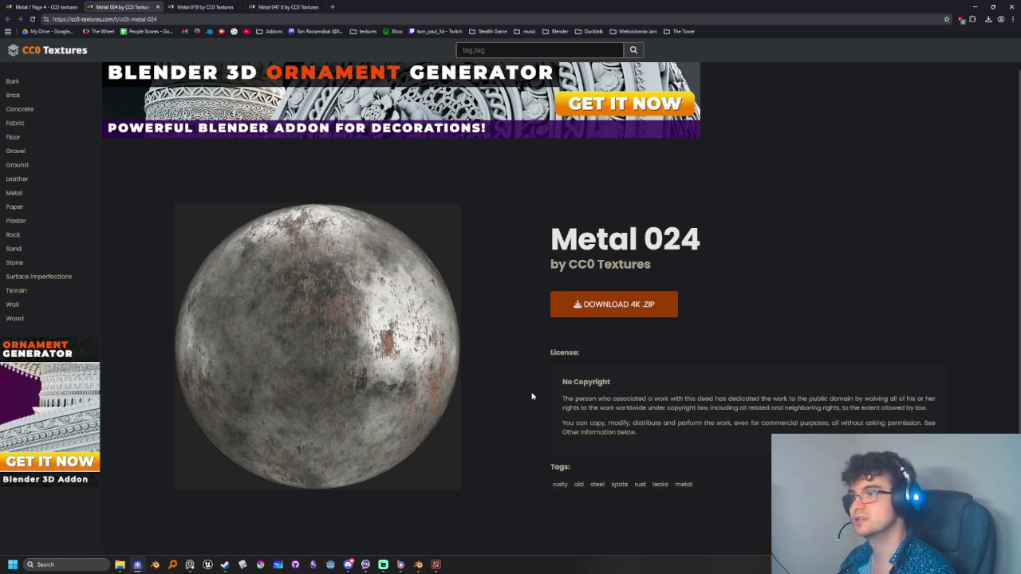
pyautogui.click(239, 6)
pyautogui.click(240, 6)
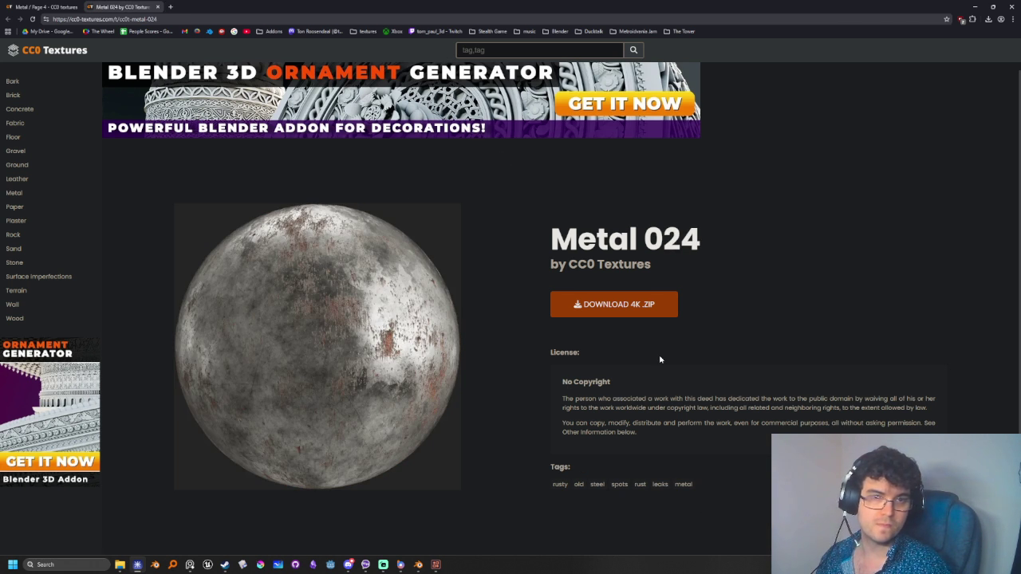
# Download Metal 024 as a 4K .ZIP and check Chrome's downloads panel
pyautogui.click(606, 309)
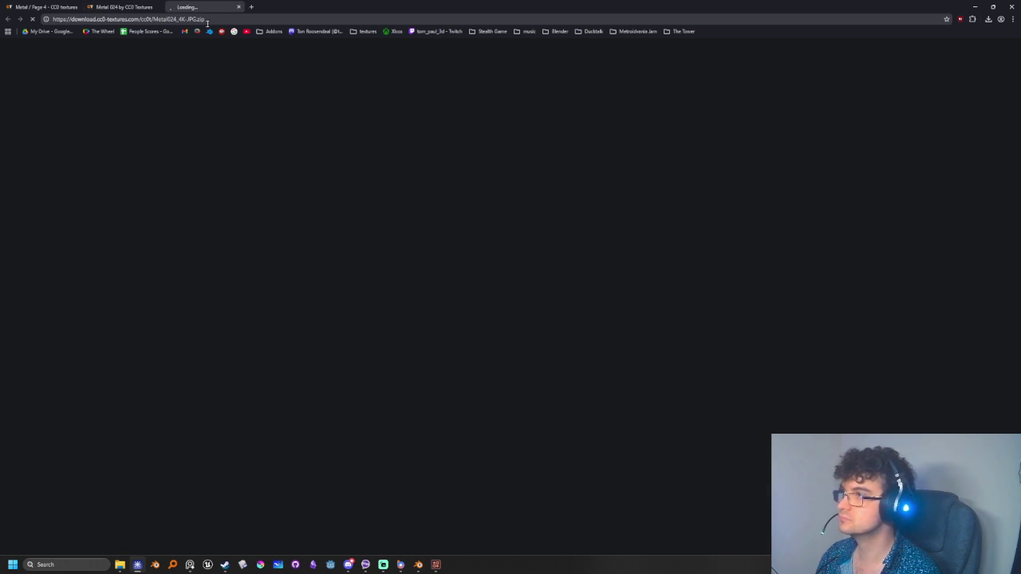
pyautogui.click(988, 19)
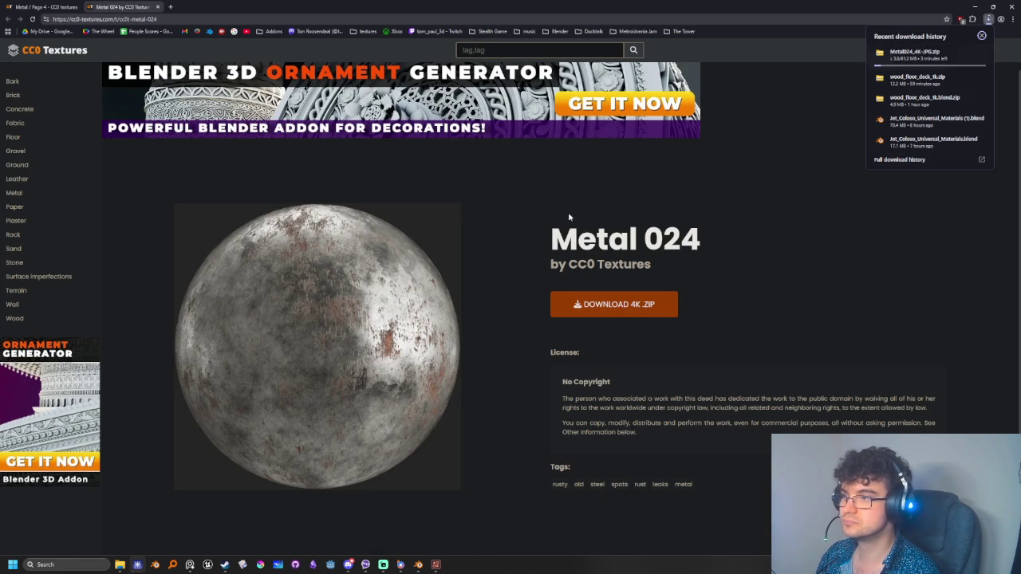
pyautogui.click(779, 289)
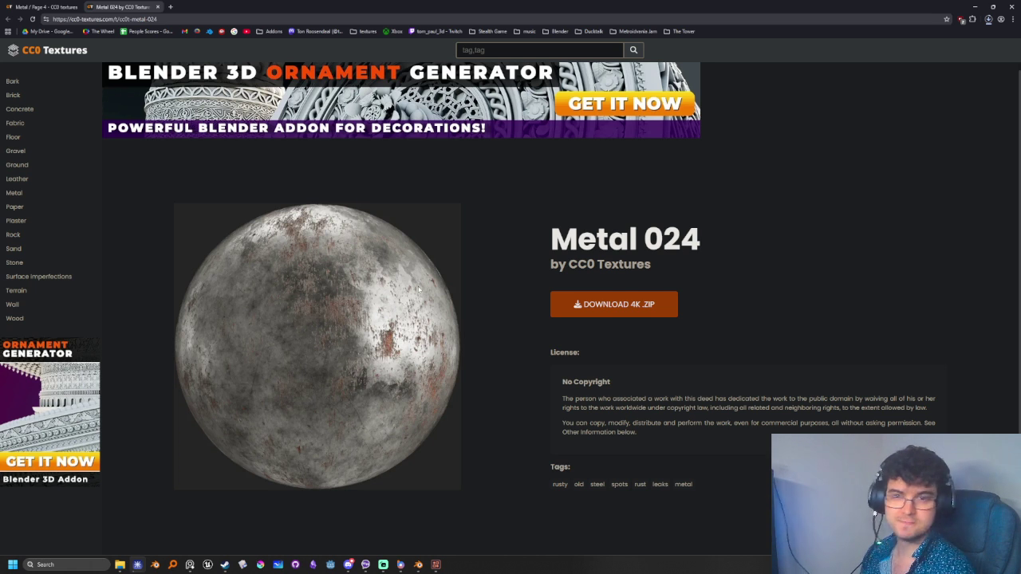
pyautogui.click(56, 7)
# Scroll back up the page 4 Metal grid, then return to the Pixel Composer atlas project
pyautogui.scroll(1, 654, 417)
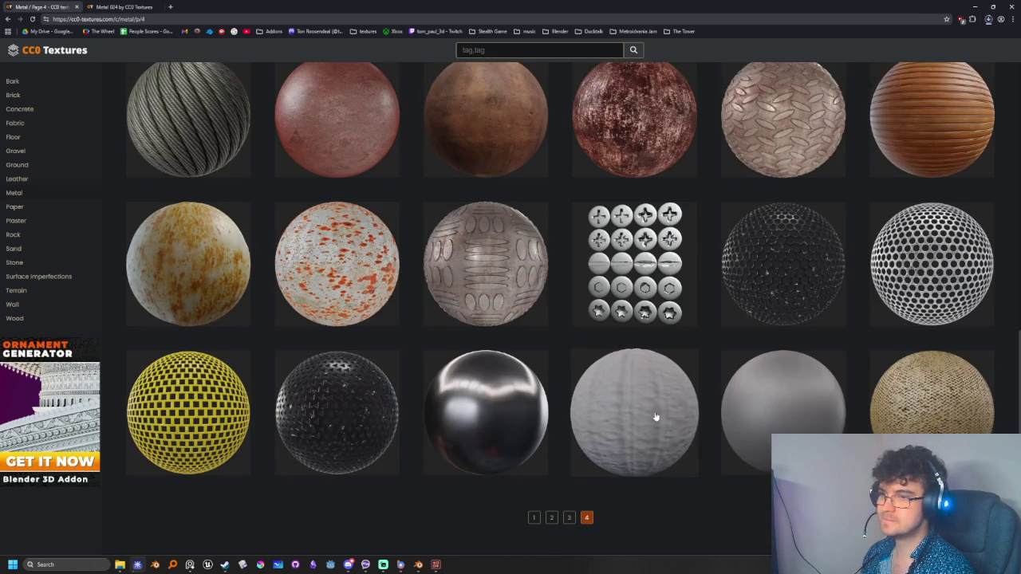
pyautogui.scroll(2, 685, 452)
pyautogui.scroll(2, 686, 452)
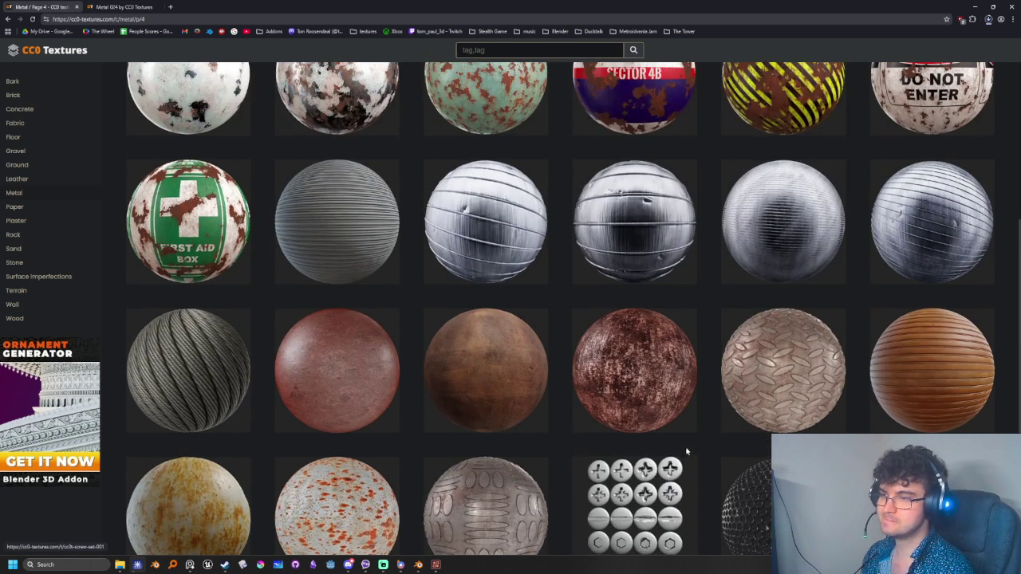
pyautogui.scroll(1, 686, 452)
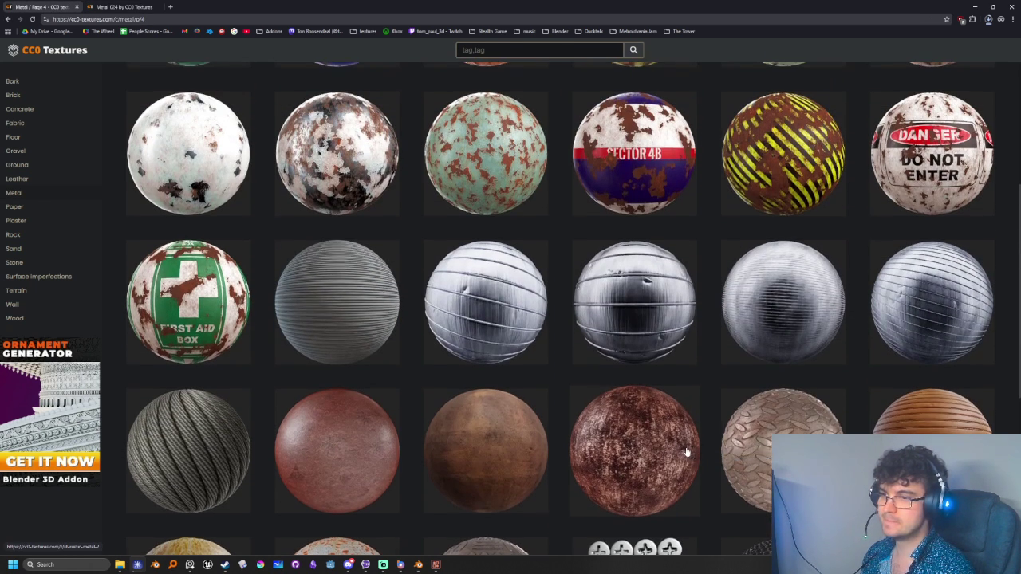
pyautogui.scroll(1, 686, 452)
pyautogui.scroll(2, 686, 453)
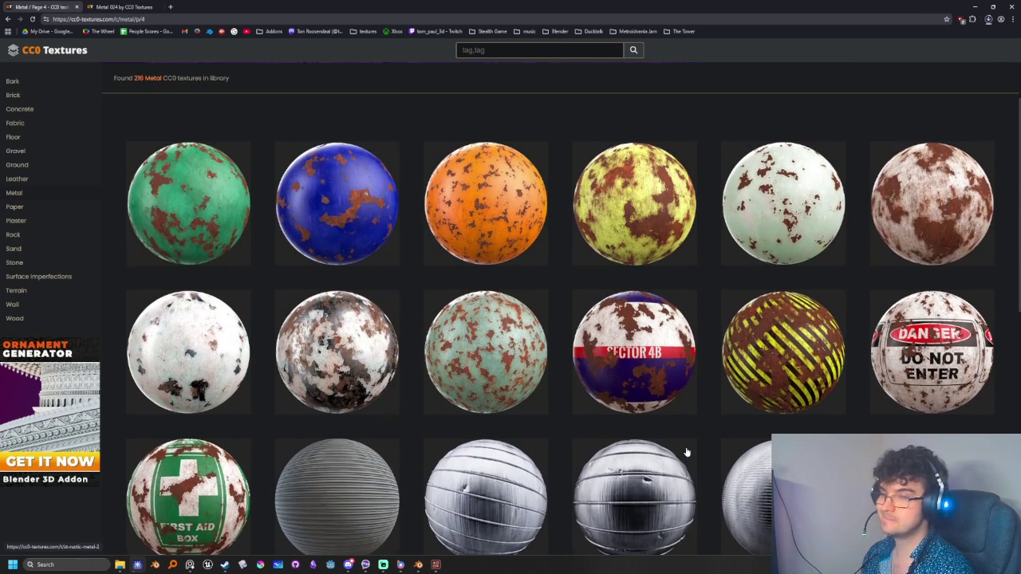
pyautogui.scroll(1, 686, 452)
pyautogui.scroll(1, 685, 452)
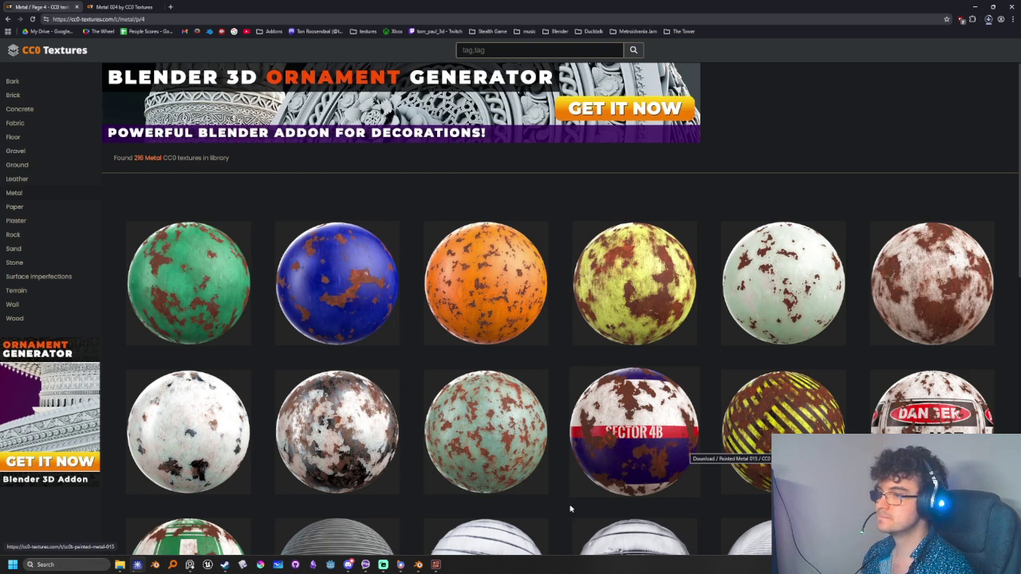
pyautogui.click(435, 564)
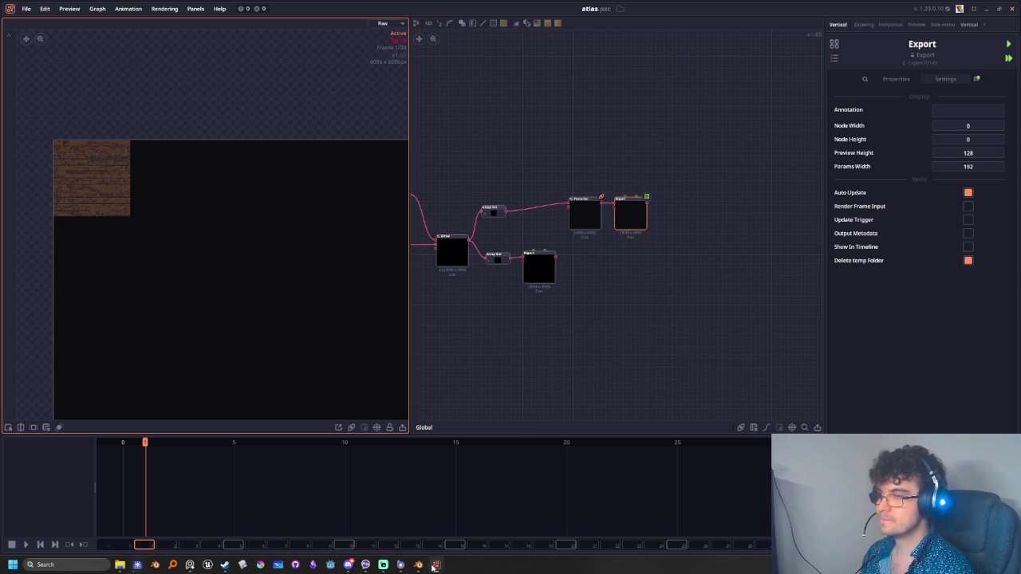
# Add a Tile node and set its Scaling Type to Fix Dimension at 4096
pyautogui.rightClick(528, 329)
pyautogui.write('tile')
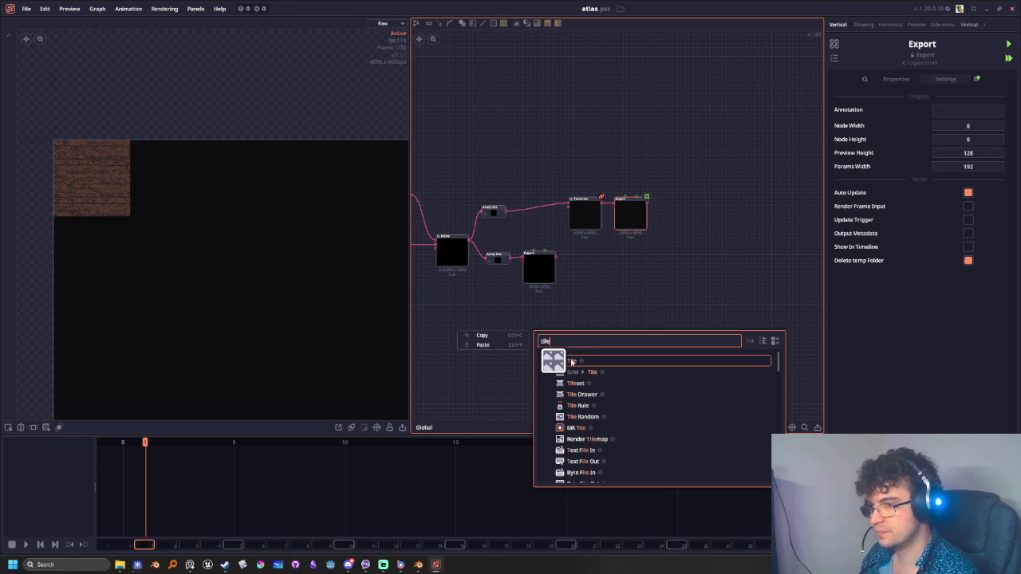
pyautogui.click(571, 363)
pyautogui.scroll(4, 610, 342)
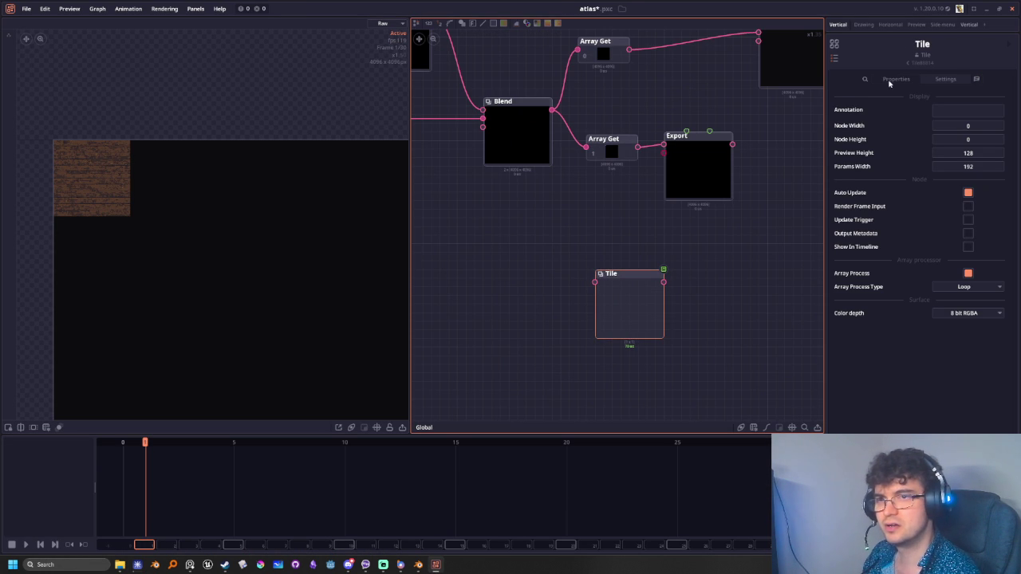
pyautogui.moveTo(608, 284); pyautogui.dragTo(734, 261, button='middle')
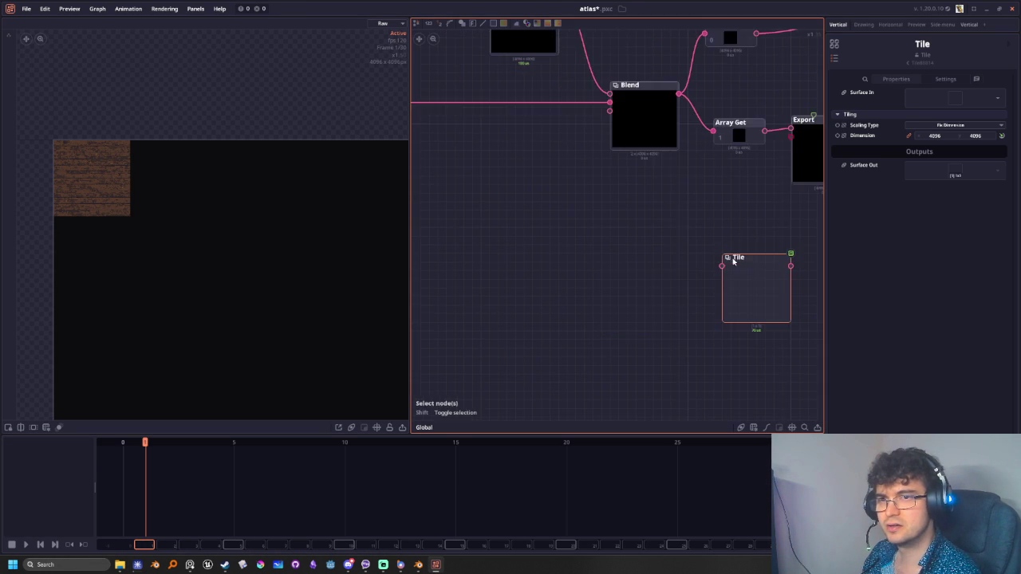
pyautogui.scroll(-1, 724, 314)
pyautogui.scroll(-1, 633, 291)
pyautogui.scroll(-1, 642, 299)
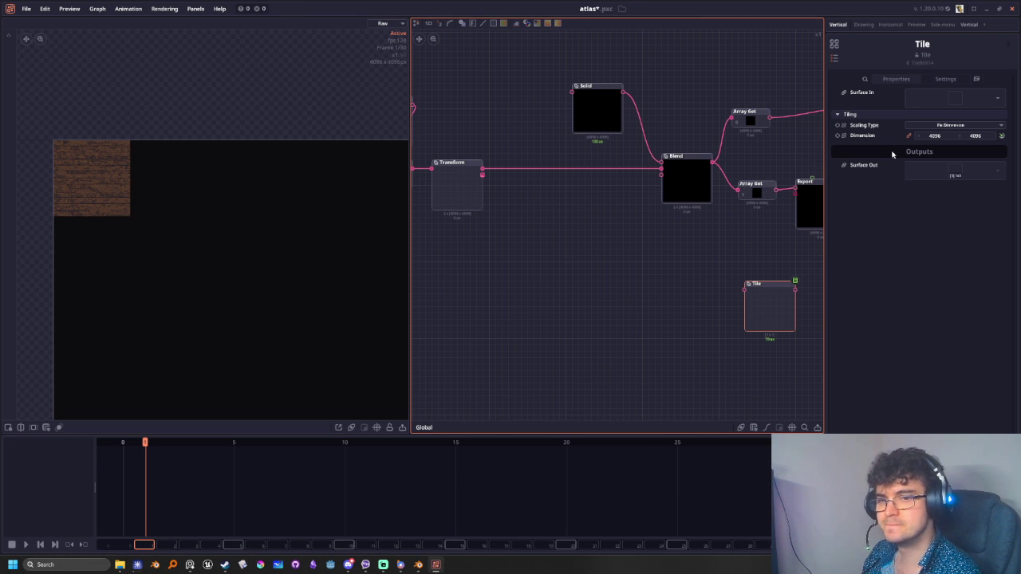
pyautogui.moveTo(517, 305)
pyautogui.mouseDown(button='middle')
pyautogui.moveTo(695, 319)
pyautogui.moveTo(619, 319)
pyautogui.mouseUp(button='middle')
pyautogui.scroll(-2, 651, 333)
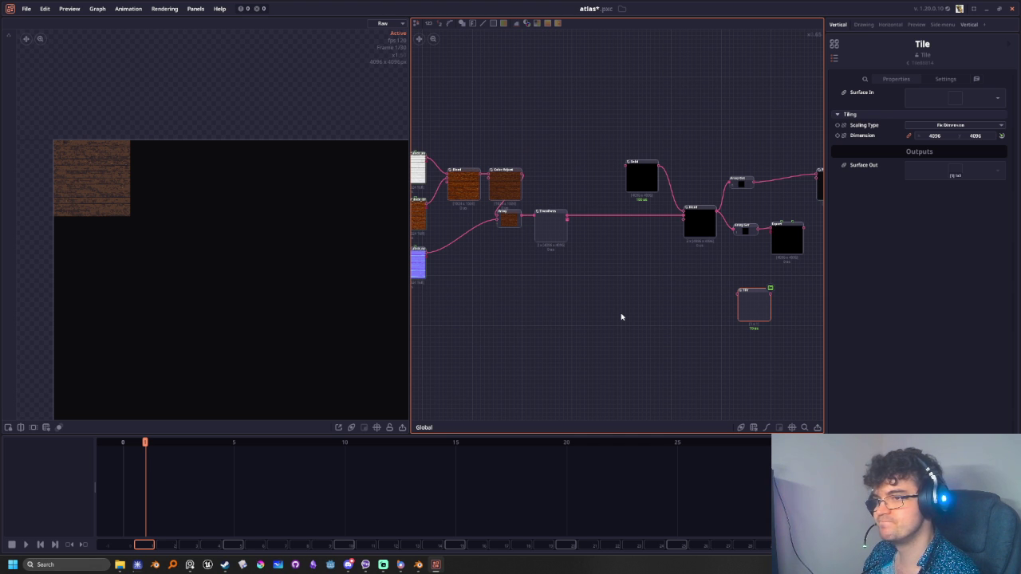
pyautogui.scroll(1, 622, 316)
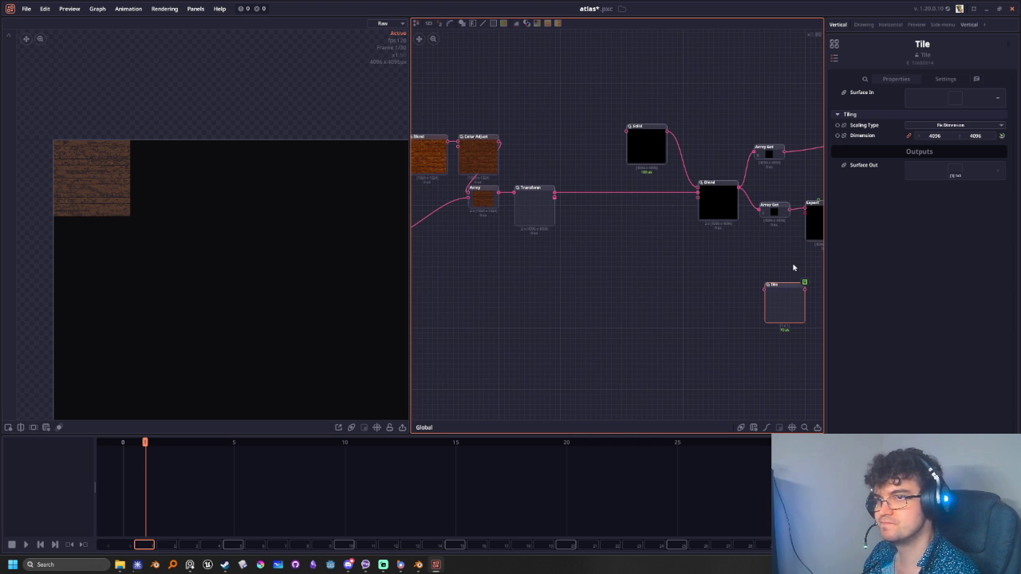
pyautogui.click(957, 127)
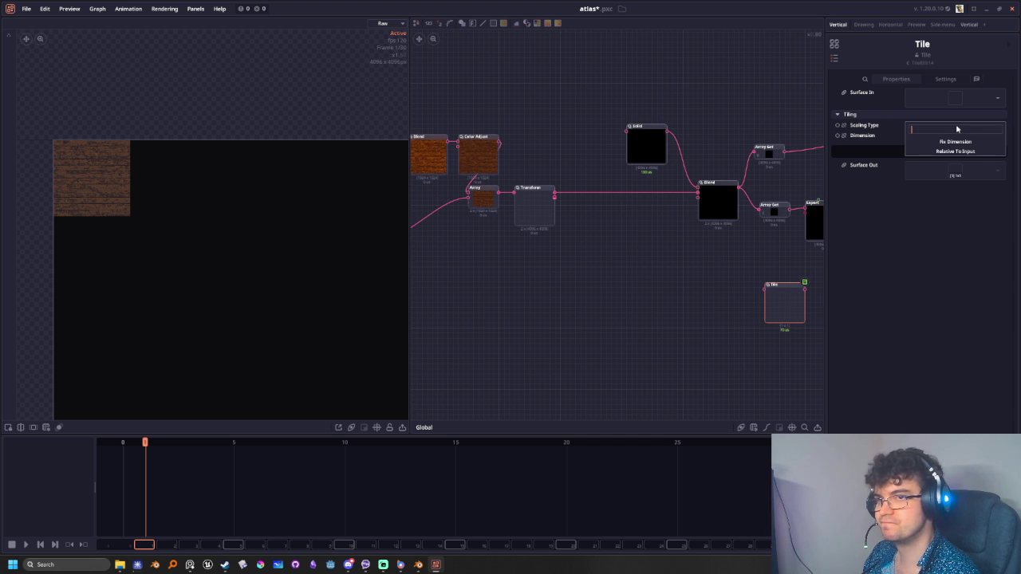
pyautogui.click(956, 124)
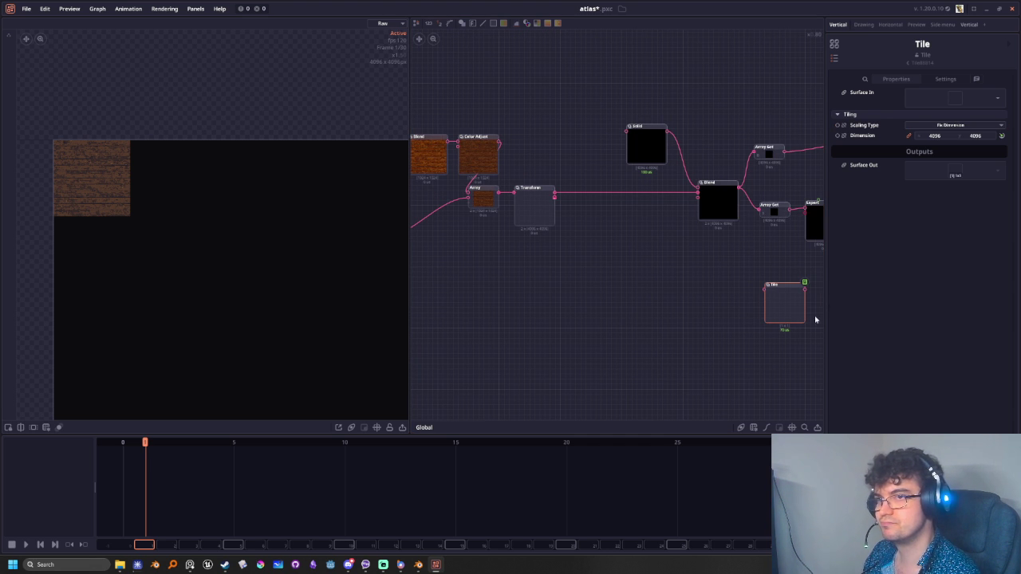
# Move the Tile node above the wood chain and wire Array's output into its Surface In
pyautogui.moveTo(776, 303); pyautogui.dragTo(546, 109)
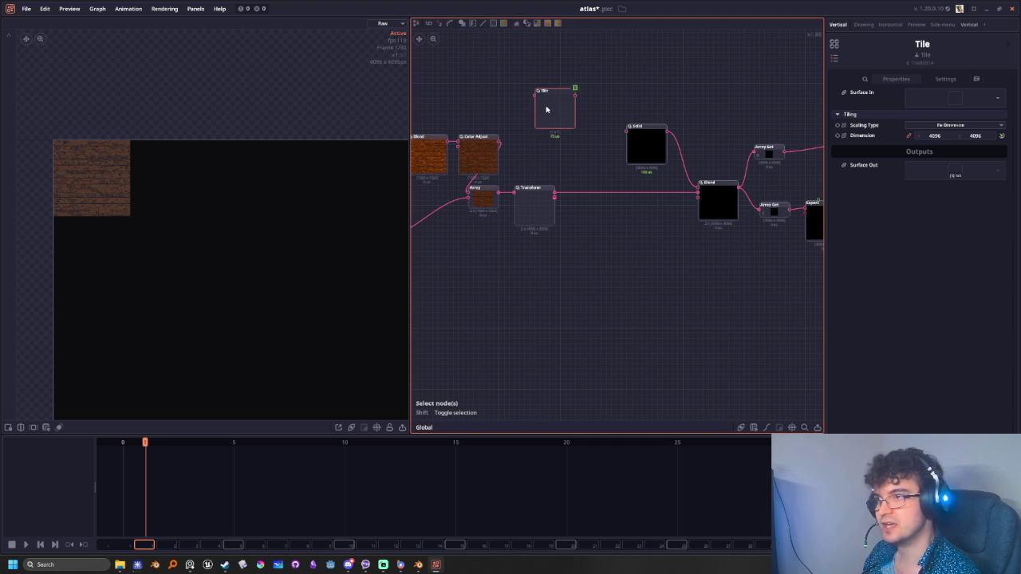
pyautogui.moveTo(547, 109); pyautogui.dragTo(665, 239, button='middle')
pyautogui.scroll(1, 664, 335)
pyautogui.scroll(1, 664, 339)
pyautogui.scroll(1, 664, 344)
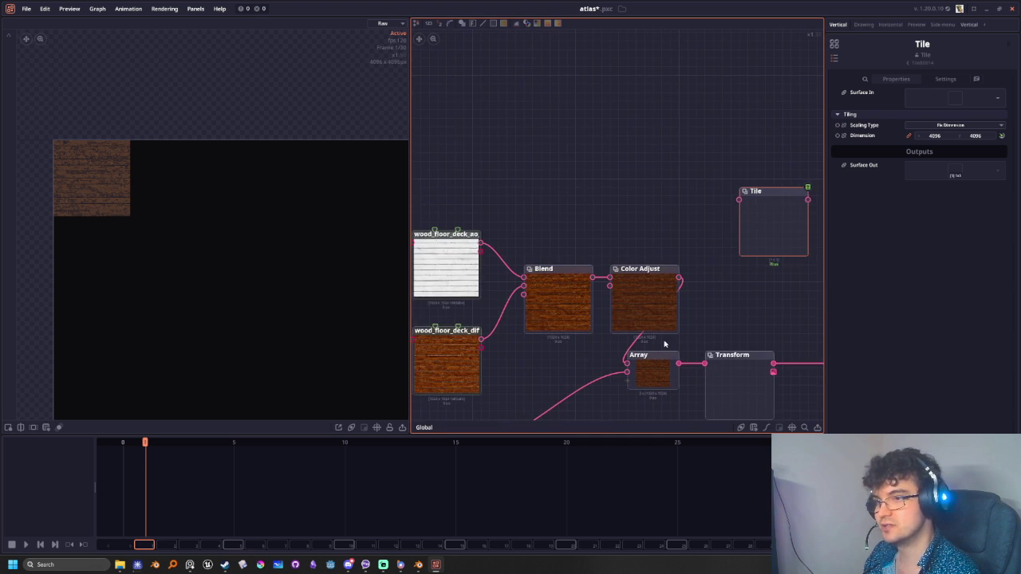
pyautogui.moveTo(664, 343); pyautogui.dragTo(620, 344, button='middle')
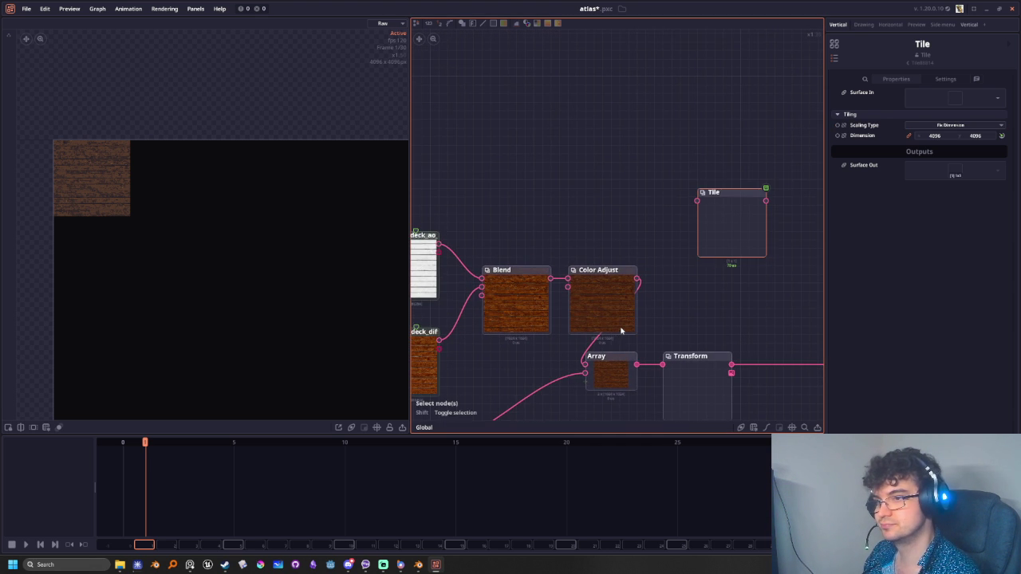
pyautogui.scroll(-1, 621, 330)
pyautogui.scroll(-1, 626, 325)
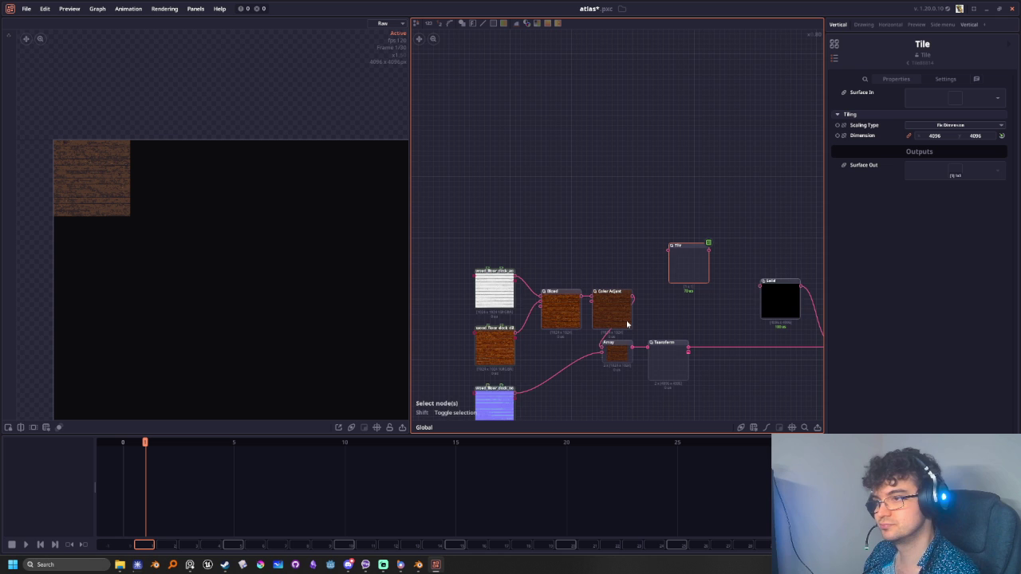
pyautogui.scroll(1, 627, 325)
pyautogui.moveTo(633, 354)
pyautogui.mouseDown()
pyautogui.moveTo(655, 239)
pyautogui.moveTo(678, 231)
pyautogui.mouseUp()
pyautogui.click(701, 253)
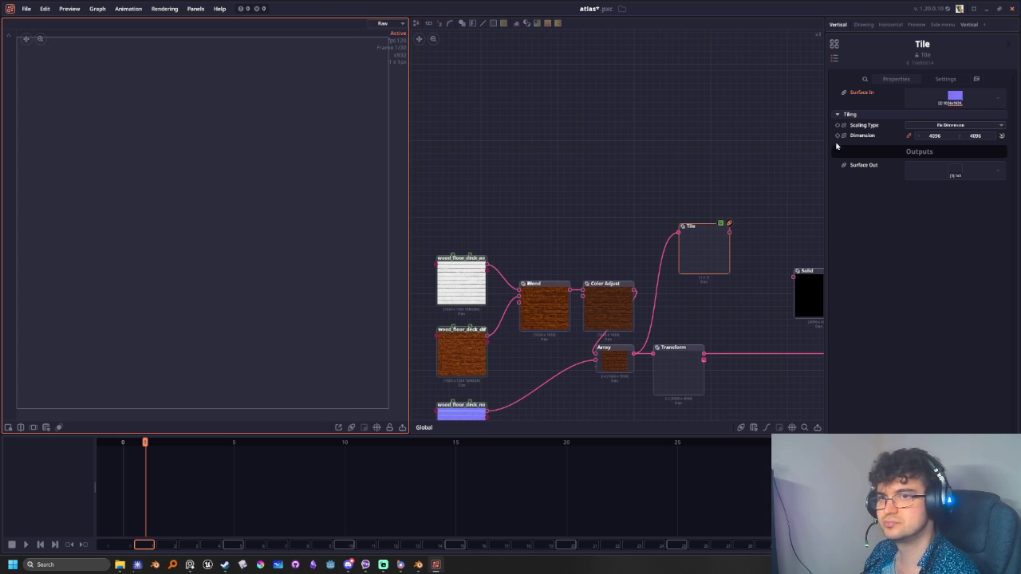
# Try Relative To Input scaling on Tile, then revert to fixed 4096 dimensions
pyautogui.click(955, 125)
pyautogui.click(948, 152)
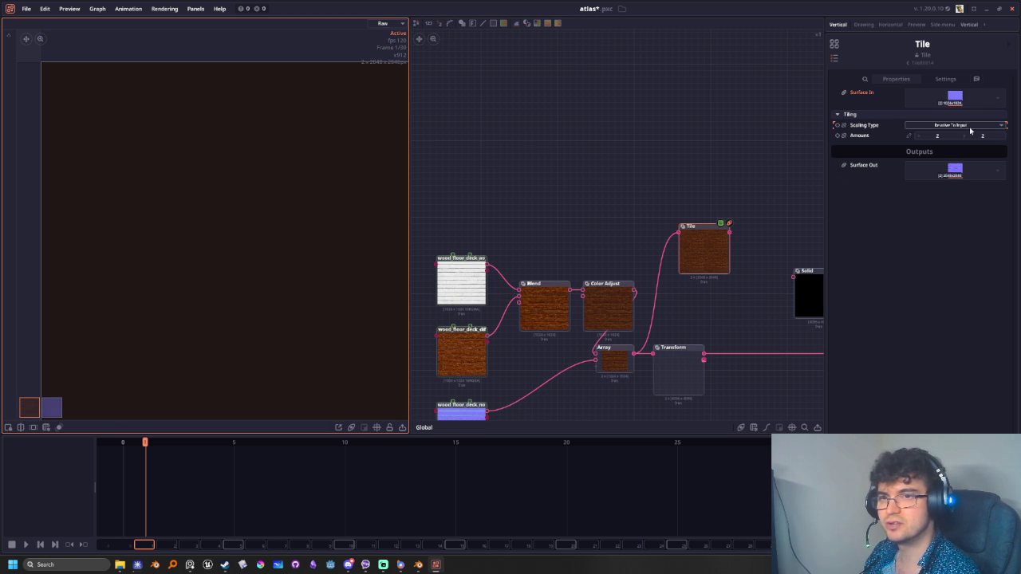
pyautogui.click(945, 136)
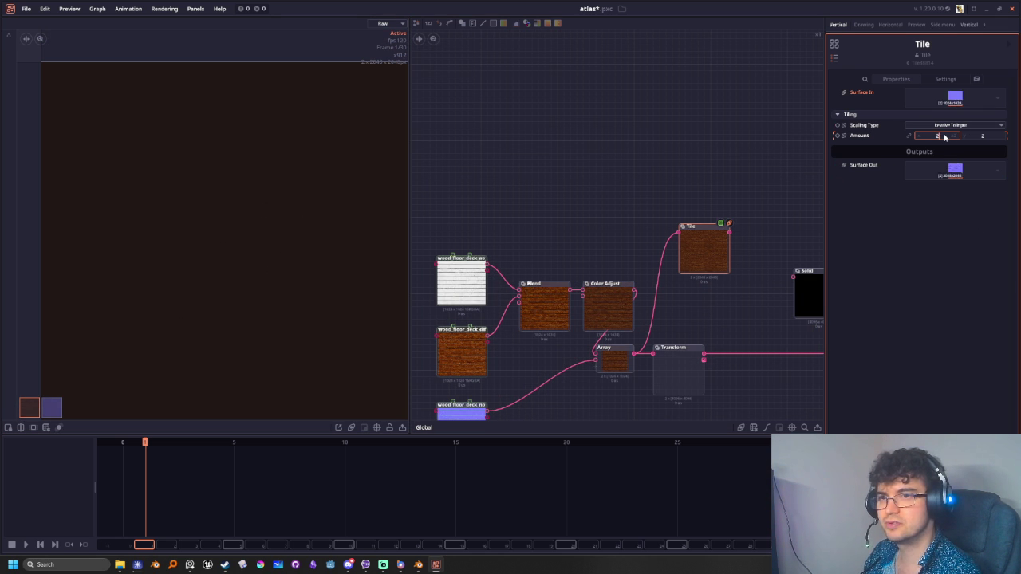
pyautogui.click(944, 125)
pyautogui.click(946, 146)
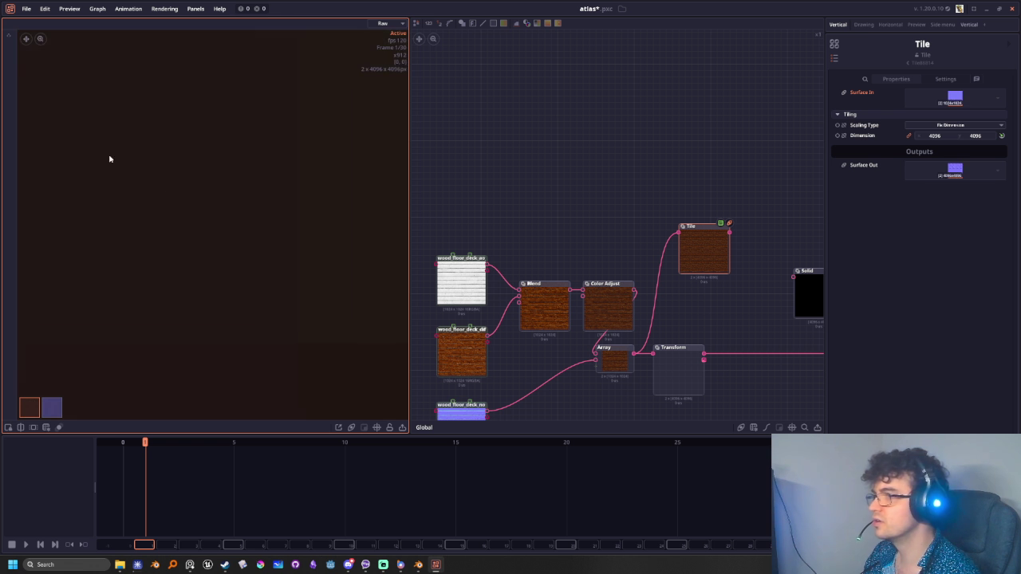
# Delete the Tile node and pull a new link from the Array output
pyautogui.moveTo(712, 244); pyautogui.dragTo(714, 241)
pyautogui.scroll(-3, 141, 200)
pyautogui.scroll(4, 141, 200)
pyautogui.scroll(-2, 156, 192)
pyautogui.scroll(-3, 160, 189)
pyautogui.scroll(3, 162, 182)
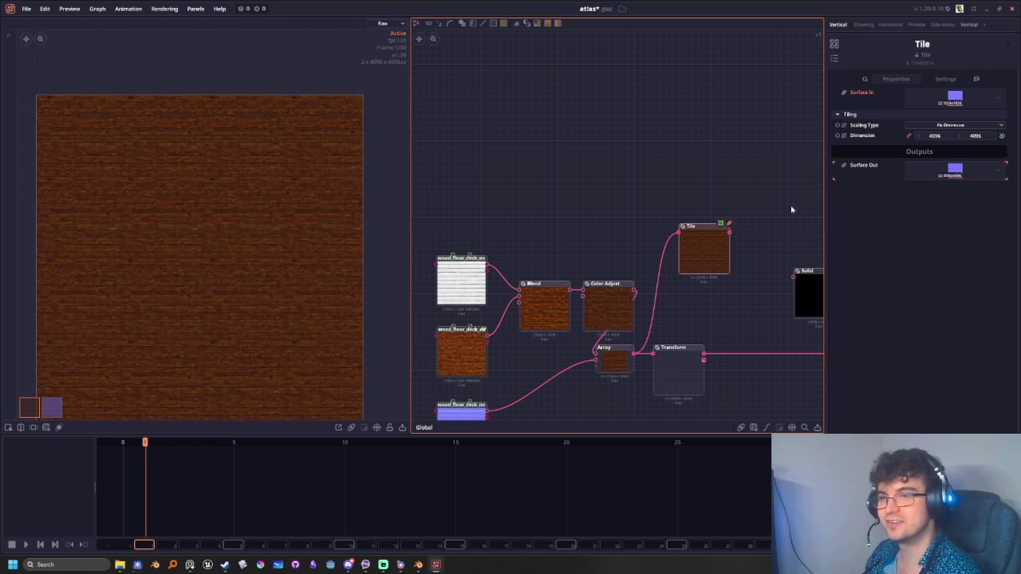
pyautogui.scroll(2, 711, 267)
pyautogui.scroll(1, 712, 273)
pyautogui.scroll(-1, 702, 284)
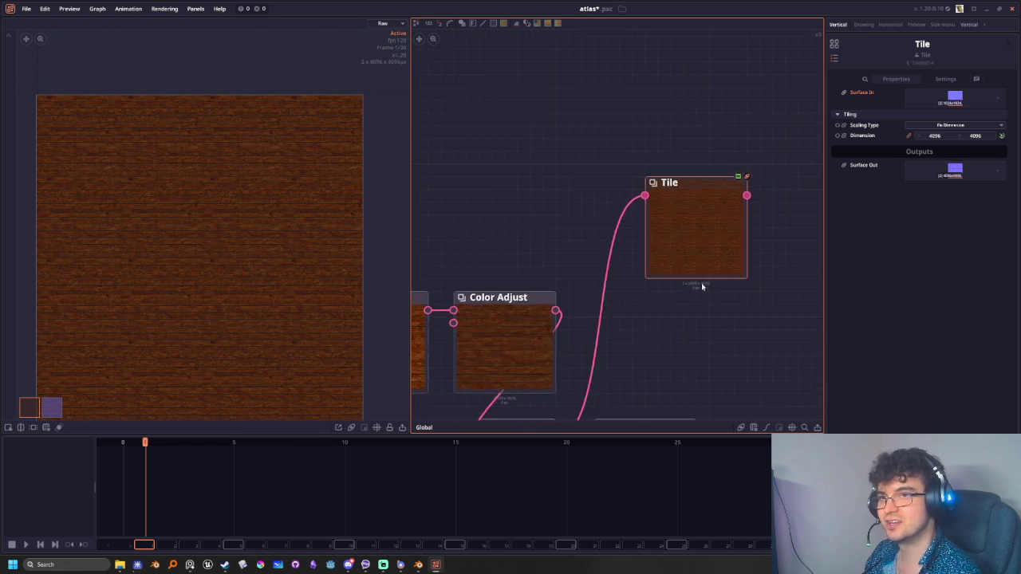
pyautogui.scroll(-2, 697, 285)
pyautogui.scroll(1, 697, 282)
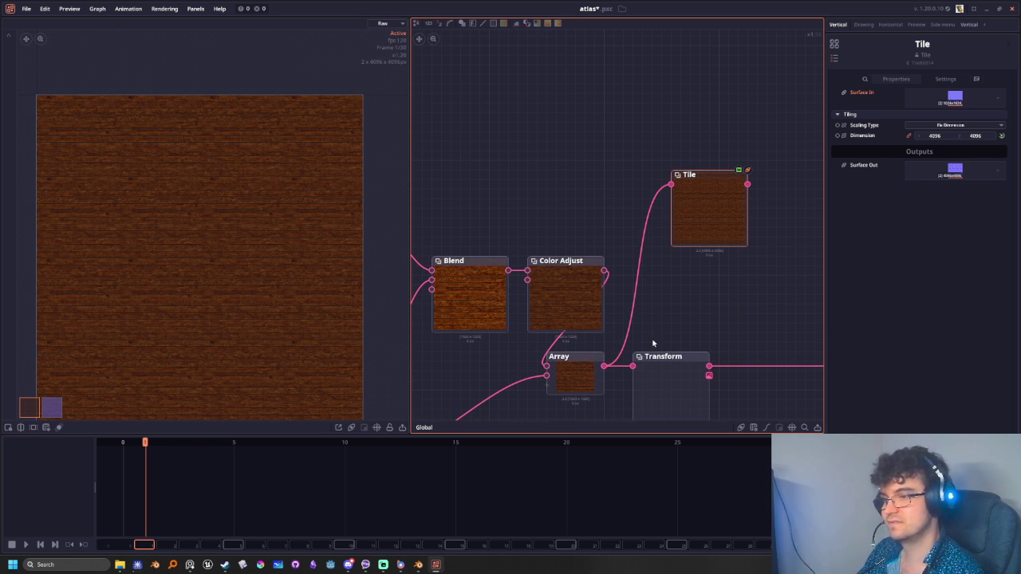
pyautogui.press('Delete')
pyautogui.moveTo(603, 366); pyautogui.dragTo(681, 237)
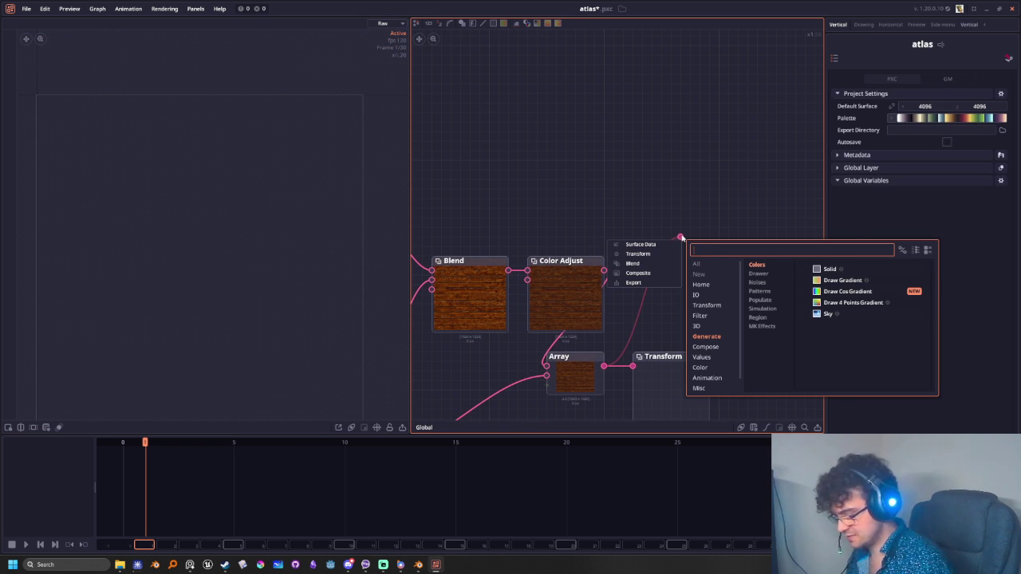
# Search 'tile' and place a Grid node linked from the Array output
pyautogui.write('tile')
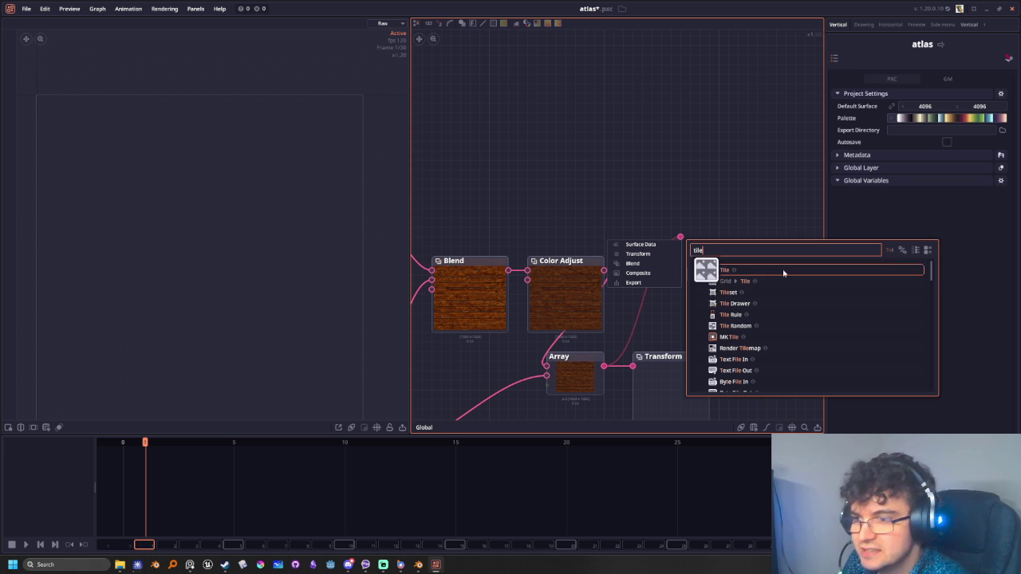
pyautogui.click(727, 284)
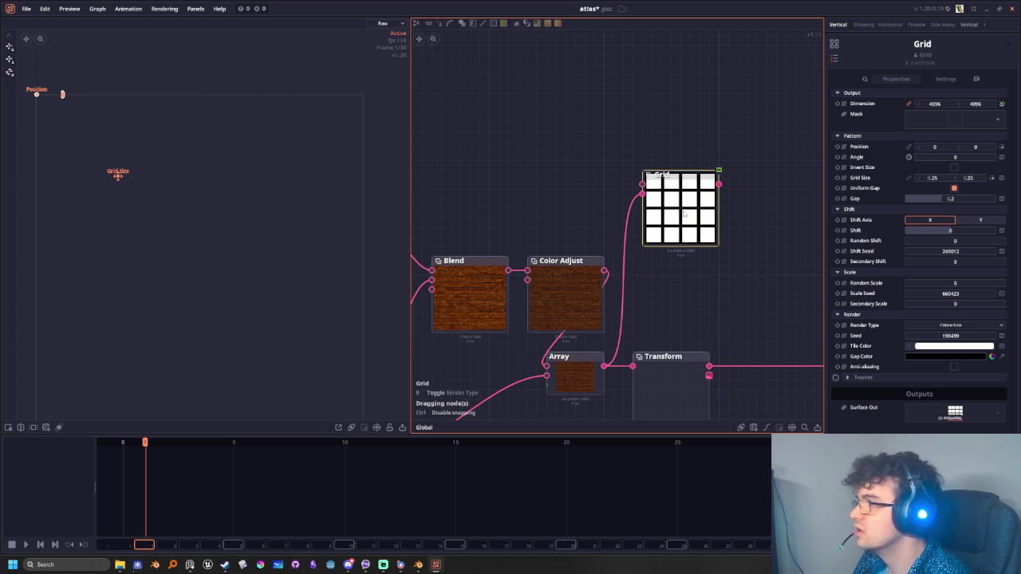
pyautogui.click(683, 214)
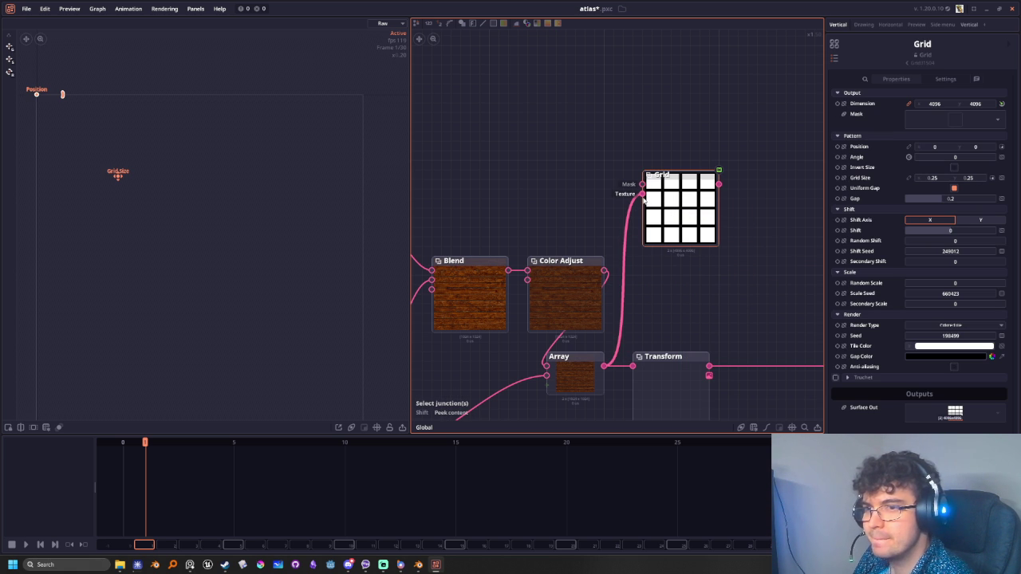
# Browse the Values, Transform, 3D, Generate and Compose node categories to the Render Spritesheet entry
pyautogui.rightClick(772, 238)
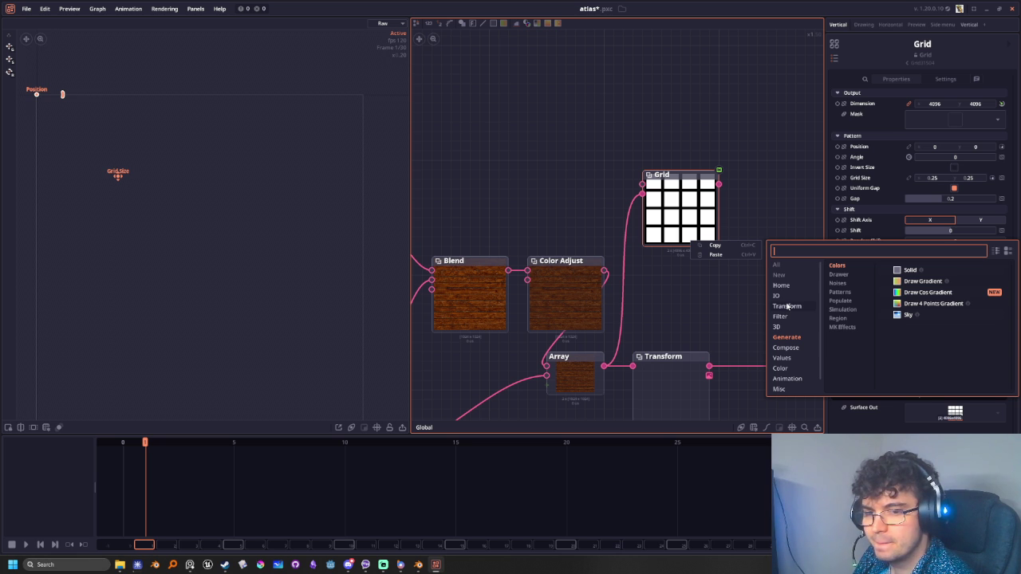
pyautogui.click(784, 358)
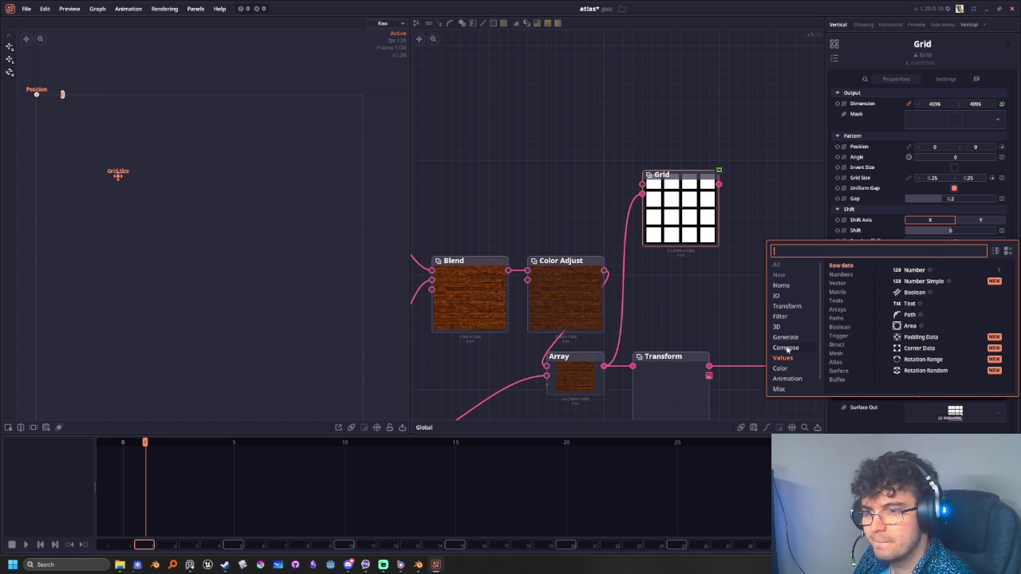
pyautogui.click(789, 308)
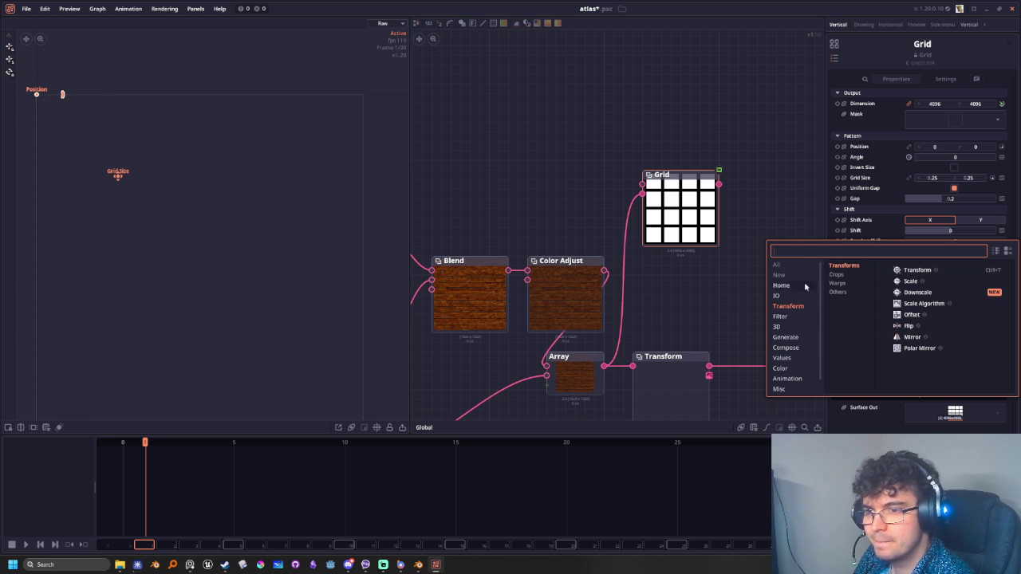
pyautogui.click(789, 329)
pyautogui.click(792, 338)
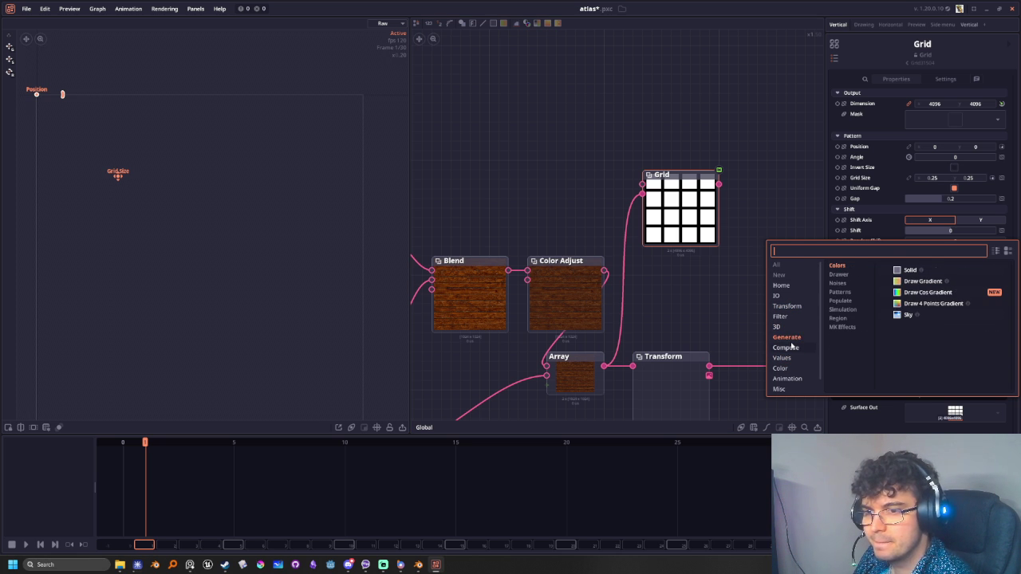
pyautogui.click(792, 348)
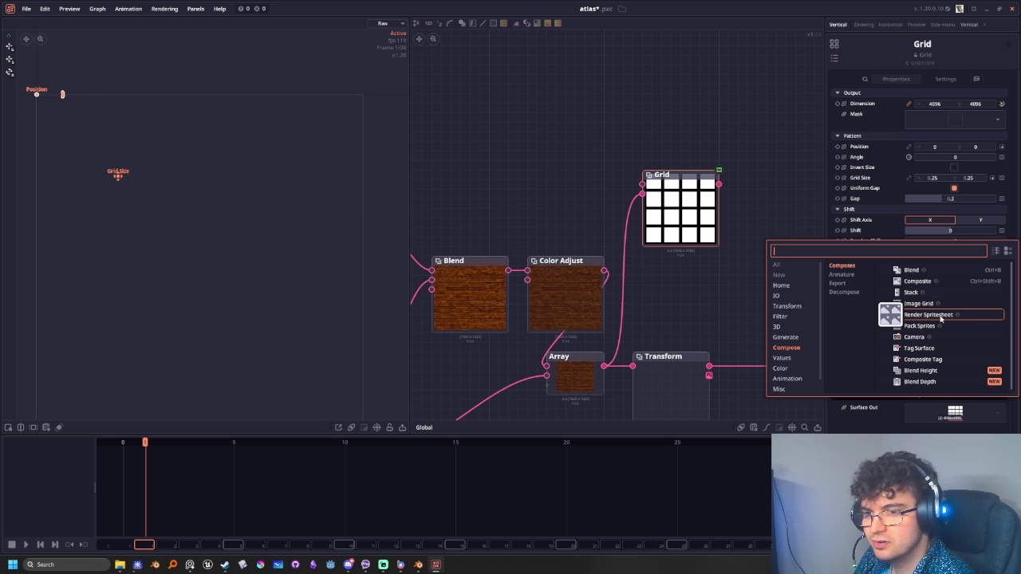
pyautogui.rightClick(939, 317)
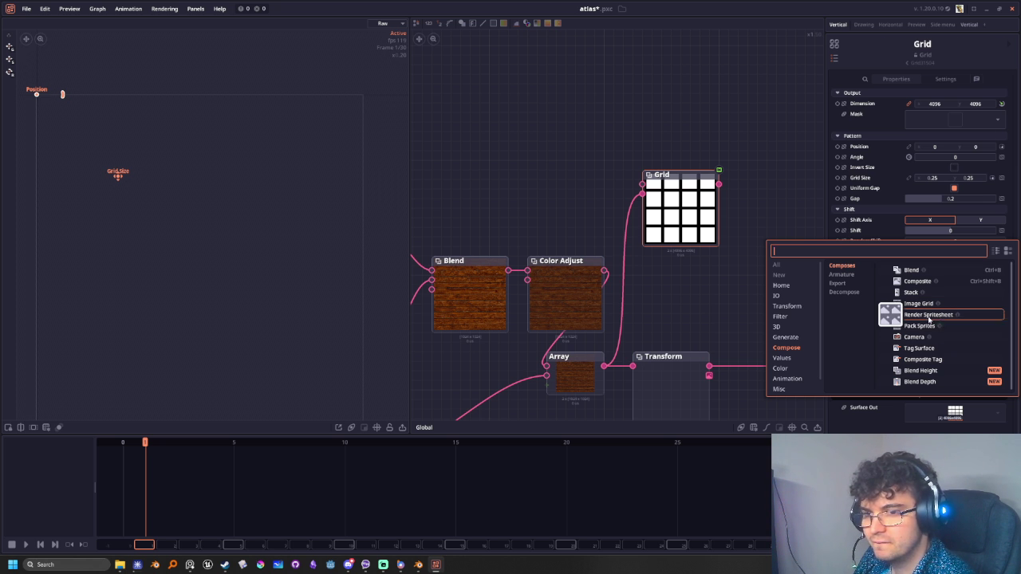
# Add a Render Spritesheet node fed from the Array output, packing the textures as a sprite array
pyautogui.click(929, 316)
pyautogui.click(695, 298)
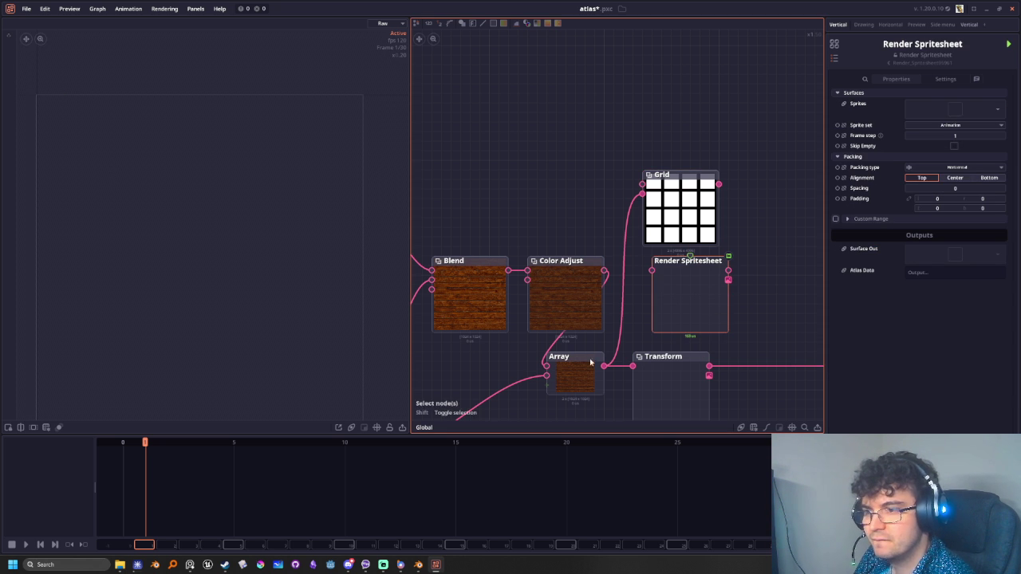
pyautogui.moveTo(604, 366); pyautogui.dragTo(652, 271)
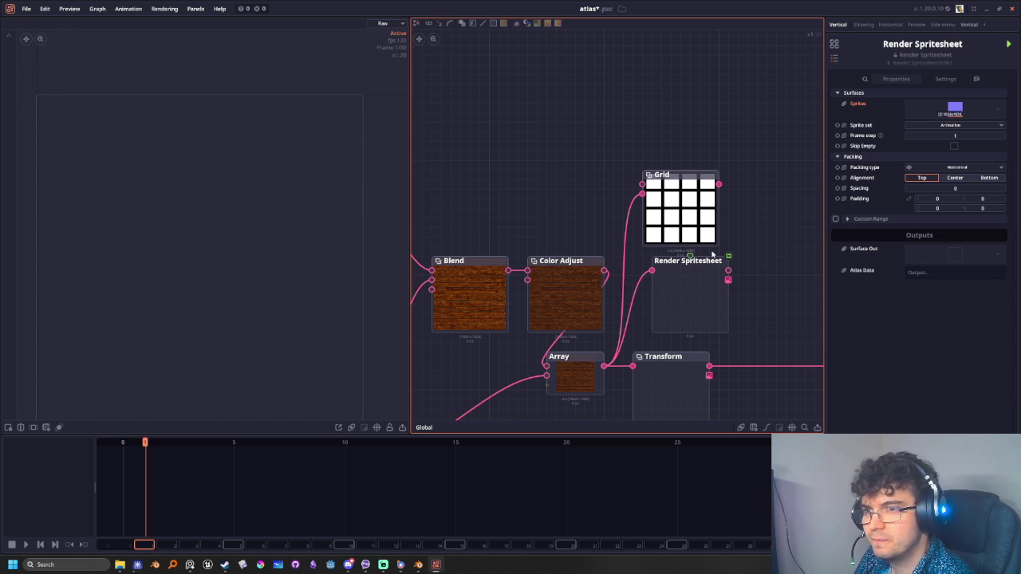
pyautogui.click(707, 289)
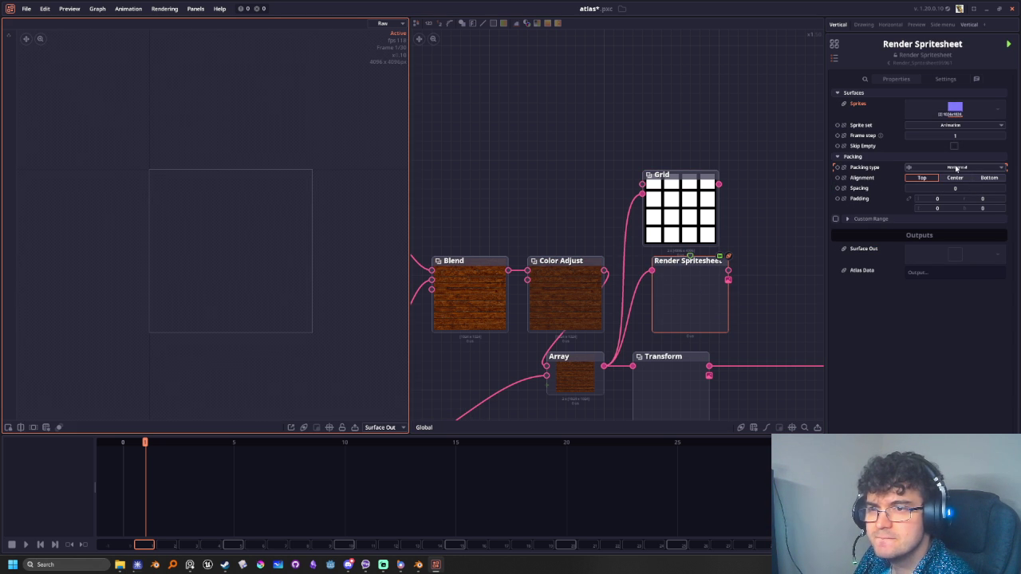
pyautogui.click(953, 125)
pyautogui.click(956, 152)
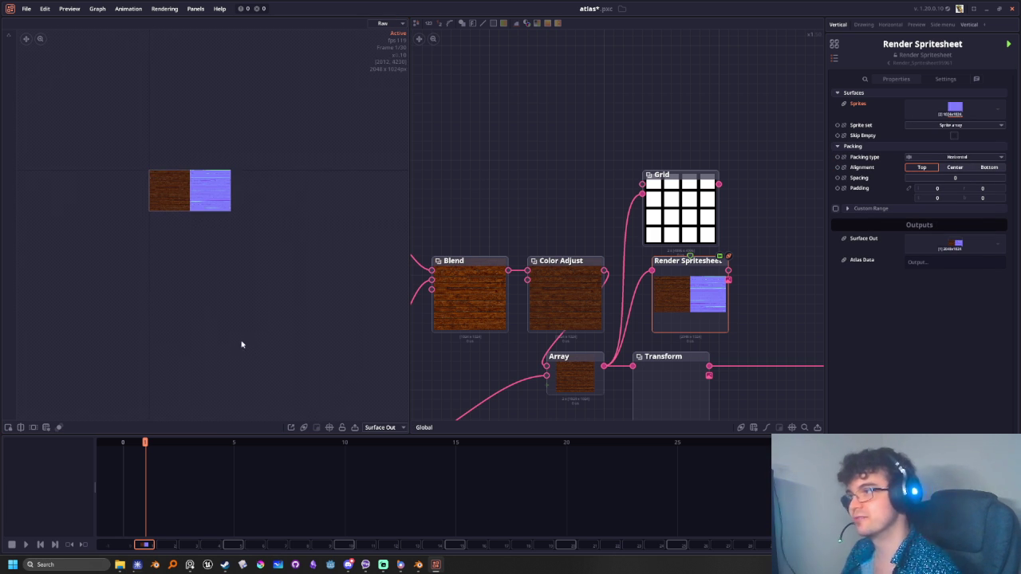
pyautogui.moveTo(254, 360); pyautogui.dragTo(286, 365, button='middle')
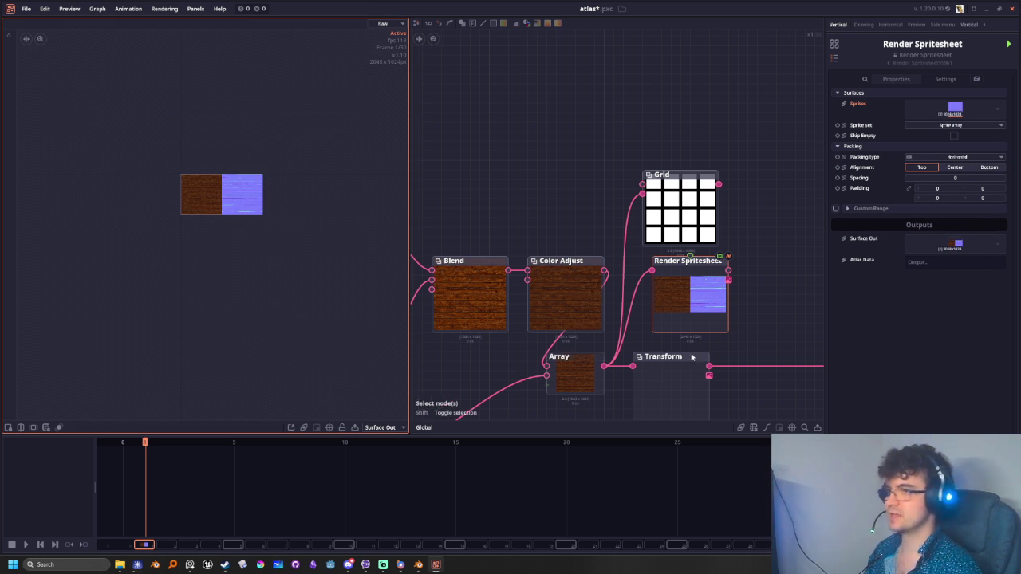
pyautogui.moveTo(606, 375); pyautogui.dragTo(646, 343, button='middle')
pyautogui.scroll(-2, 661, 340)
pyautogui.moveTo(261, 334)
pyautogui.mouseDown(button='middle')
pyautogui.moveTo(225, 290)
pyautogui.moveTo(233, 293)
pyautogui.mouseUp(button='middle')
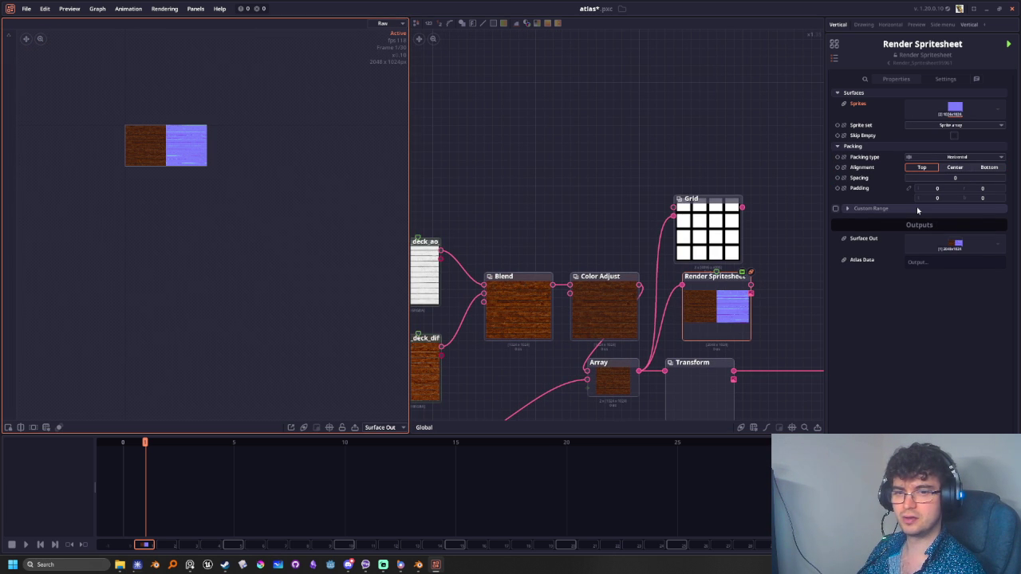
# Set Render Spritesheet packing type to Grid, toggling Custom Range open and closed
pyautogui.click(944, 158)
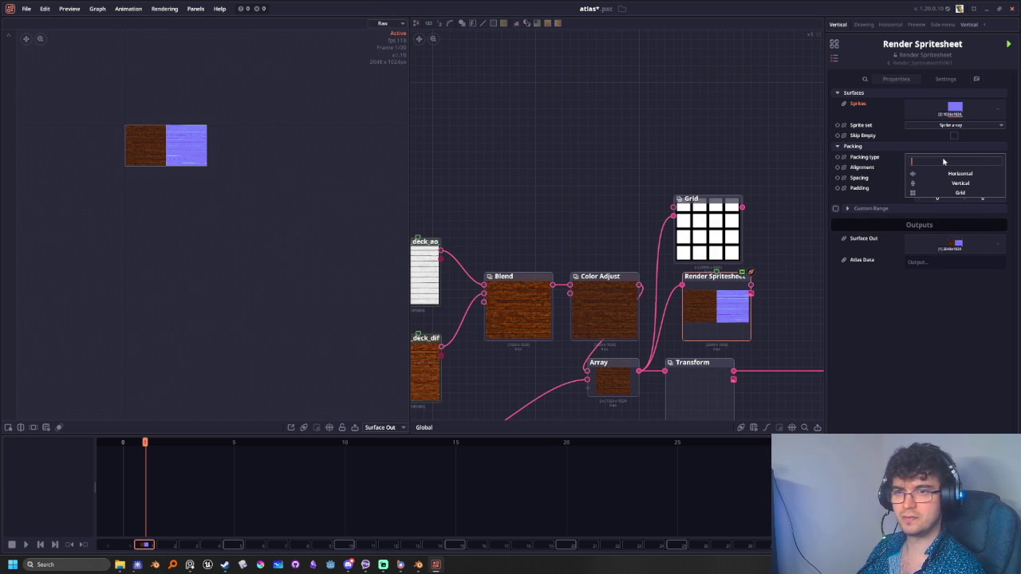
pyautogui.click(927, 194)
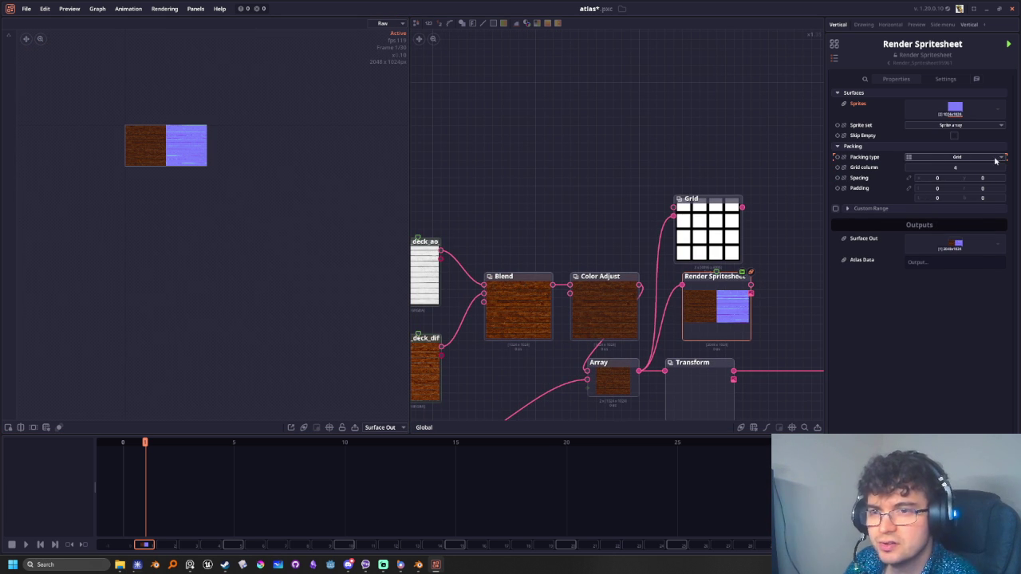
pyautogui.click(847, 210)
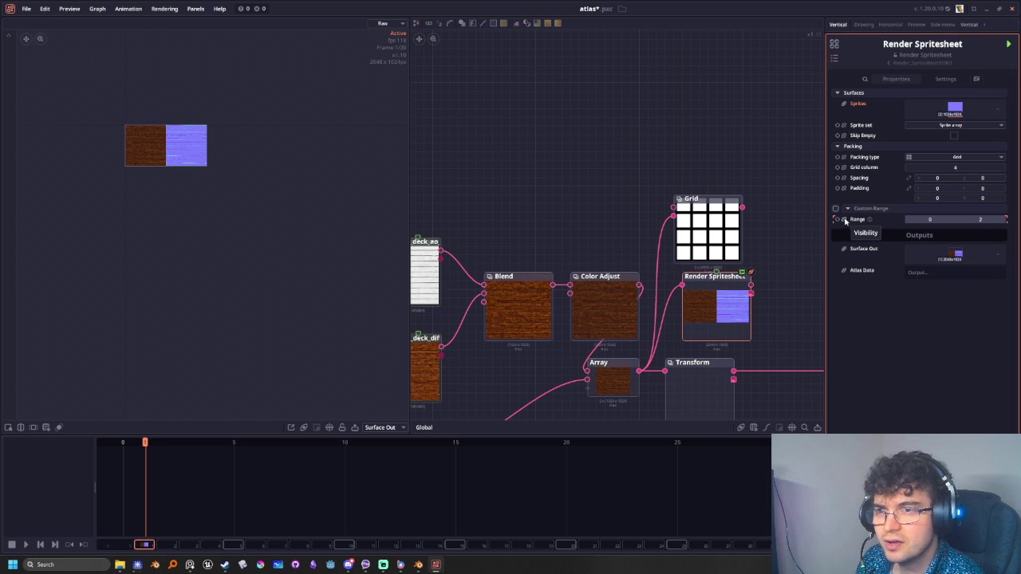
pyautogui.click(847, 209)
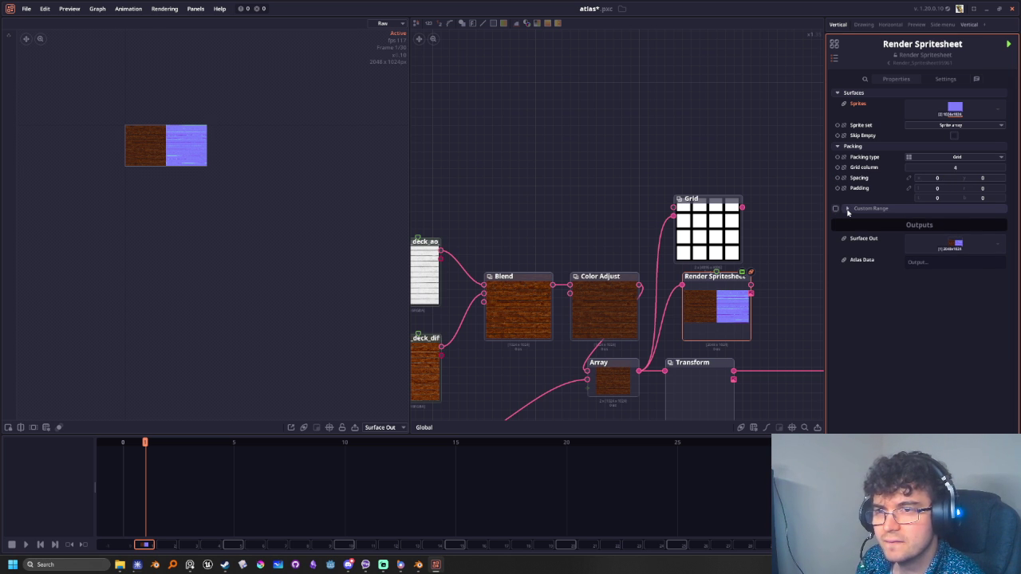
pyautogui.moveTo(717, 303); pyautogui.dragTo(636, 298, button='middle')
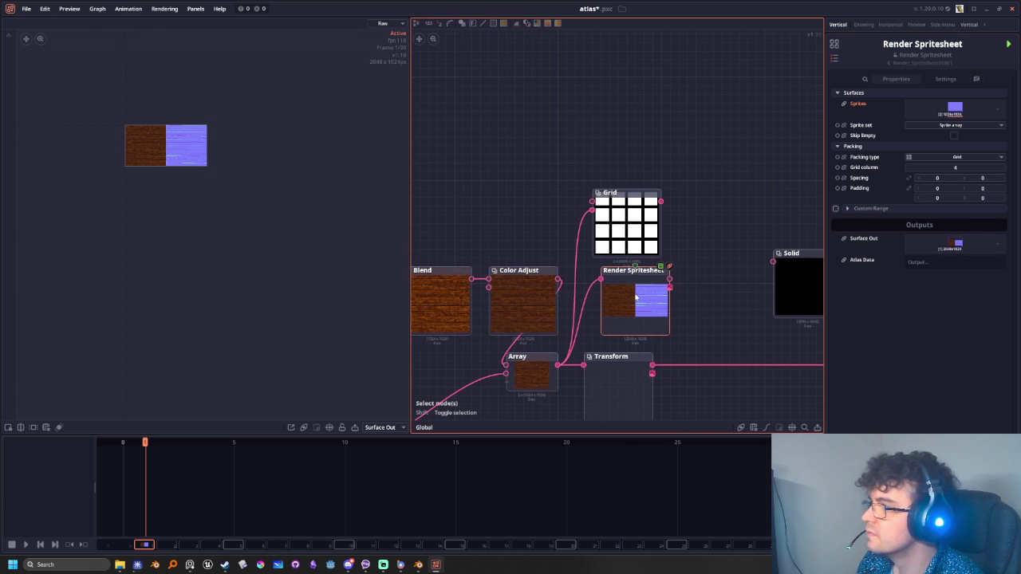
pyautogui.scroll(5, 150, 155)
# Move the texture, Blend and Color Adjust nodes further left as a group
pyautogui.scroll(-2, 212, 351)
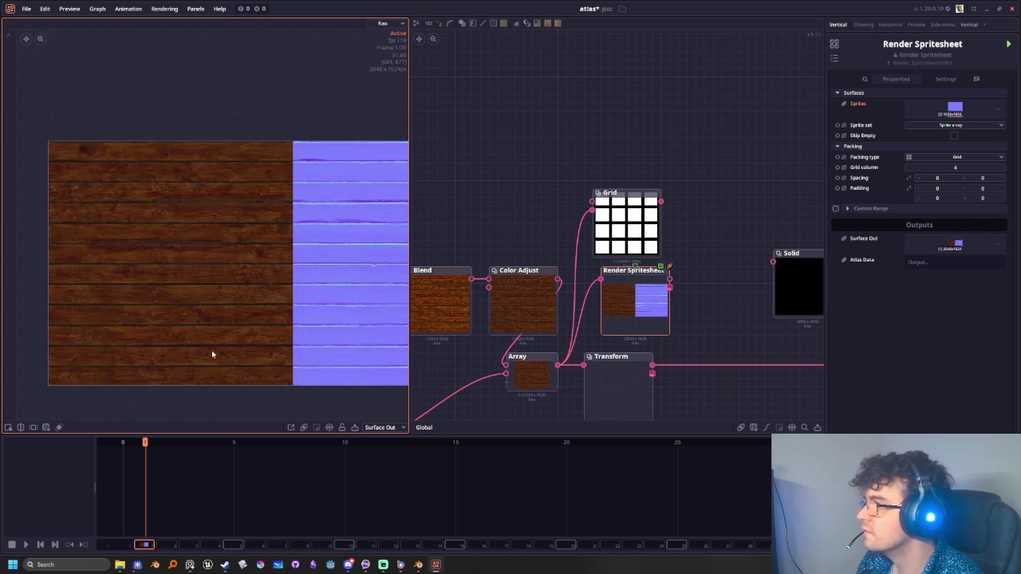
pyautogui.scroll(-1, 213, 348)
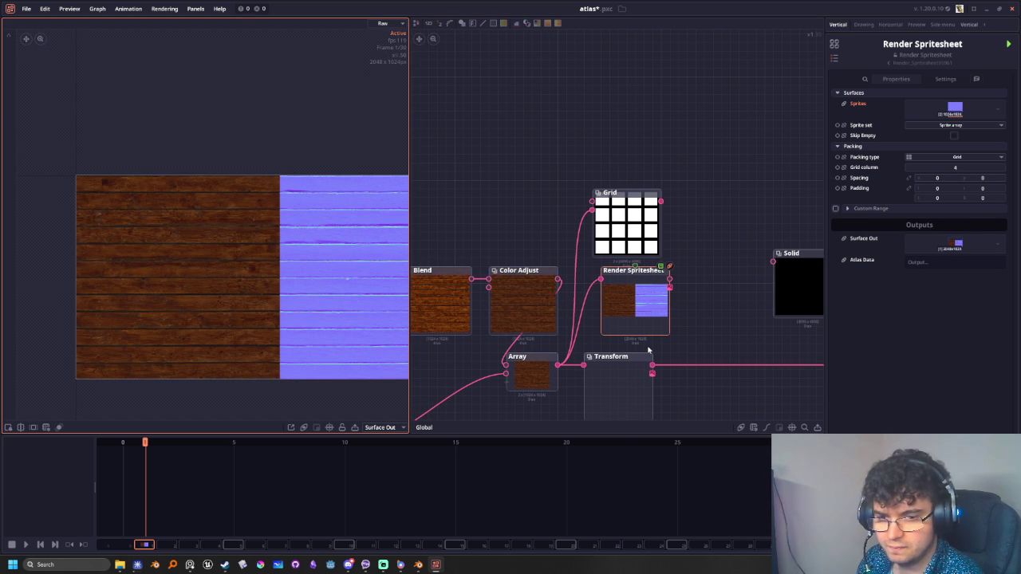
pyautogui.scroll(-2, 718, 344)
pyautogui.scroll(-2, 720, 342)
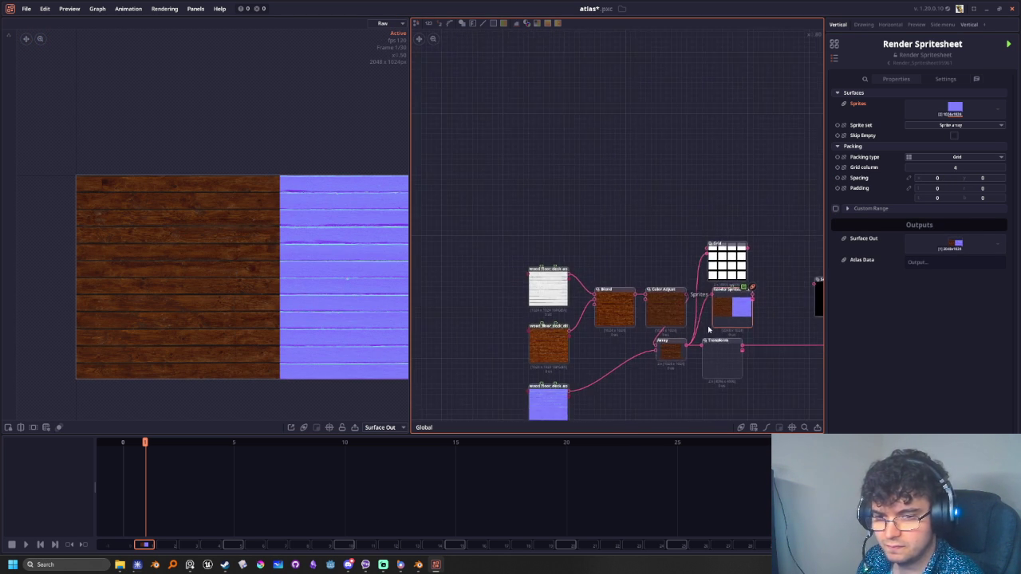
pyautogui.moveTo(504, 238)
pyautogui.mouseDown()
pyautogui.moveTo(615, 327)
pyautogui.moveTo(656, 323)
pyautogui.moveTo(531, 264)
pyautogui.mouseUp()
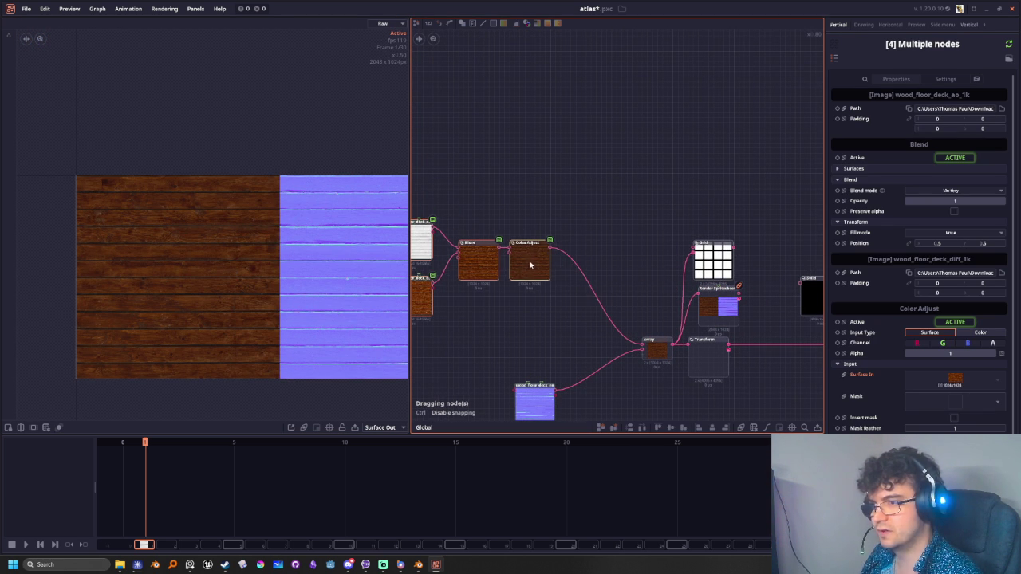
pyautogui.click(585, 205)
pyautogui.moveTo(576, 248)
pyautogui.mouseDown(button='middle')
pyautogui.moveTo(576, 268)
pyautogui.moveTo(616, 251)
pyautogui.mouseUp(button='middle')
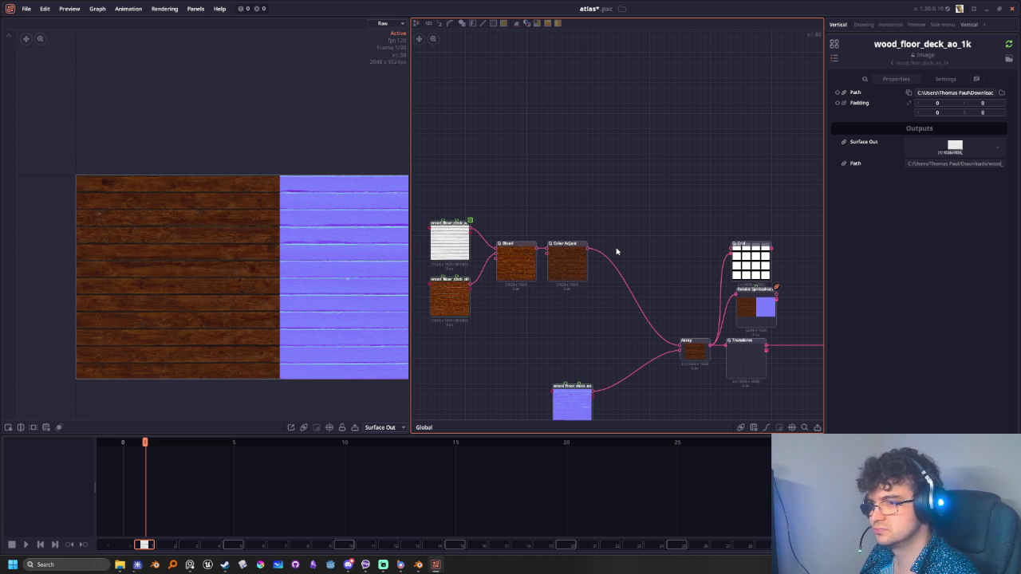
# Delete the Render Spritesheet and Grid nodes
pyautogui.click(756, 307)
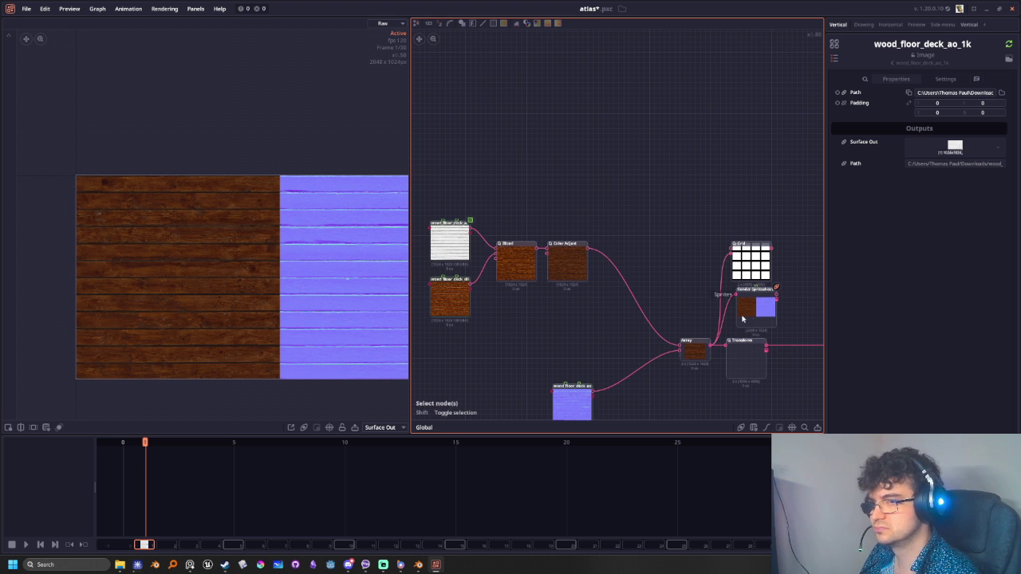
pyautogui.press('Delete')
pyautogui.click(750, 260)
pyautogui.press('Delete')
pyautogui.moveTo(669, 308); pyautogui.dragTo(677, 326, button='middle')
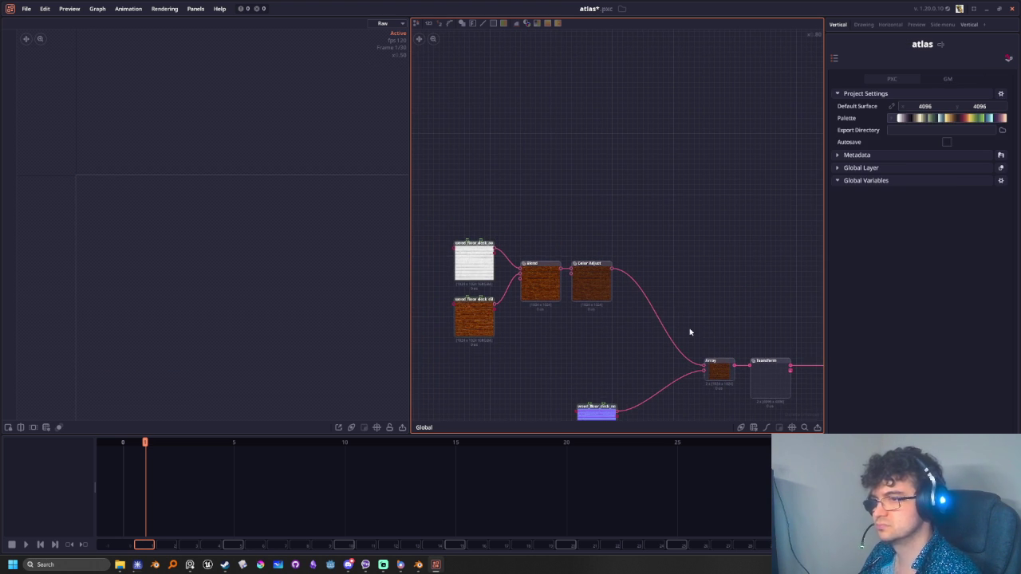
# Rearrange the Transform, normal map and Array nodes beside Color Adjust
pyautogui.moveTo(669, 281); pyautogui.dragTo(666, 209, button='middle')
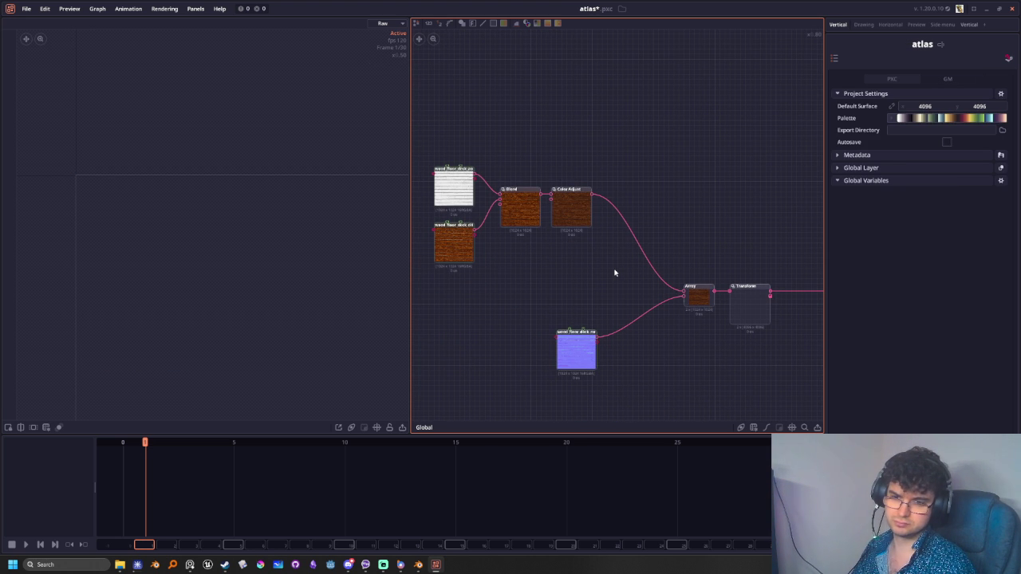
pyautogui.moveTo(614, 273); pyautogui.dragTo(516, 233, button='middle')
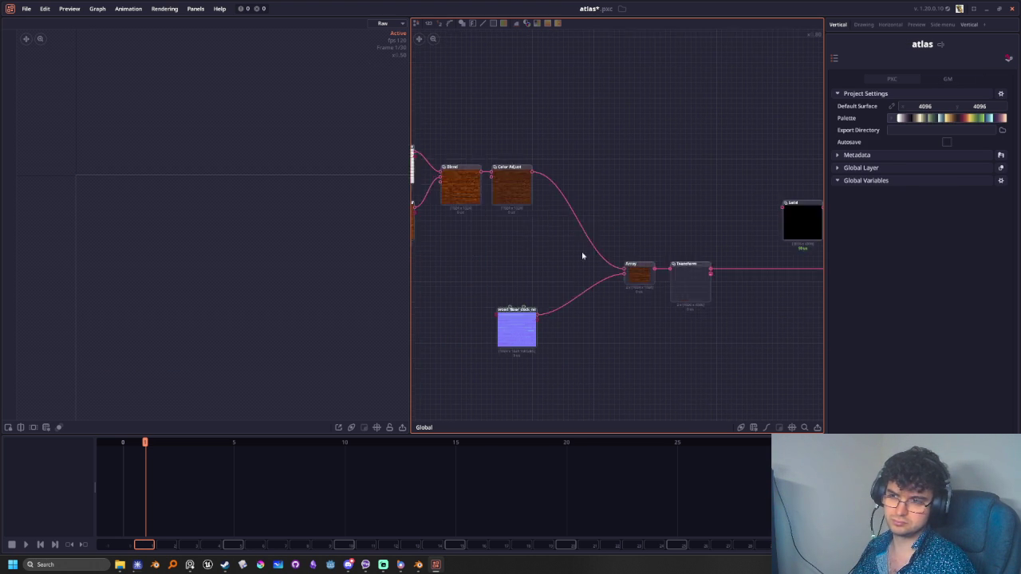
pyautogui.moveTo(648, 268); pyautogui.dragTo(712, 268)
pyautogui.moveTo(573, 315)
pyautogui.mouseDown(button='middle')
pyautogui.moveTo(554, 317)
pyautogui.moveTo(593, 328)
pyautogui.mouseUp(button='middle')
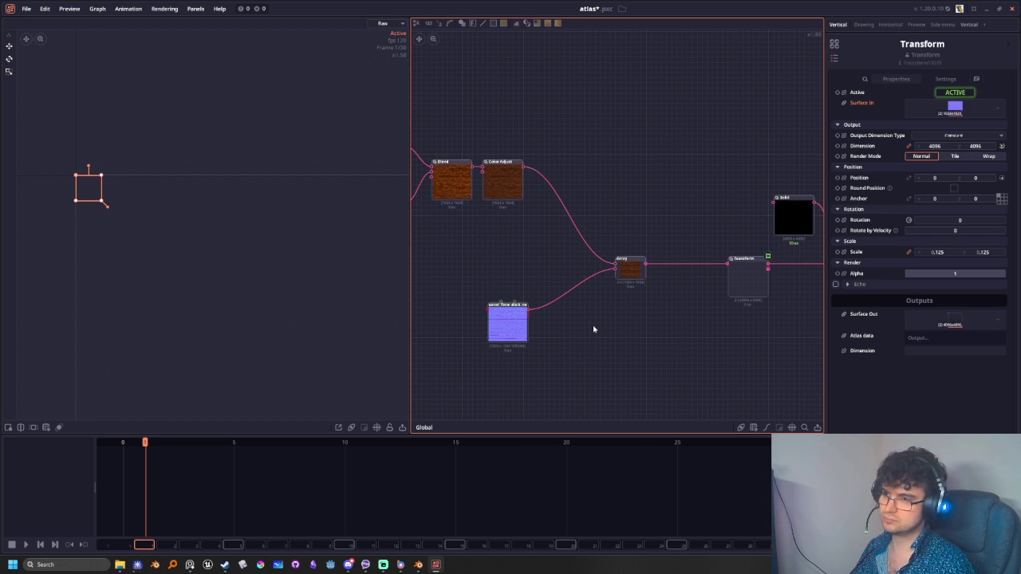
pyautogui.moveTo(510, 314); pyautogui.dragTo(505, 234)
pyautogui.moveTo(627, 268)
pyautogui.mouseDown()
pyautogui.moveTo(556, 196)
pyautogui.moveTo(590, 258)
pyautogui.mouseUp()
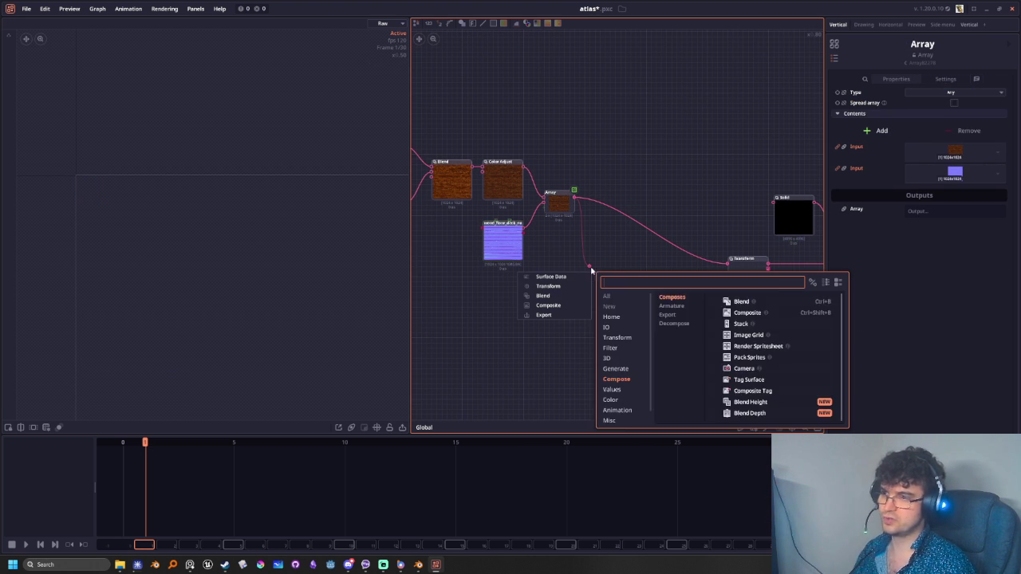
# Add a second Array node below the first and pull a link from the first Array's output
pyautogui.write('arra')
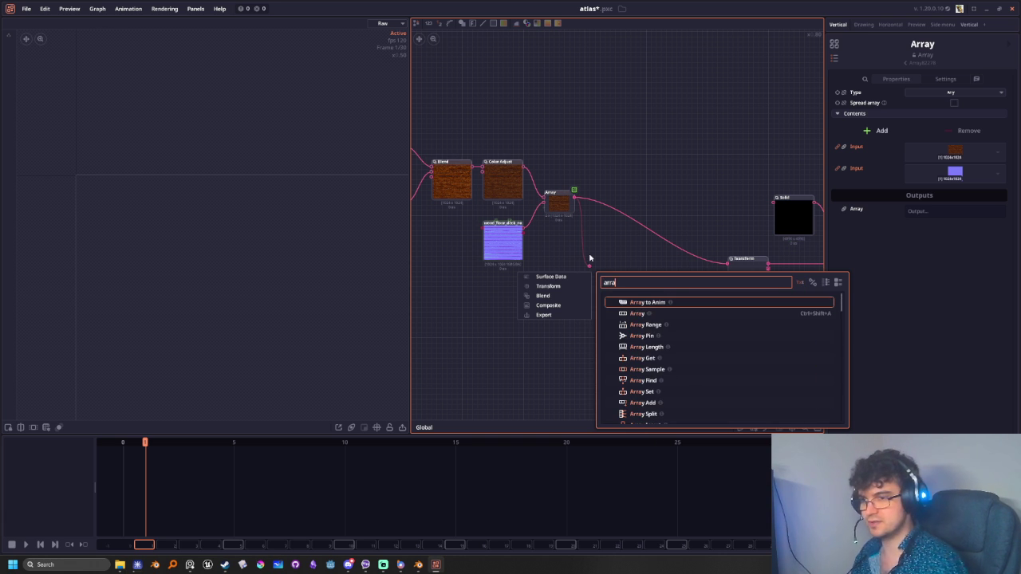
pyautogui.click(637, 314)
pyautogui.moveTo(653, 292)
pyautogui.mouseDown()
pyautogui.moveTo(615, 263)
pyautogui.moveTo(728, 263)
pyautogui.moveTo(687, 275)
pyautogui.mouseUp()
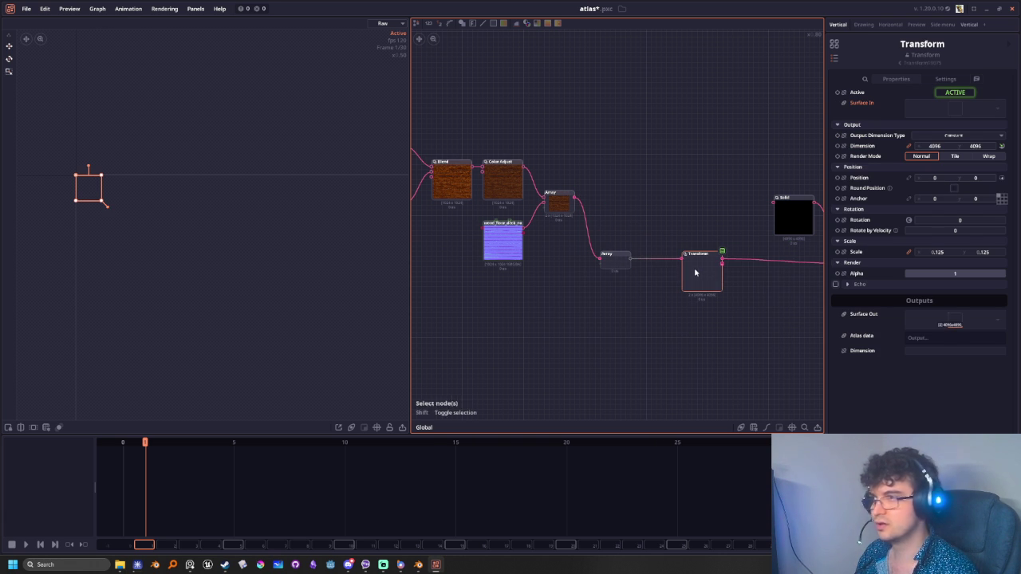
pyautogui.scroll(3, 550, 304)
pyautogui.moveTo(559, 303)
pyautogui.mouseDown(button='middle')
pyautogui.moveTo(588, 364)
pyautogui.moveTo(658, 334)
pyautogui.mouseUp(button='middle')
pyautogui.scroll(-2, 588, 364)
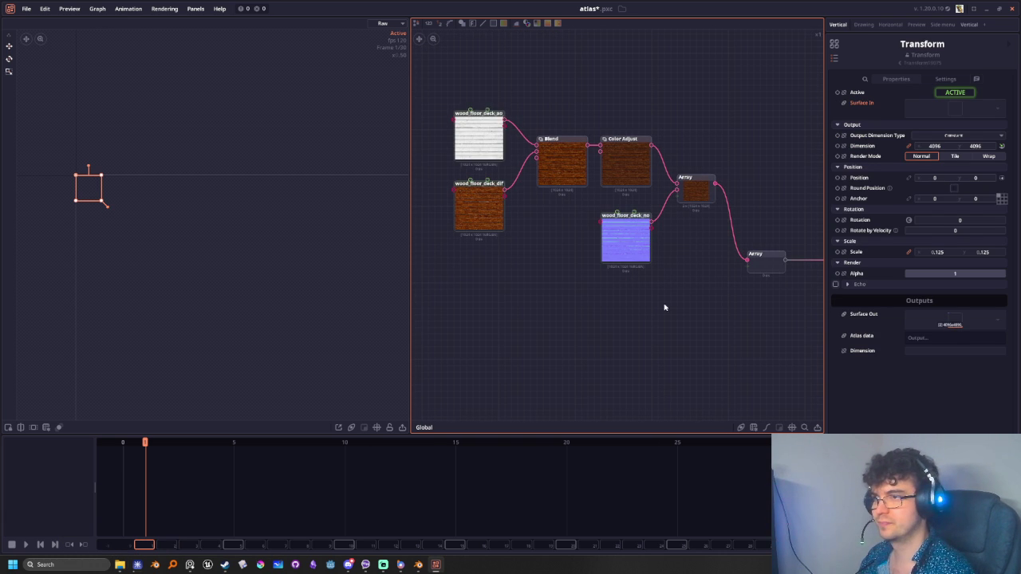
pyautogui.moveTo(699, 318); pyautogui.dragTo(625, 330, button='middle')
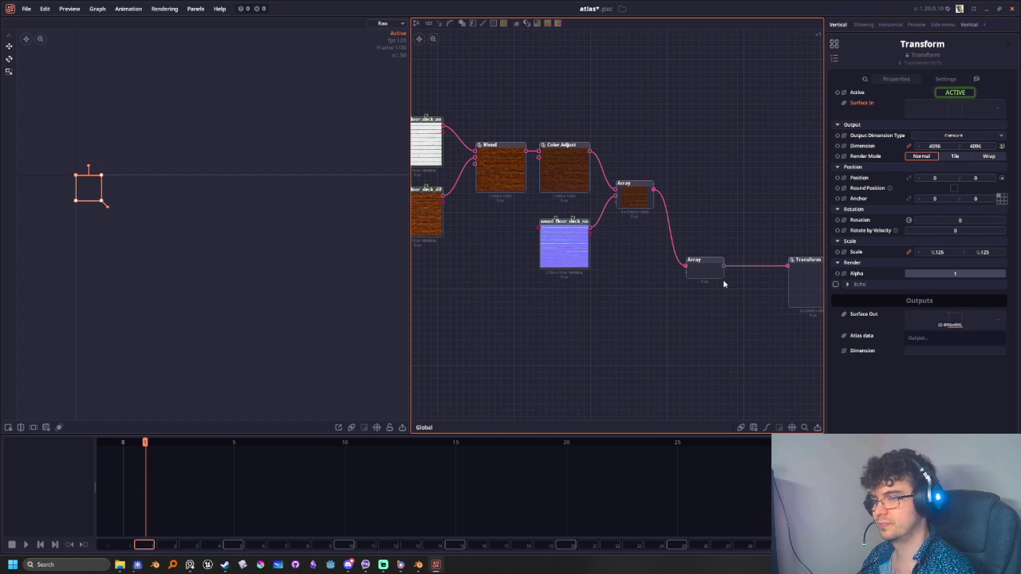
pyautogui.moveTo(714, 323); pyautogui.dragTo(592, 333, button='middle')
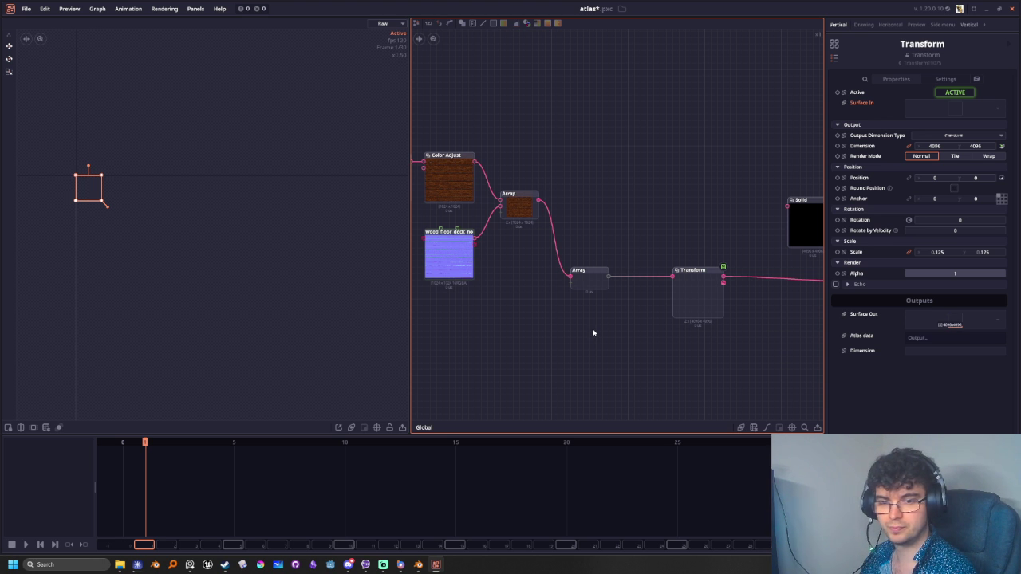
pyautogui.click(589, 281)
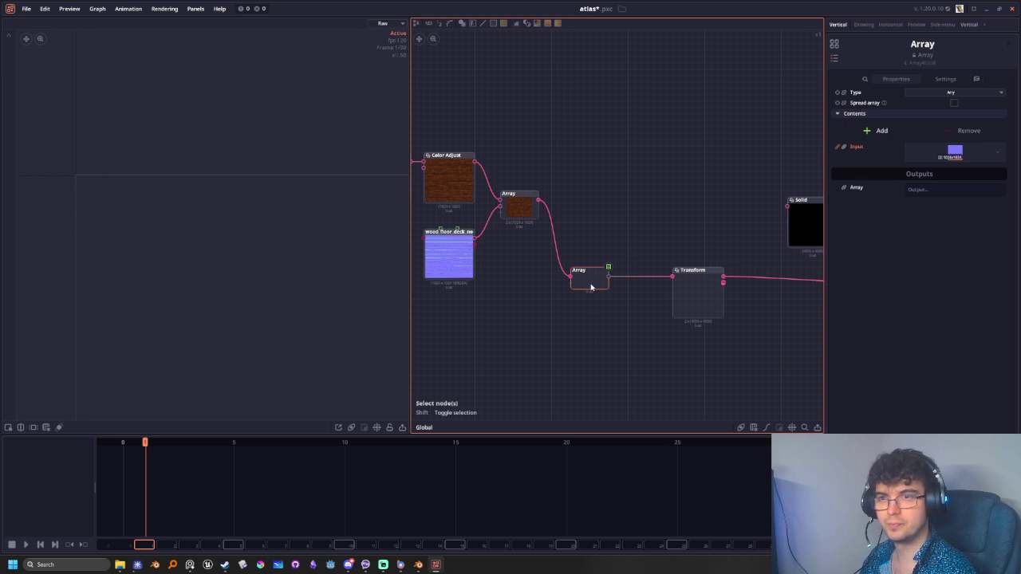
pyautogui.moveTo(539, 199); pyautogui.dragTo(583, 179)
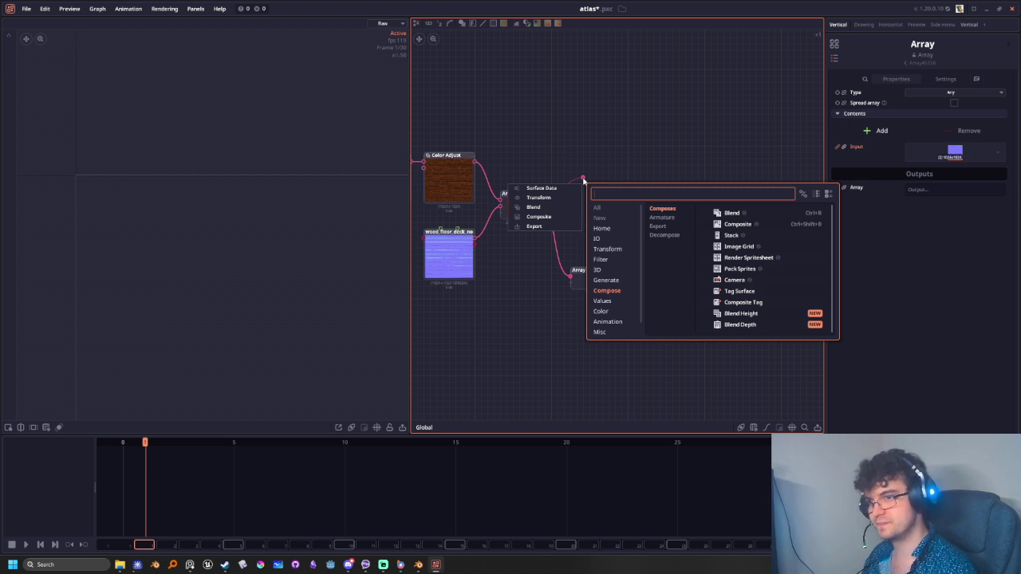
# Add a Pack Sprites node using Top left algorithm and max width 4096, giving a 2048 × 1024 atlas
pyautogui.click(748, 270)
pyautogui.moveTo(740, 266); pyautogui.dragTo(590, 189)
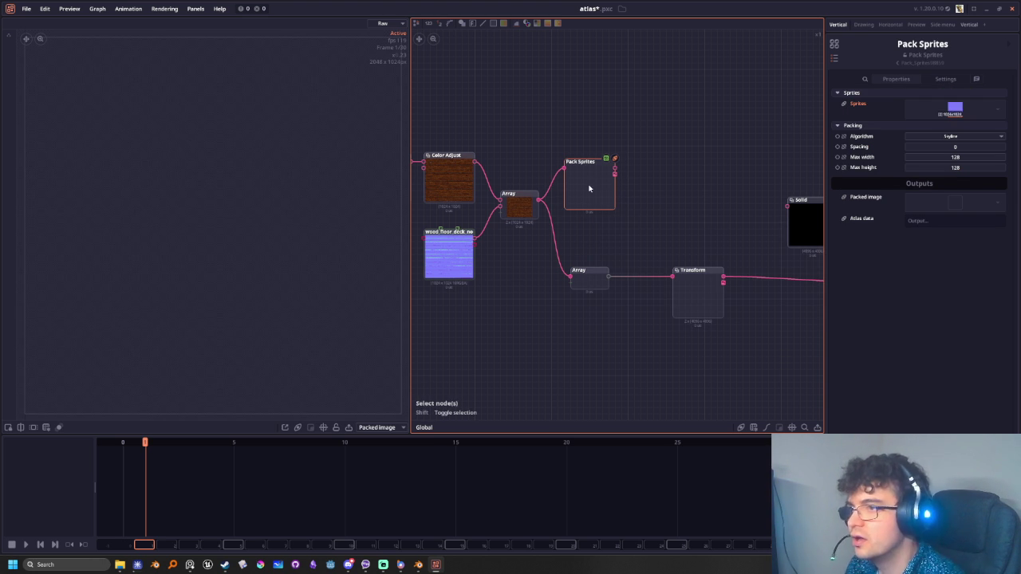
pyautogui.click(953, 137)
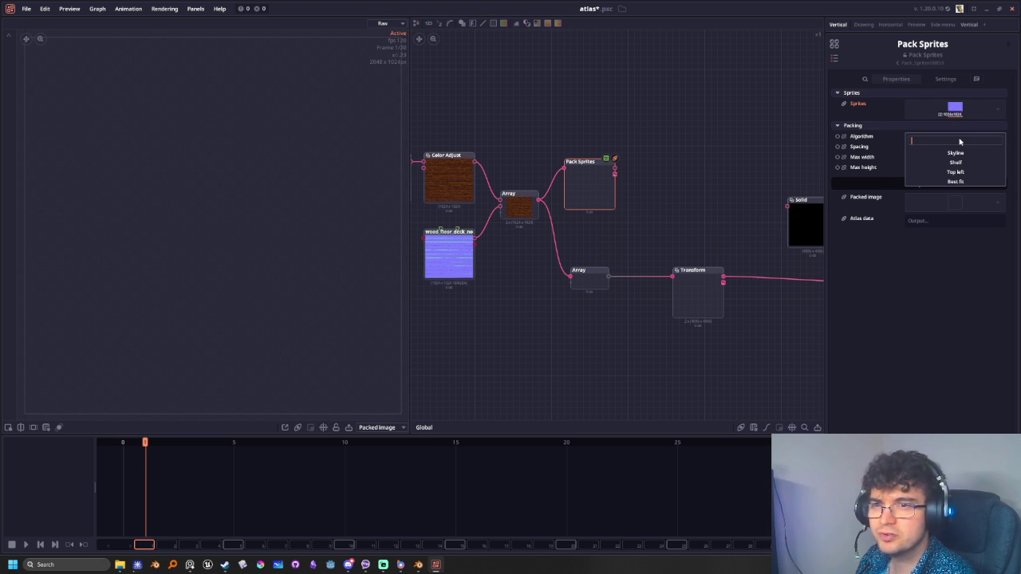
pyautogui.click(883, 142)
pyautogui.click(913, 138)
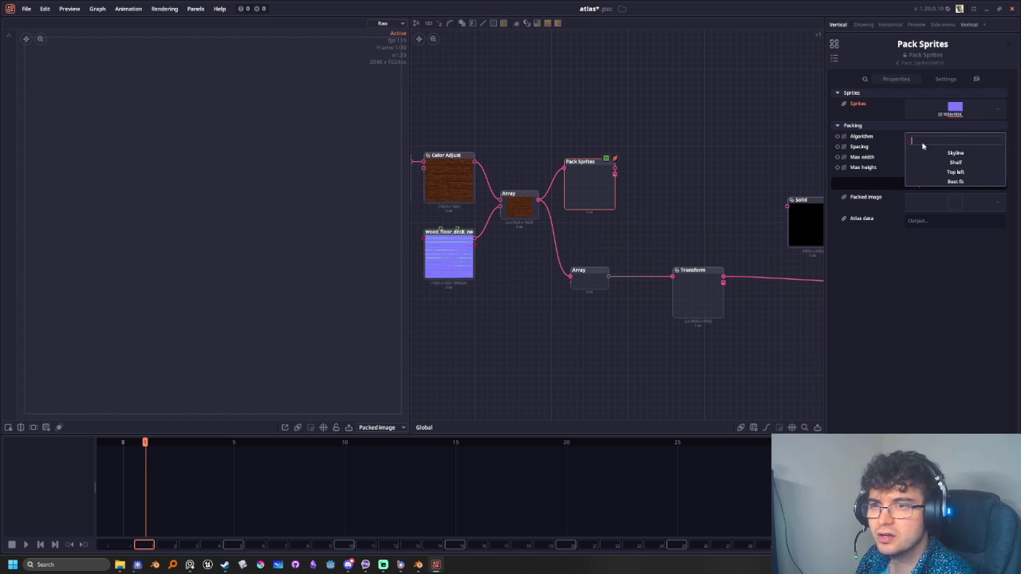
pyautogui.click(955, 173)
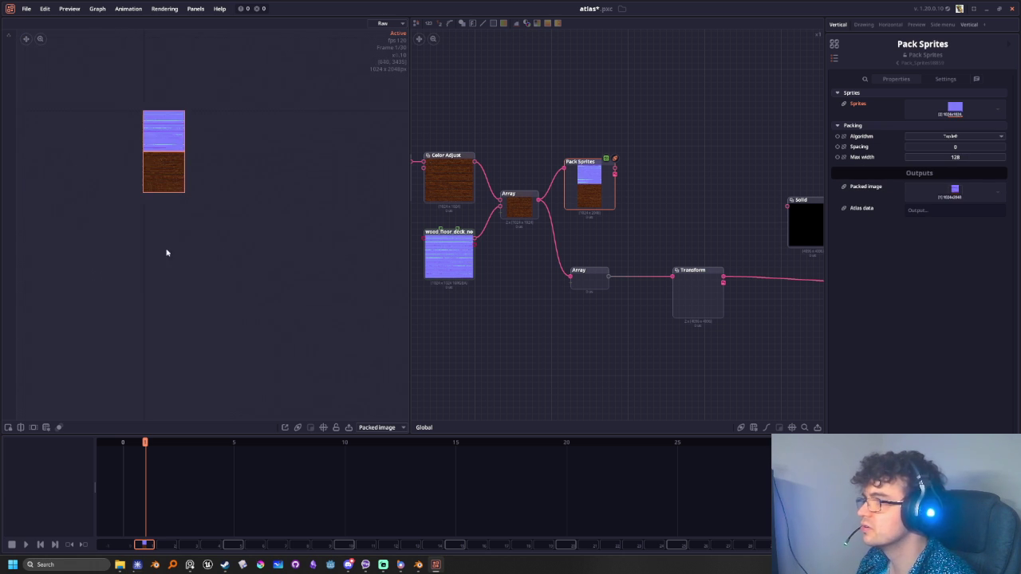
pyautogui.moveTo(165, 221); pyautogui.dragTo(289, 271, button='middle')
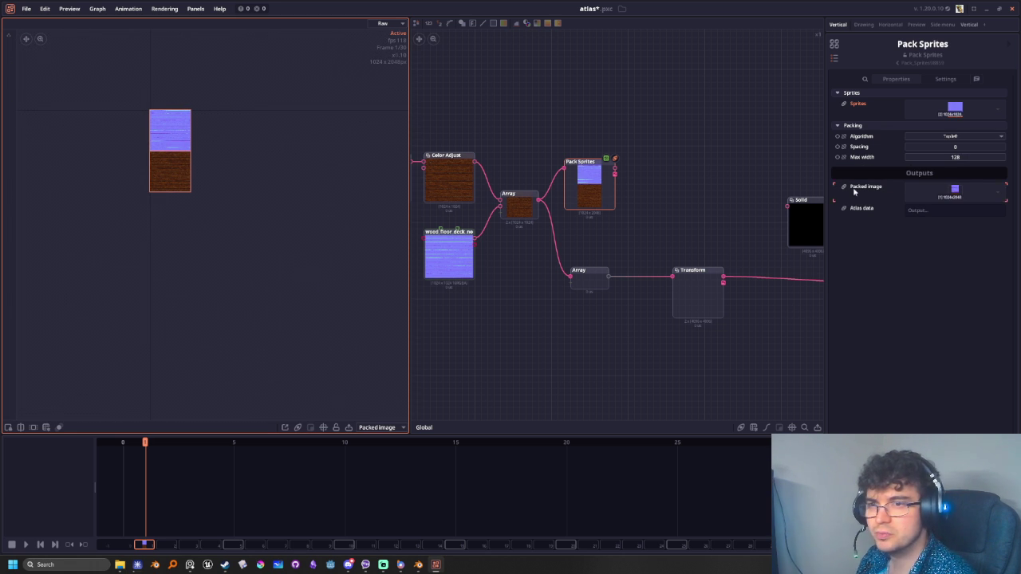
pyautogui.click(959, 161)
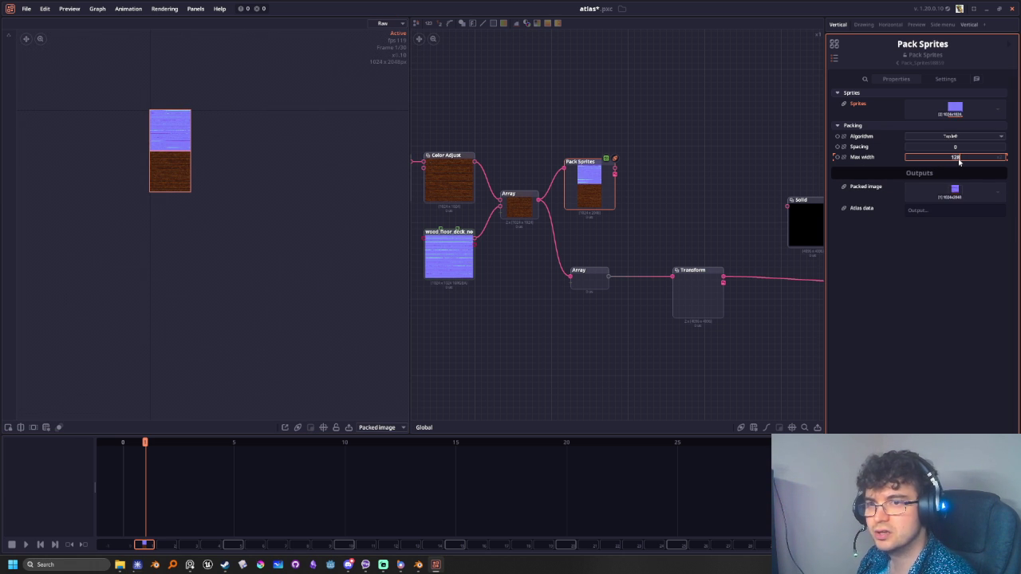
pyautogui.write('4096')
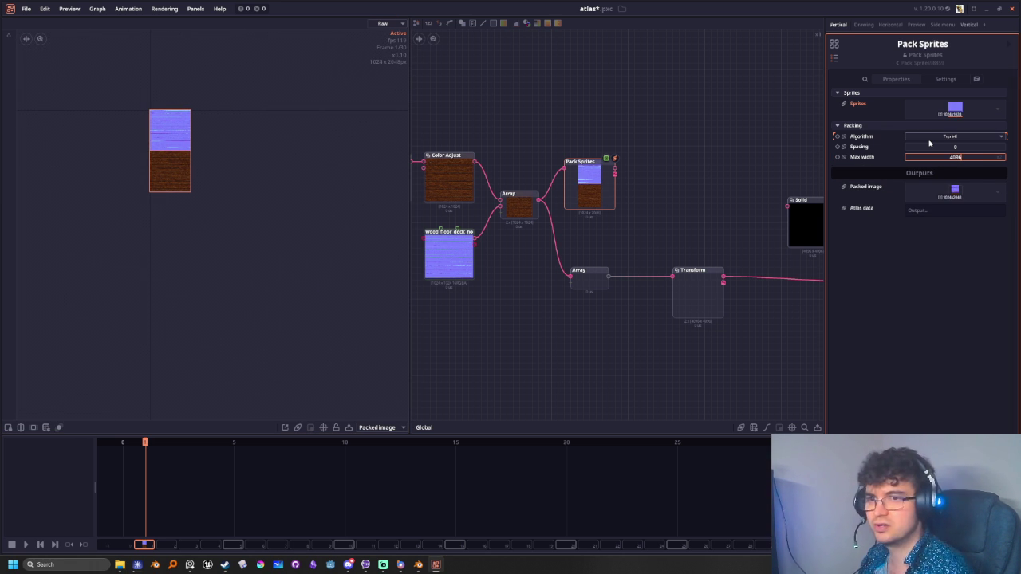
pyautogui.press('Return')
pyautogui.moveTo(286, 244); pyautogui.dragTo(205, 183, button='middle')
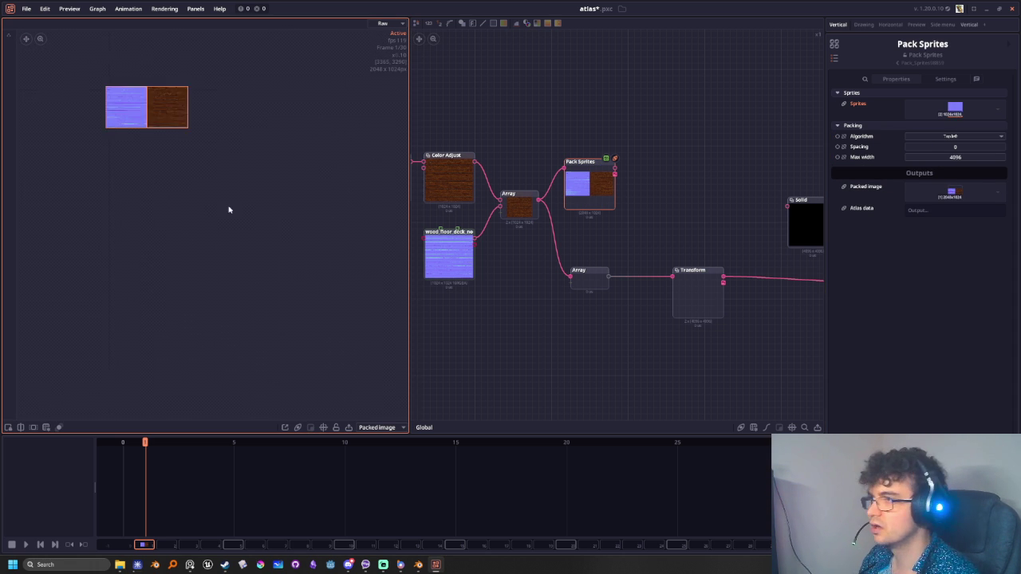
# Export the packed atlas as N_atlas.png and keep previewing the packed image
pyautogui.click(615, 176)
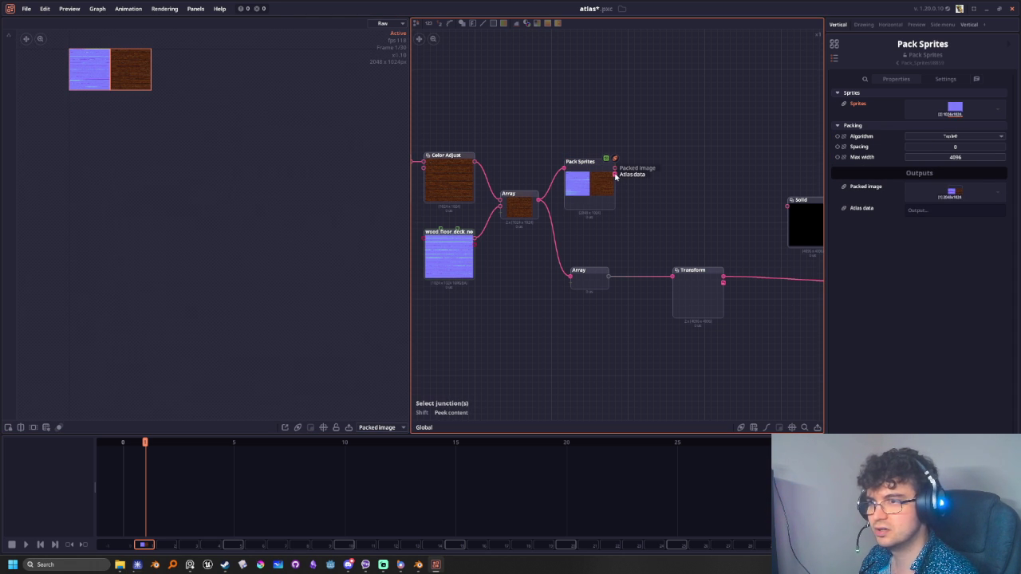
pyautogui.hotkey('ctrl', 's')
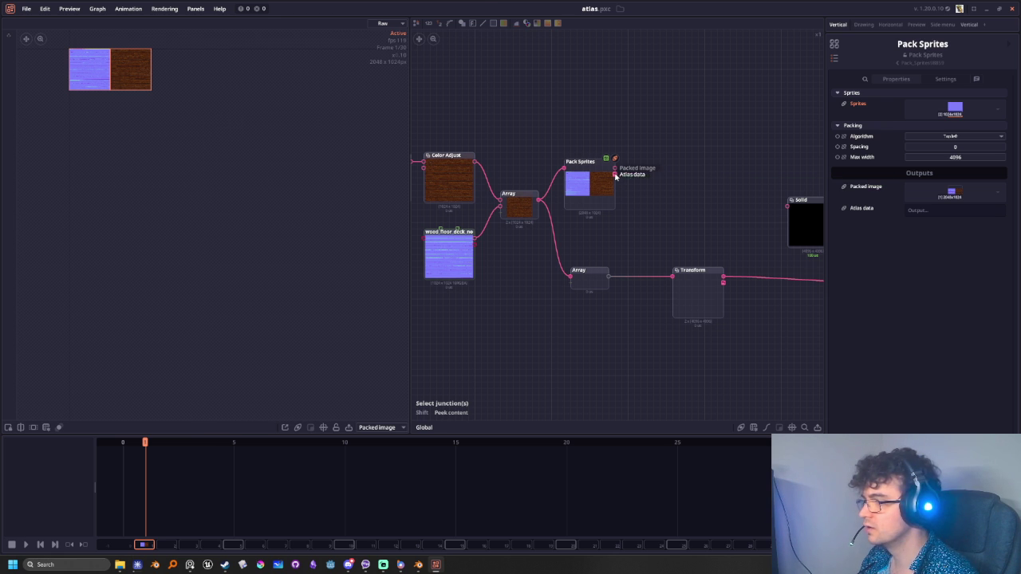
pyautogui.click(375, 427)
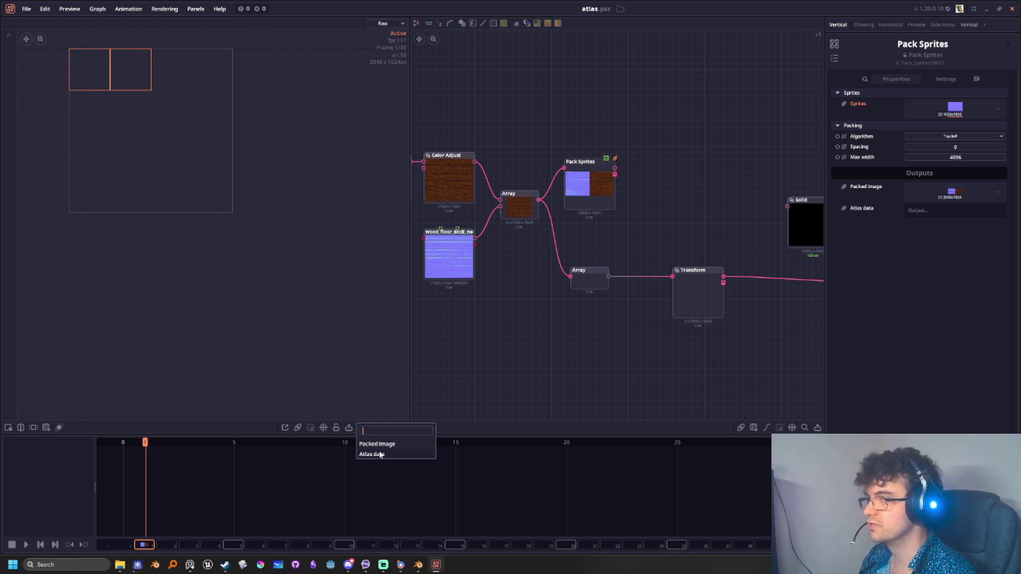
pyautogui.click(390, 443)
# Delete the second Array node and wire Transform's output into Pack Sprites
pyautogui.moveTo(666, 156); pyautogui.dragTo(528, 237, button='middle')
pyautogui.scroll(-2, 588, 298)
pyautogui.moveTo(588, 298); pyautogui.dragTo(606, 314, button='middle')
pyautogui.scroll(3, 602, 342)
pyautogui.click(582, 296)
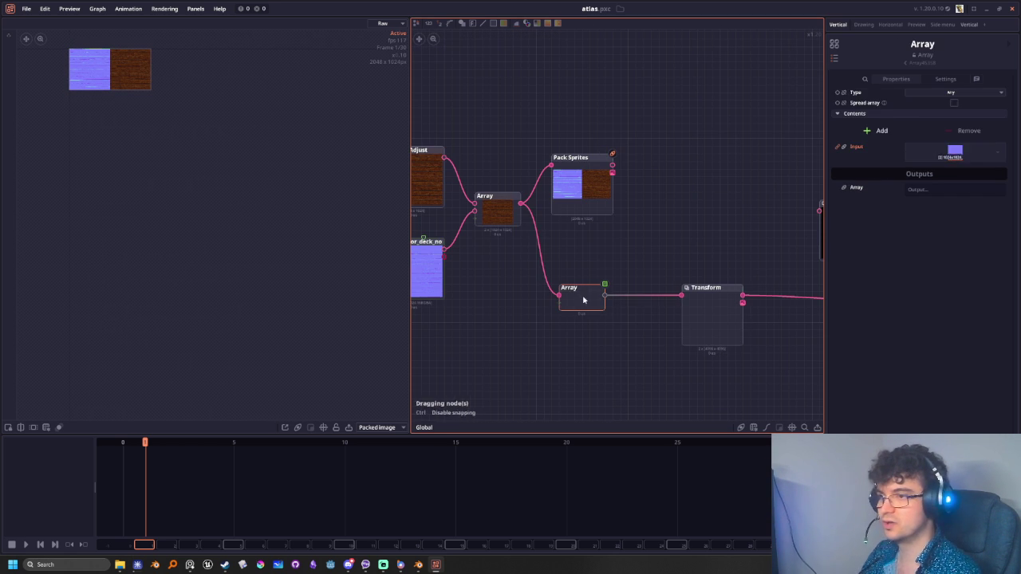
pyautogui.press('Delete')
pyautogui.moveTo(711, 326); pyautogui.dragTo(581, 333)
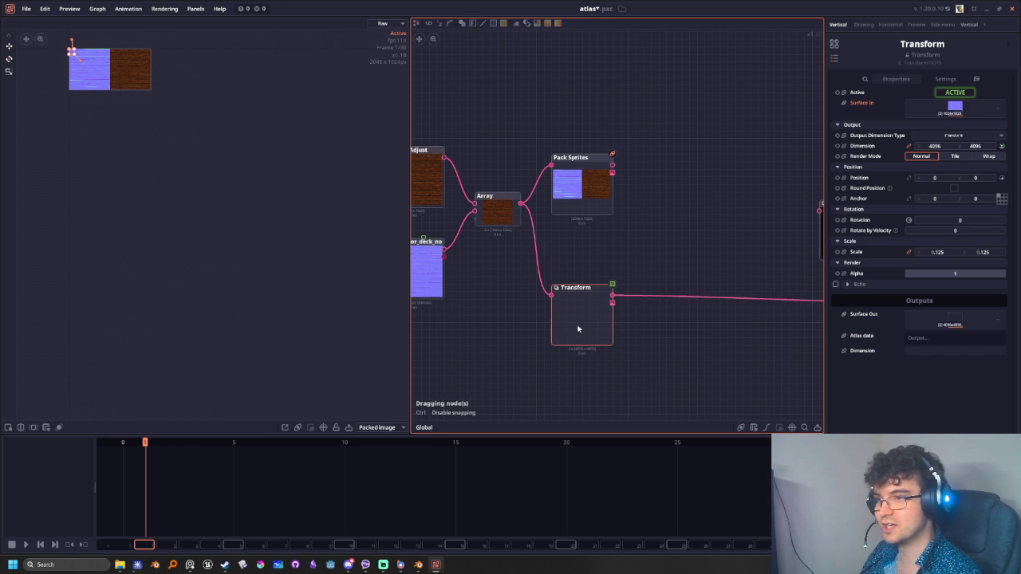
pyautogui.moveTo(571, 165); pyautogui.dragTo(708, 197)
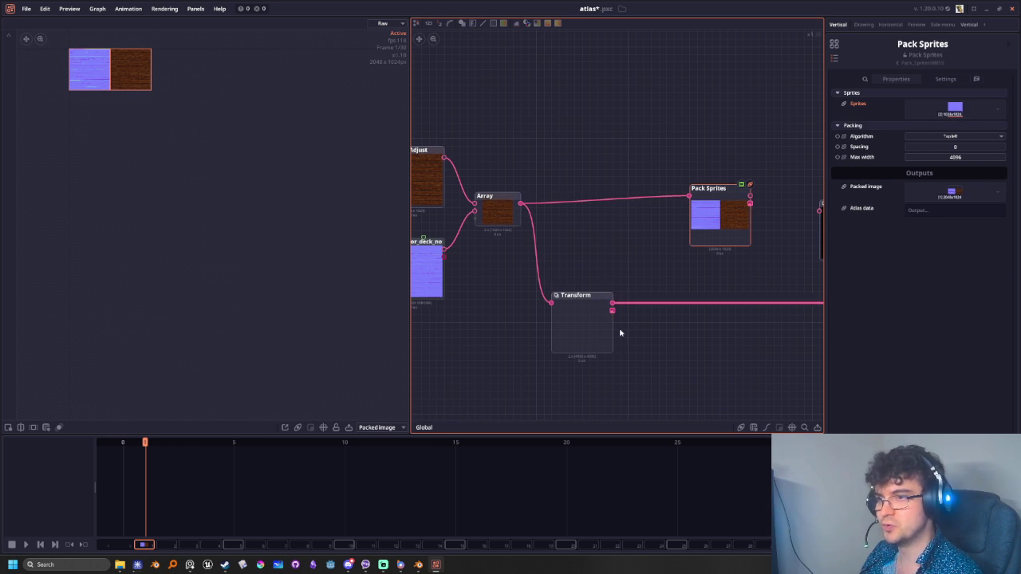
pyautogui.moveTo(611, 303)
pyautogui.mouseDown()
pyautogui.moveTo(689, 195)
pyautogui.moveTo(652, 239)
pyautogui.mouseUp()
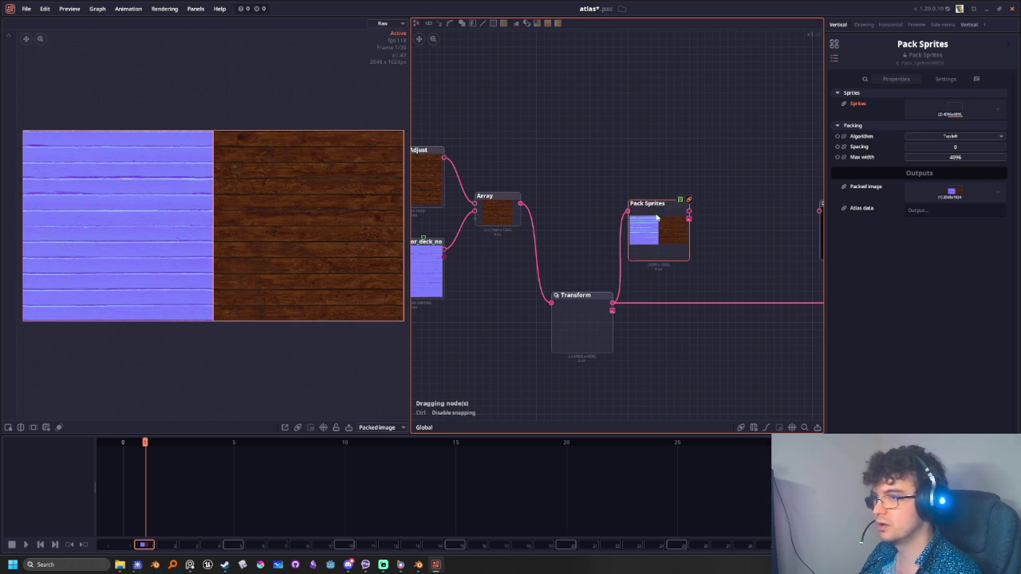
# Recheck the packed image preview, then edit the Pack Sprites spacing value
pyautogui.scroll(-2, 648, 325)
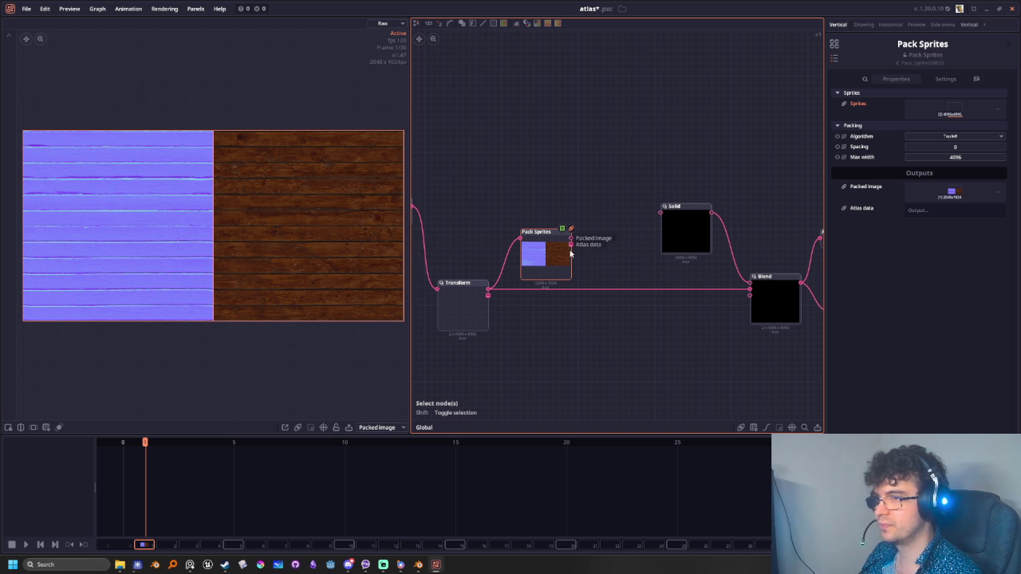
pyautogui.click(365, 427)
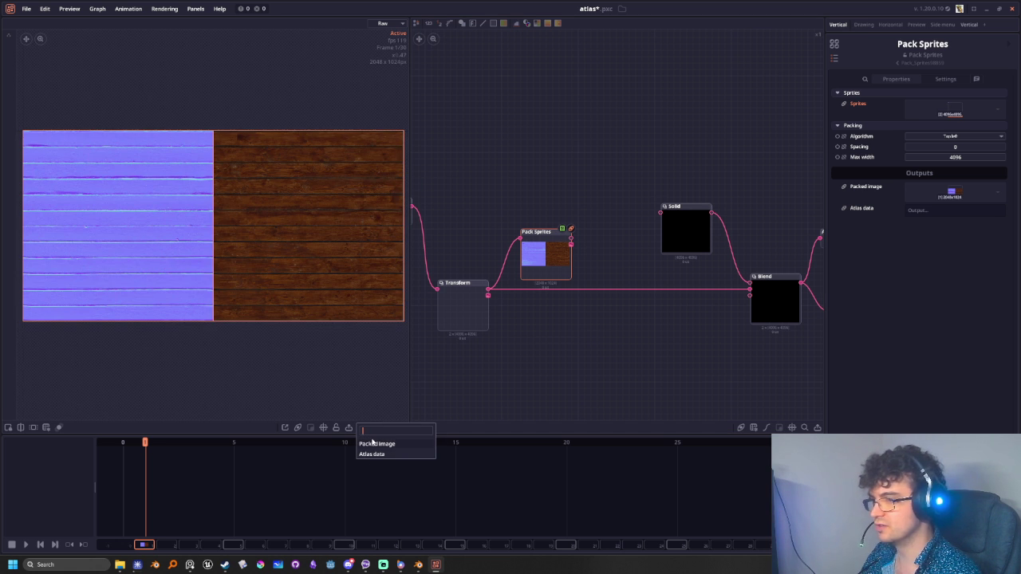
pyautogui.click(372, 443)
pyautogui.click(462, 304)
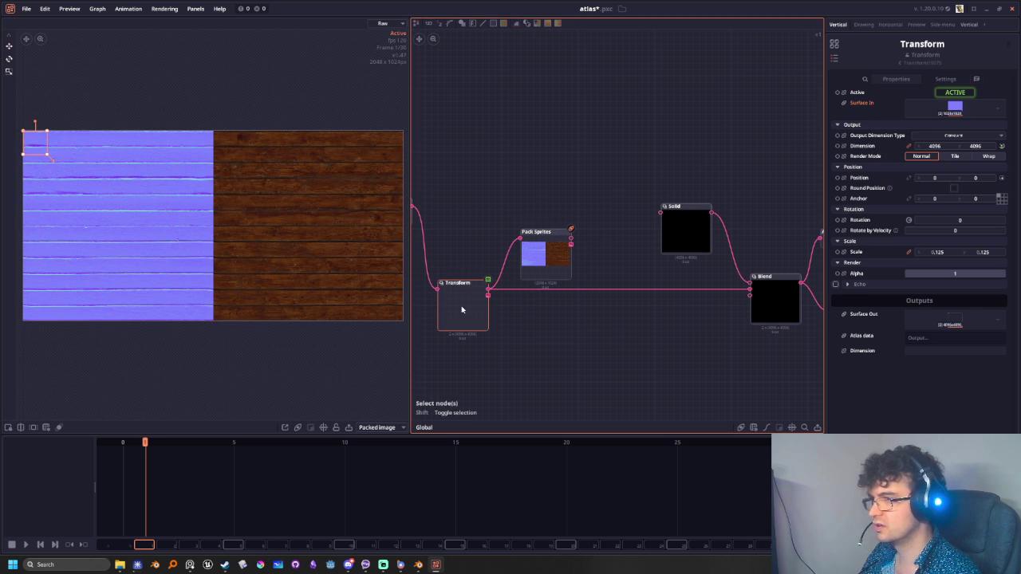
pyautogui.moveTo(558, 343); pyautogui.dragTo(659, 339, button='middle')
pyautogui.scroll(2, 659, 340)
pyautogui.scroll(1, 642, 263)
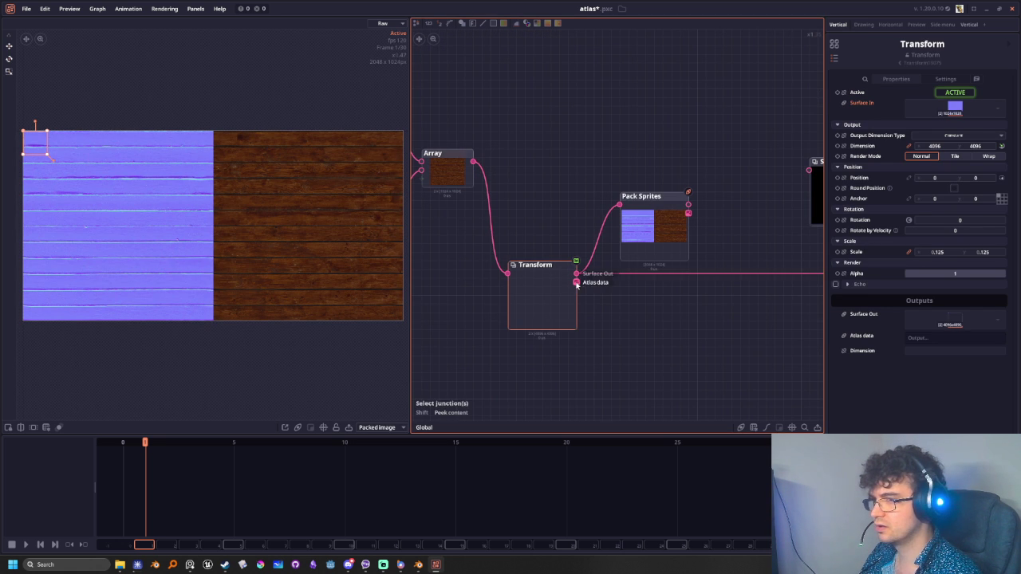
pyautogui.click(662, 252)
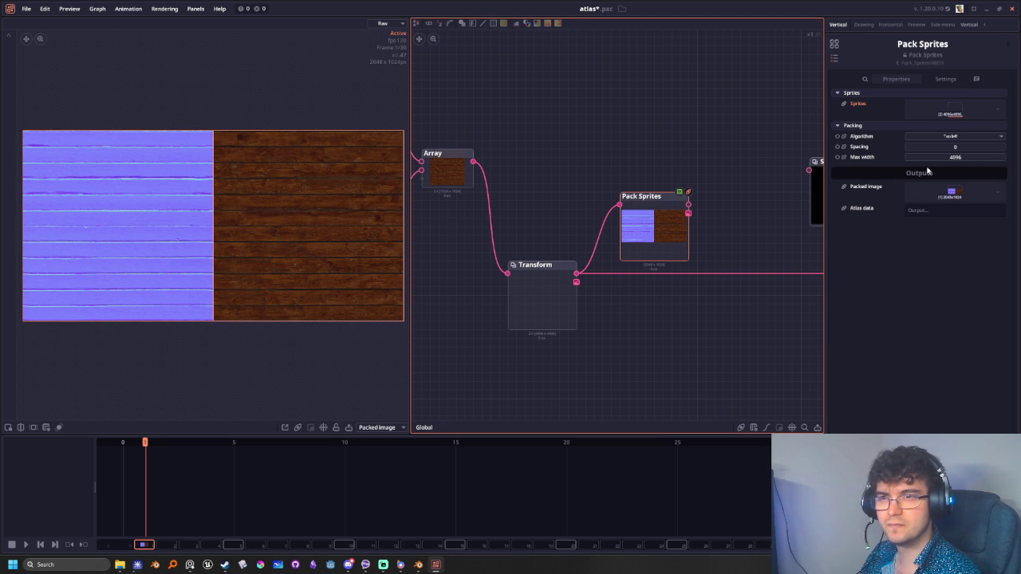
pyautogui.click(954, 148)
# Leave the Pack Sprites spacing at 0
pyautogui.press('Return')
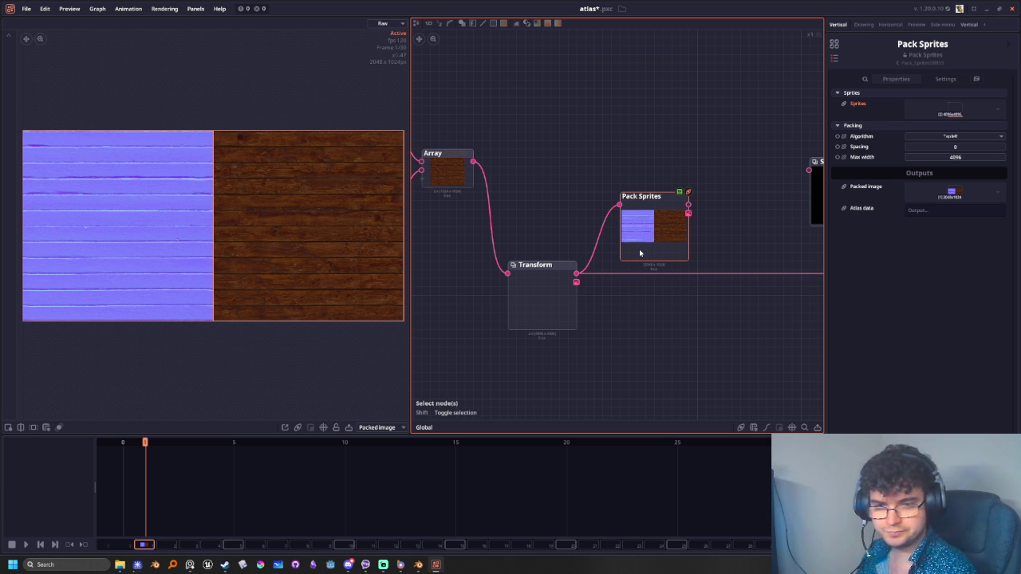
pyautogui.moveTo(638, 359); pyautogui.dragTo(665, 345, button='middle')
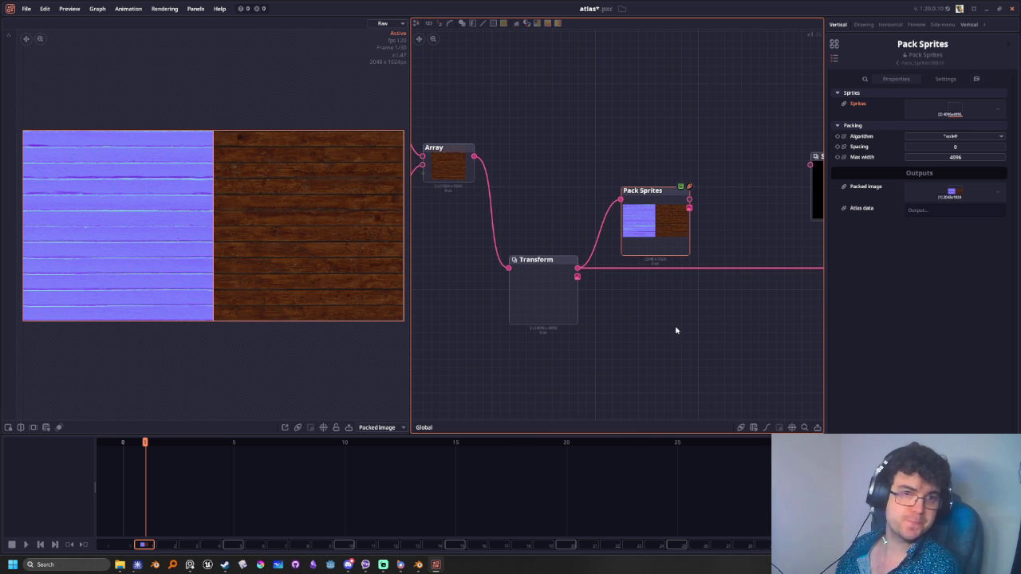
pyautogui.moveTo(685, 301)
pyautogui.mouseDown(button='middle')
pyautogui.moveTo(621, 331)
pyautogui.moveTo(611, 324)
pyautogui.mouseUp(button='middle')
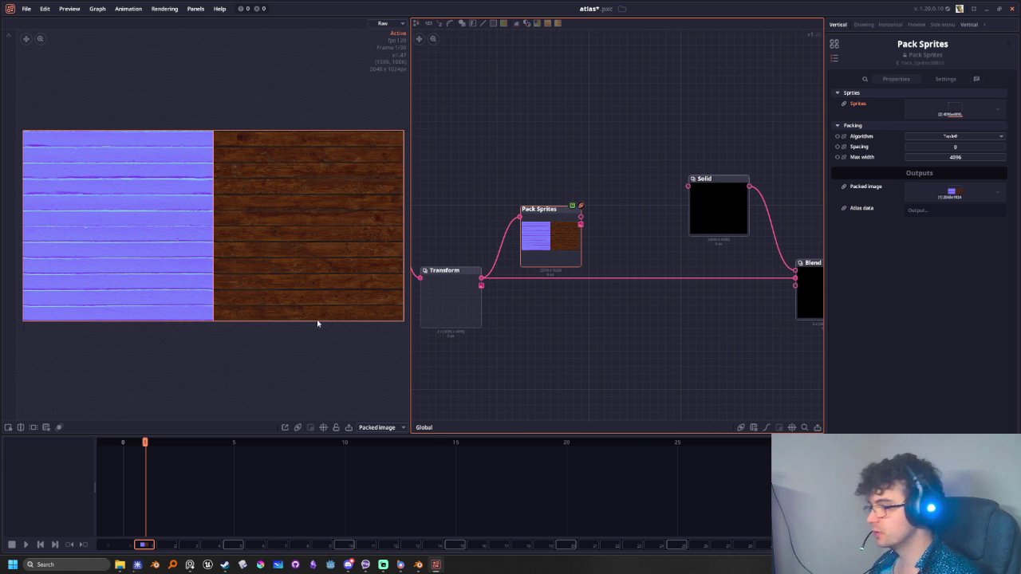
# Switch the preview output to Atlas data and zoom the preview
pyautogui.click(385, 428)
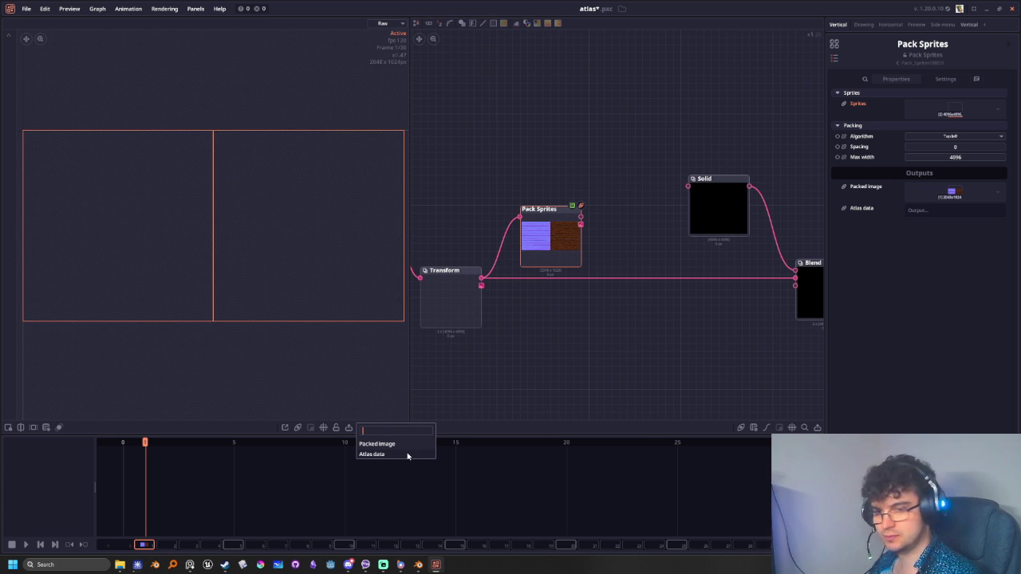
pyautogui.click(406, 454)
pyautogui.scroll(3, 255, 327)
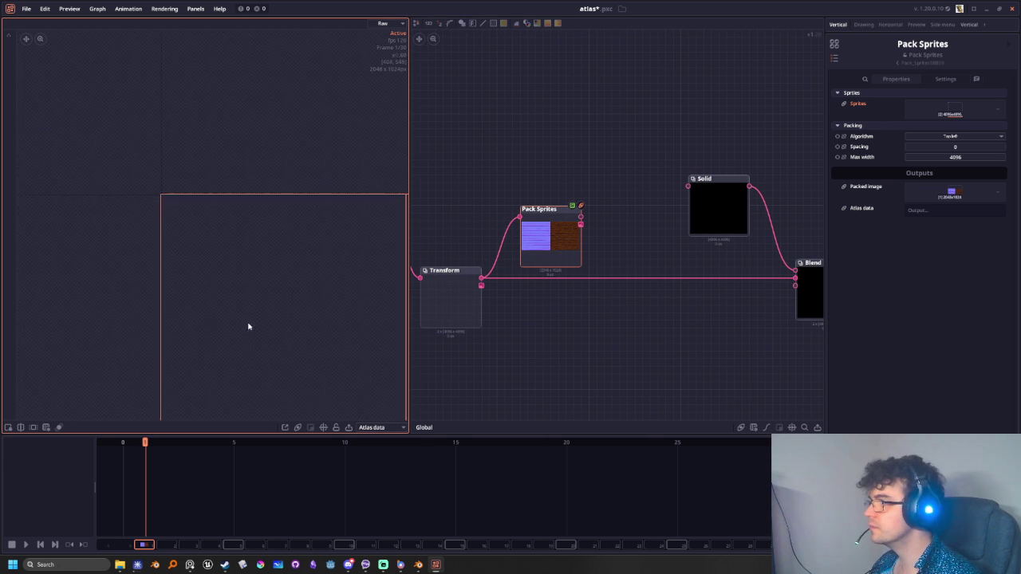
pyautogui.scroll(-2, 164, 305)
pyautogui.scroll(-1, 189, 330)
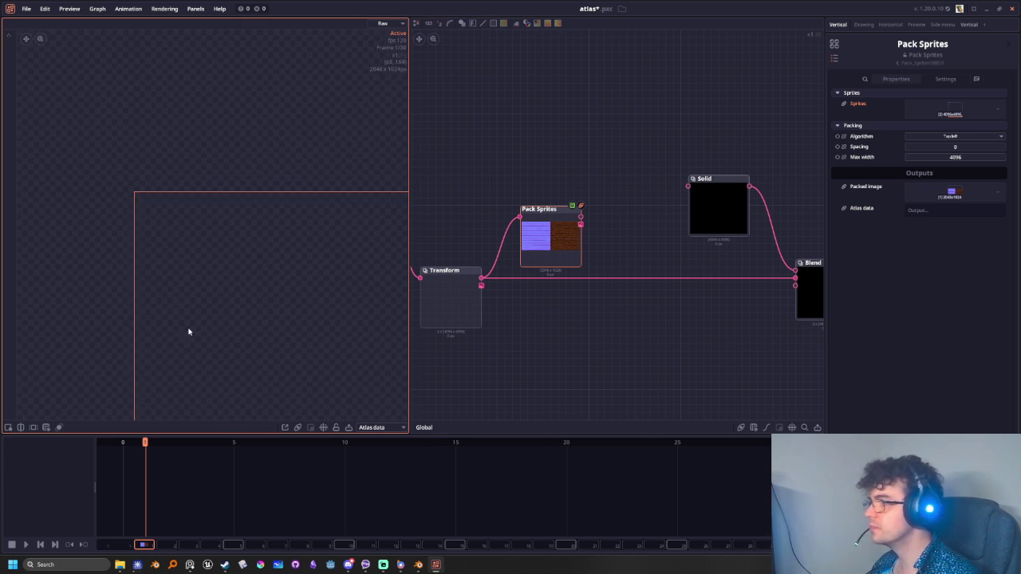
pyautogui.scroll(-2, 303, 366)
pyautogui.scroll(-1, 303, 366)
pyautogui.scroll(1, 558, 499)
pyautogui.scroll(2, 599, 495)
pyautogui.scroll(-1, 702, 496)
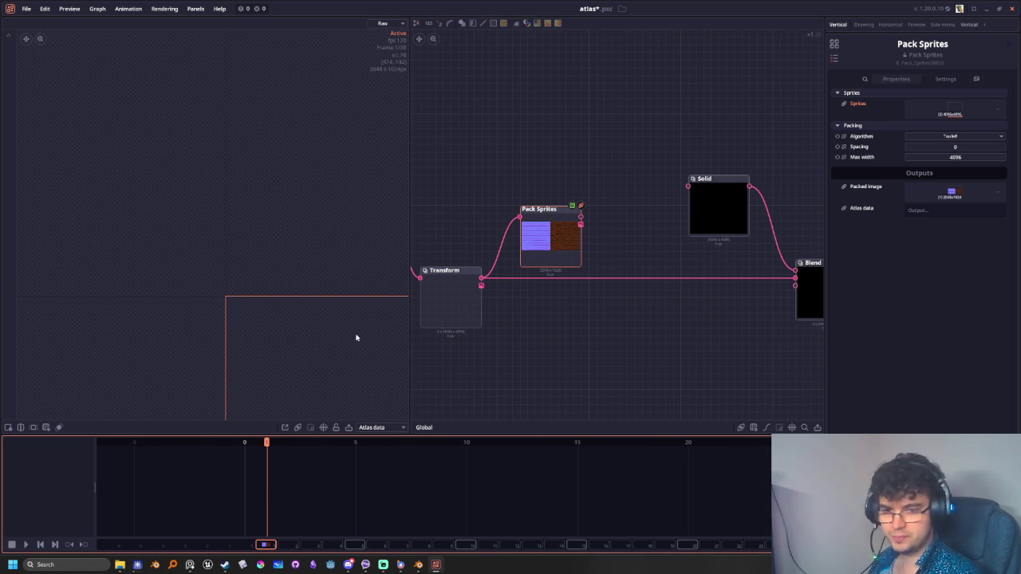
pyautogui.scroll(-1, 494, 346)
pyautogui.scroll(-1, 492, 354)
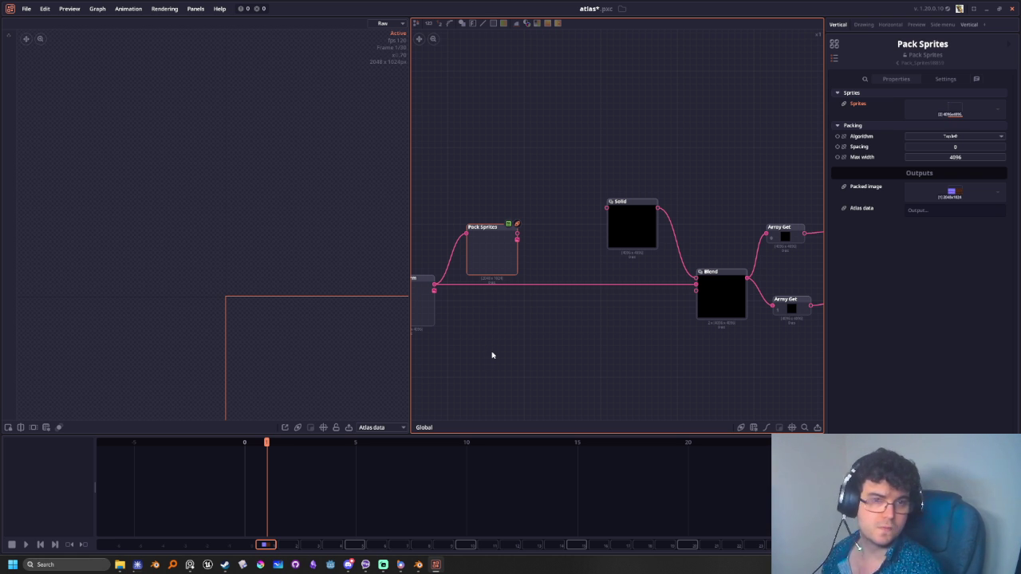
# Preview the Transform node's output
pyautogui.scroll(-2, 601, 316)
pyautogui.scroll(-3, 581, 373)
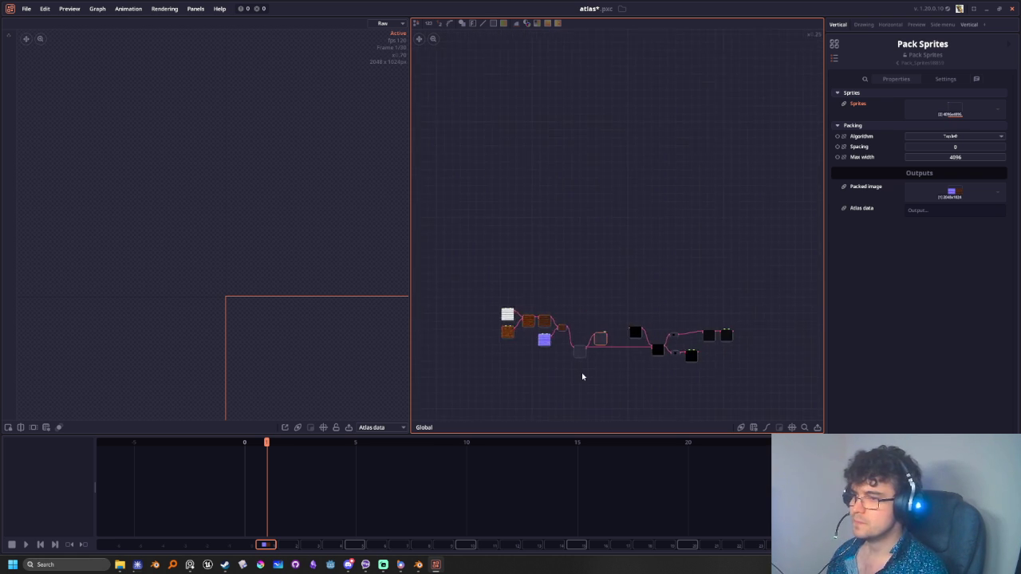
pyautogui.scroll(5, 577, 323)
pyautogui.click(570, 299)
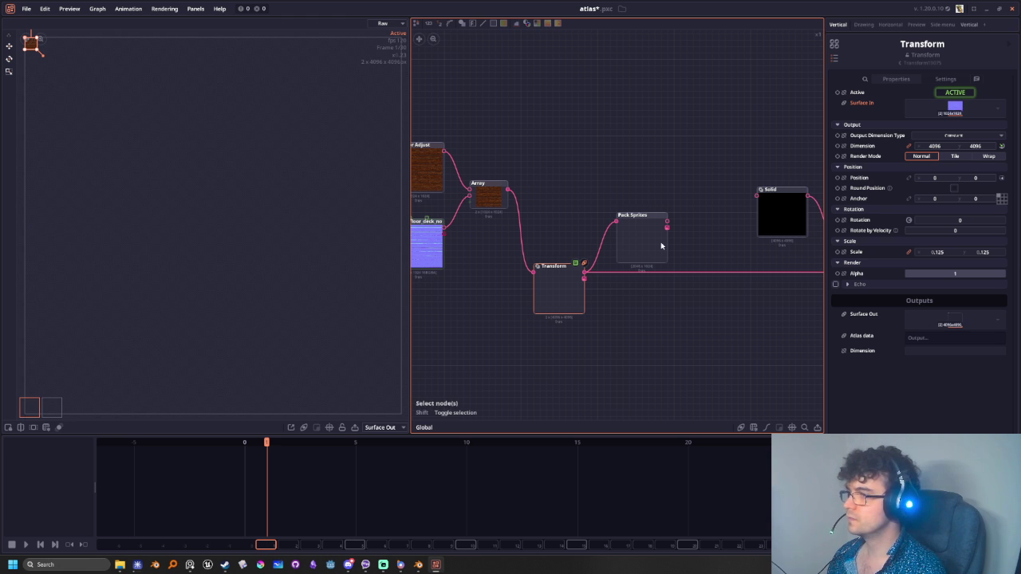
pyautogui.scroll(-3, 137, 276)
pyautogui.scroll(3, 144, 261)
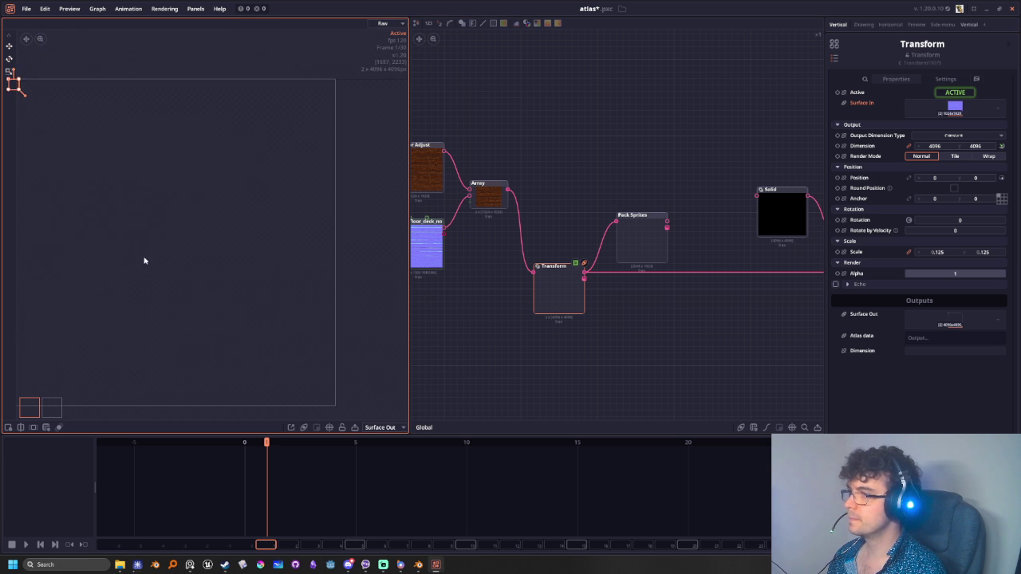
pyautogui.scroll(-2, 110, 258)
pyautogui.moveTo(107, 250); pyautogui.dragTo(155, 259, button='middle')
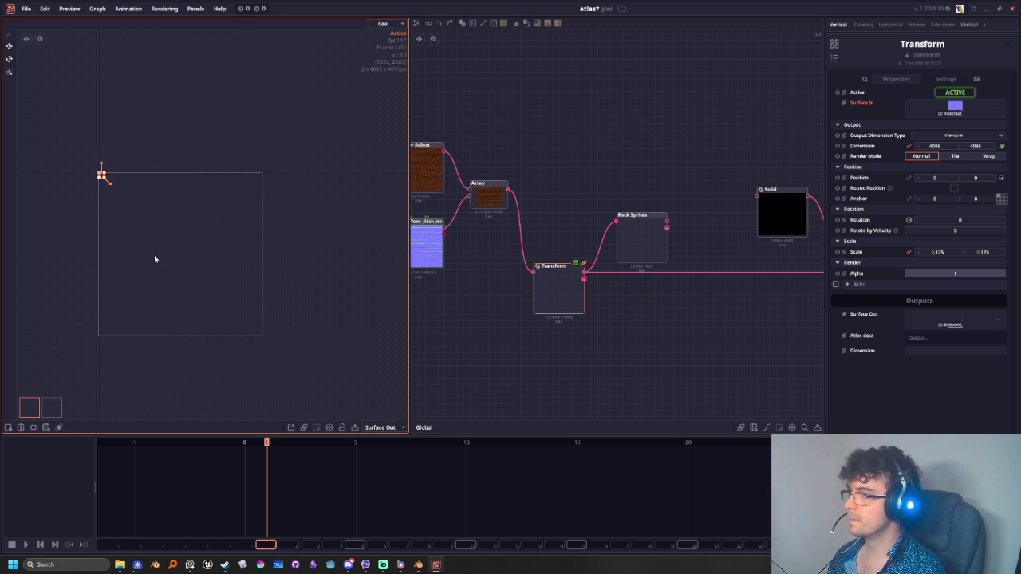
# Connect the Array output directly into Pack Sprites' Sprites input and fit the preview
pyautogui.click(650, 227)
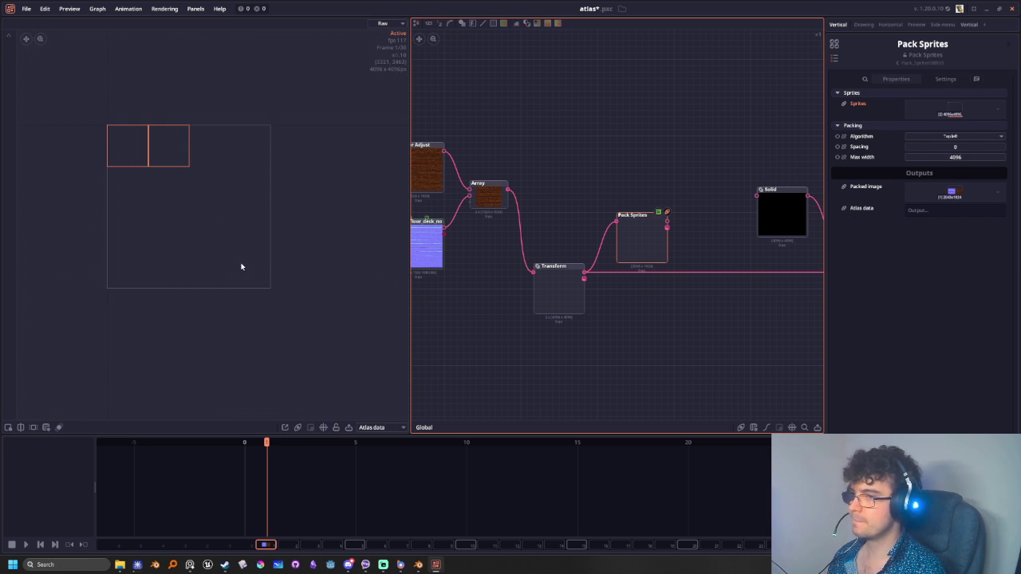
pyautogui.scroll(2, 523, 219)
pyautogui.moveTo(500, 170)
pyautogui.mouseDown()
pyautogui.moveTo(667, 216)
pyautogui.moveTo(580, 177)
pyautogui.mouseUp()
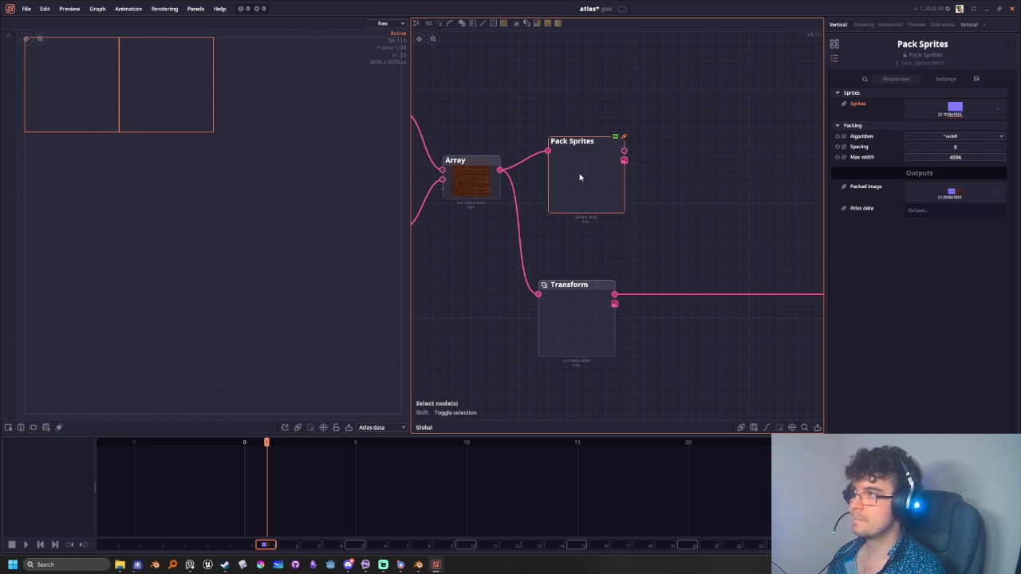
pyautogui.press('f')
pyautogui.moveTo(566, 191); pyautogui.dragTo(581, 171)
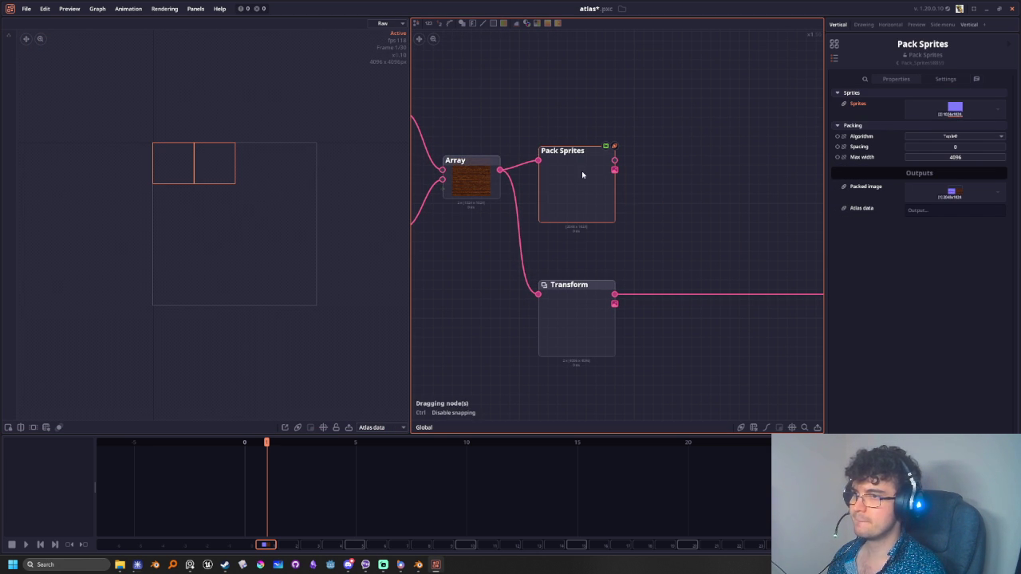
pyautogui.click(372, 428)
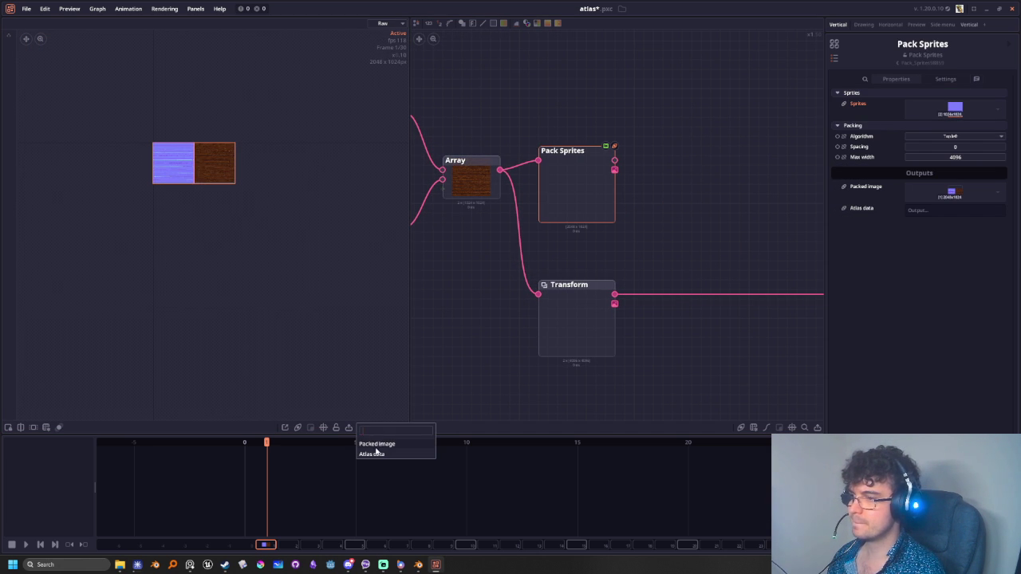
# Preview the packed image and try a Pack Sprites Max width of 128, stacking sprites vertically
pyautogui.click(376, 443)
pyautogui.moveTo(332, 324); pyautogui.dragTo(271, 266, button='middle')
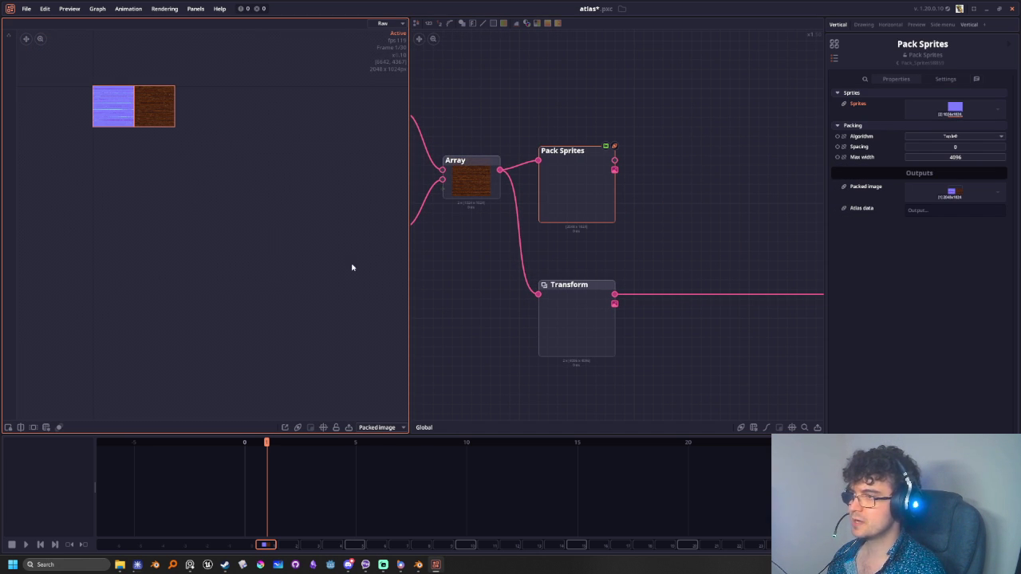
pyautogui.click(959, 157)
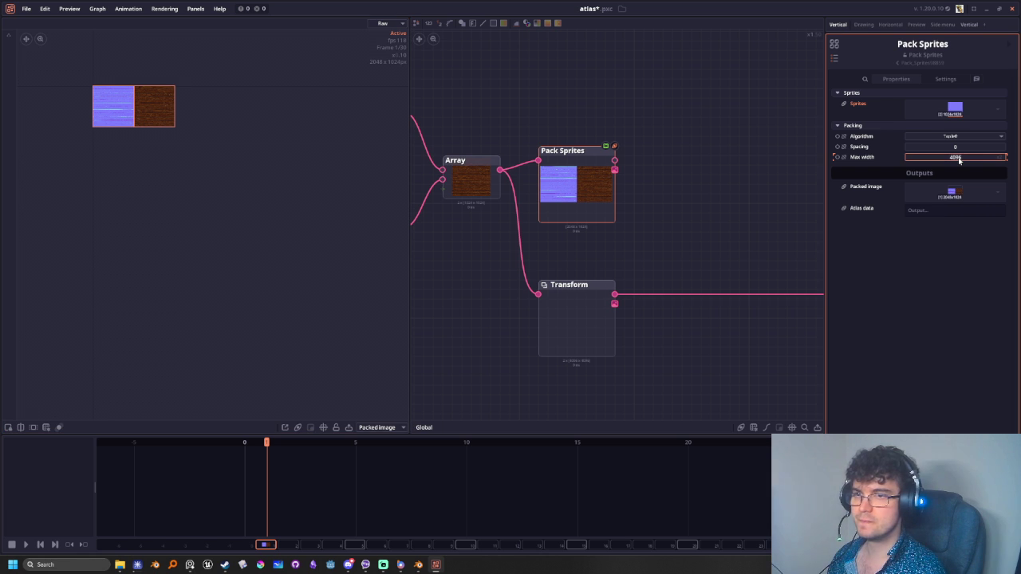
pyautogui.write('128')
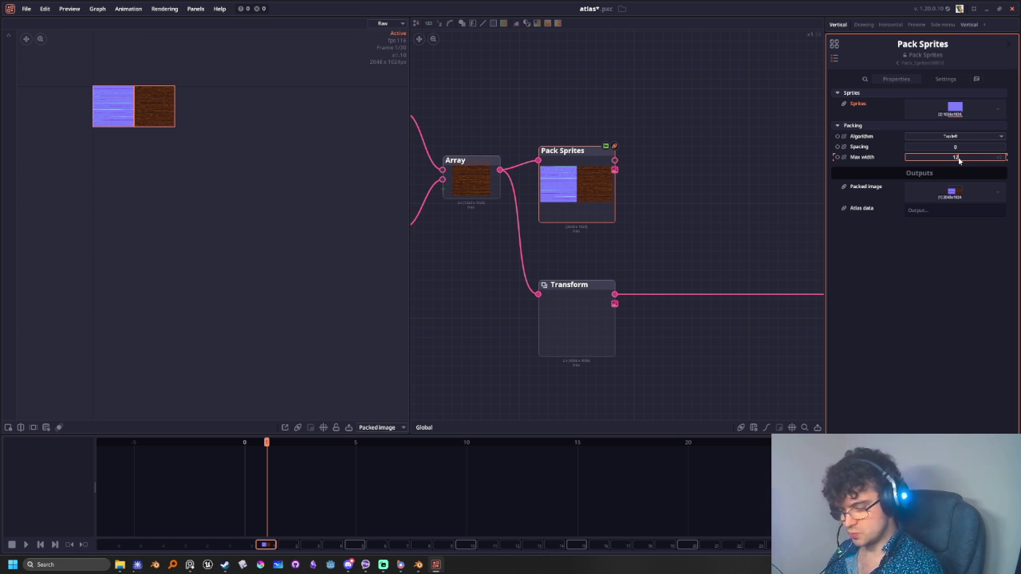
pyautogui.press('Return')
pyautogui.press('f')
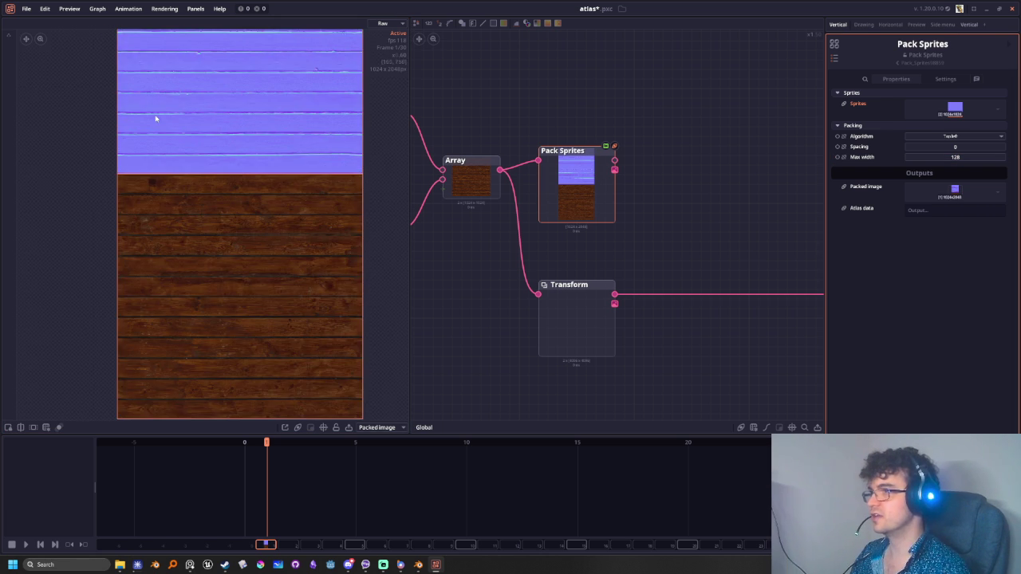
# Restore Max width to 4096 so the textures pack side by side at 2048x1024
pyautogui.scroll(2, 278, 243)
pyautogui.scroll(-3, 331, 274)
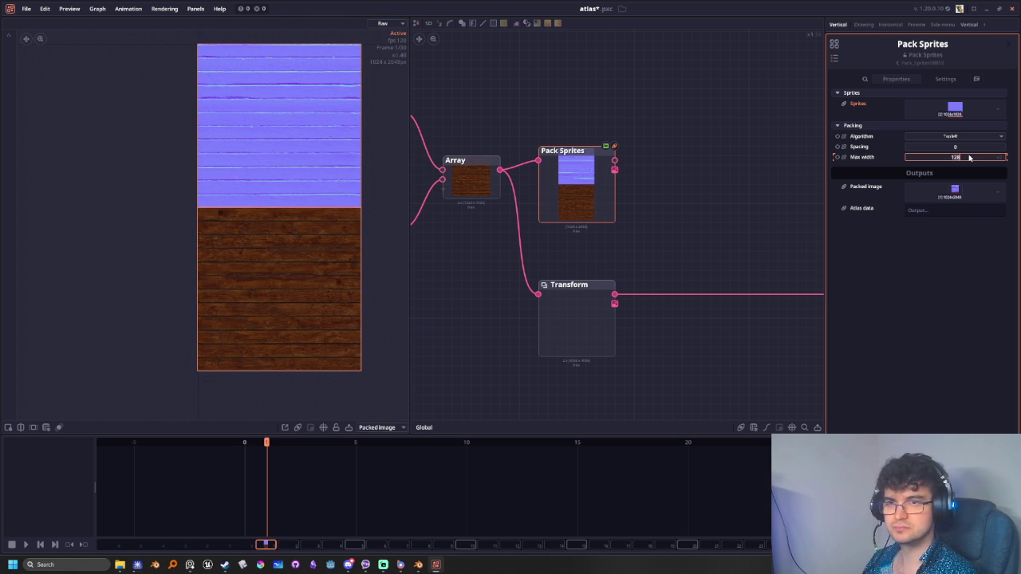
pyautogui.write('4096')
pyautogui.press('Return')
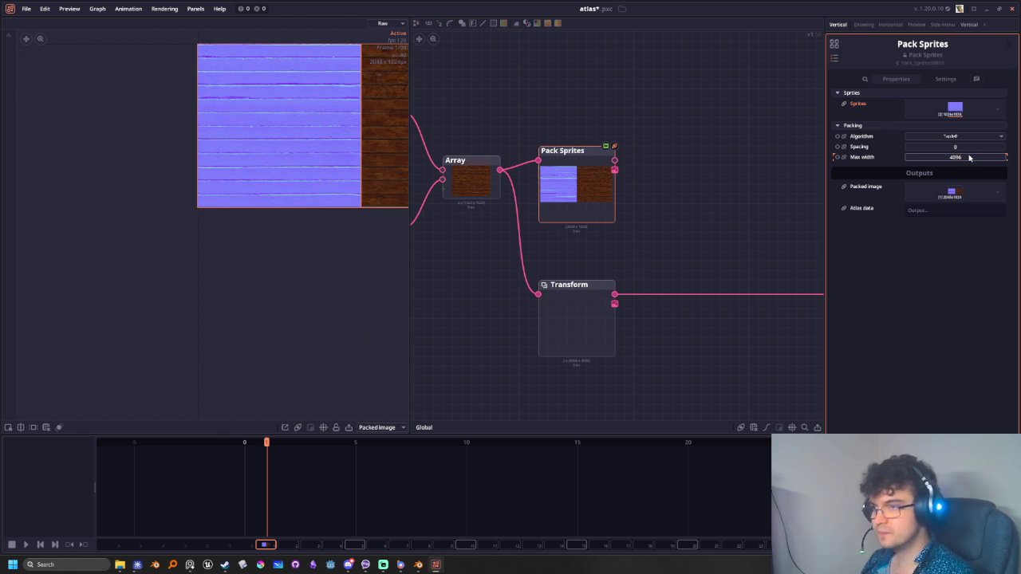
pyautogui.scroll(-4, 248, 246)
pyautogui.moveTo(269, 258); pyautogui.dragTo(152, 220, button='middle')
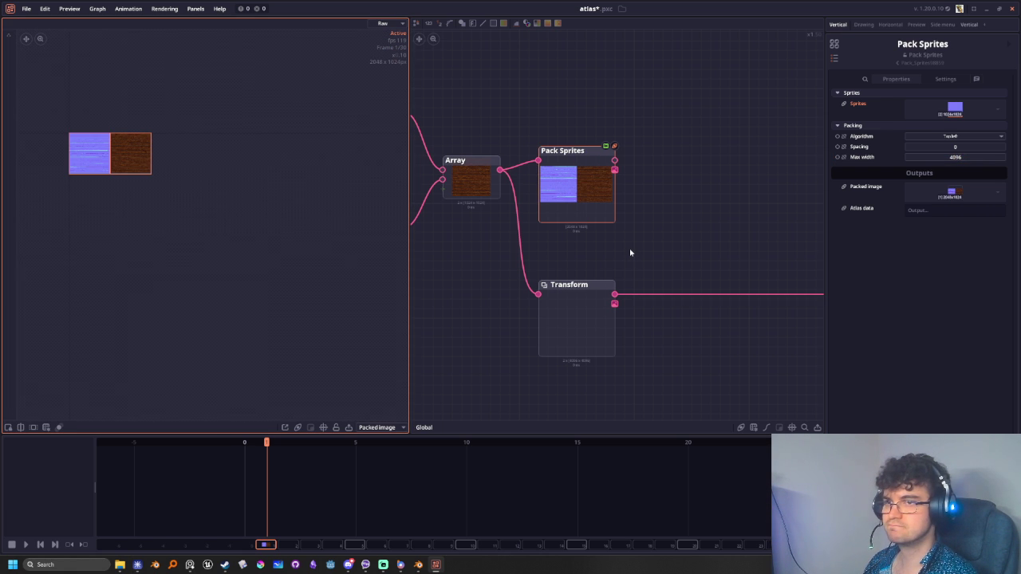
pyautogui.moveTo(630, 252); pyautogui.dragTo(656, 262, button='middle')
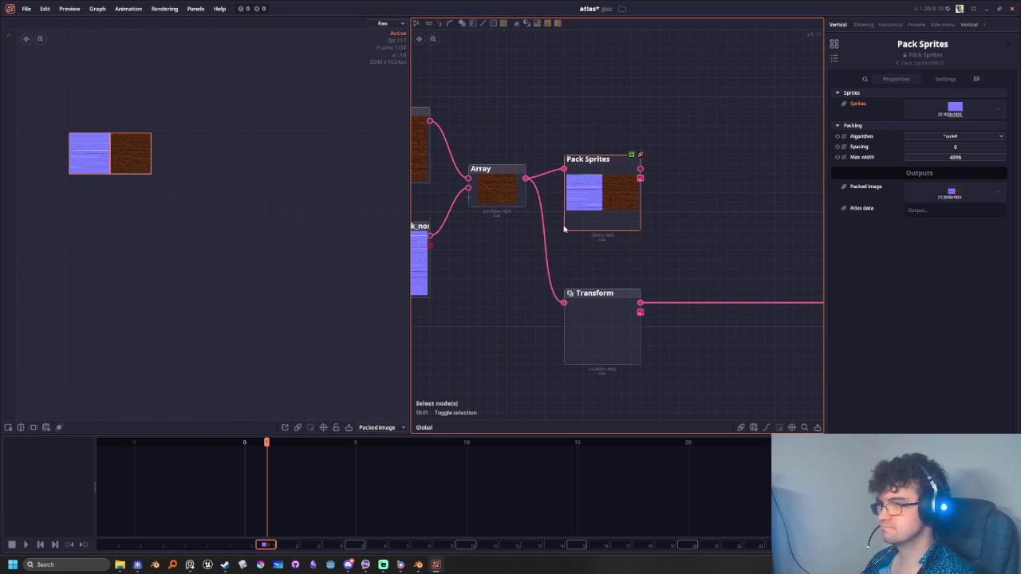
# Switch the Pack Sprites preview from Packed image to Atlas data and frame the rectangles
pyautogui.click(380, 428)
pyautogui.click(374, 452)
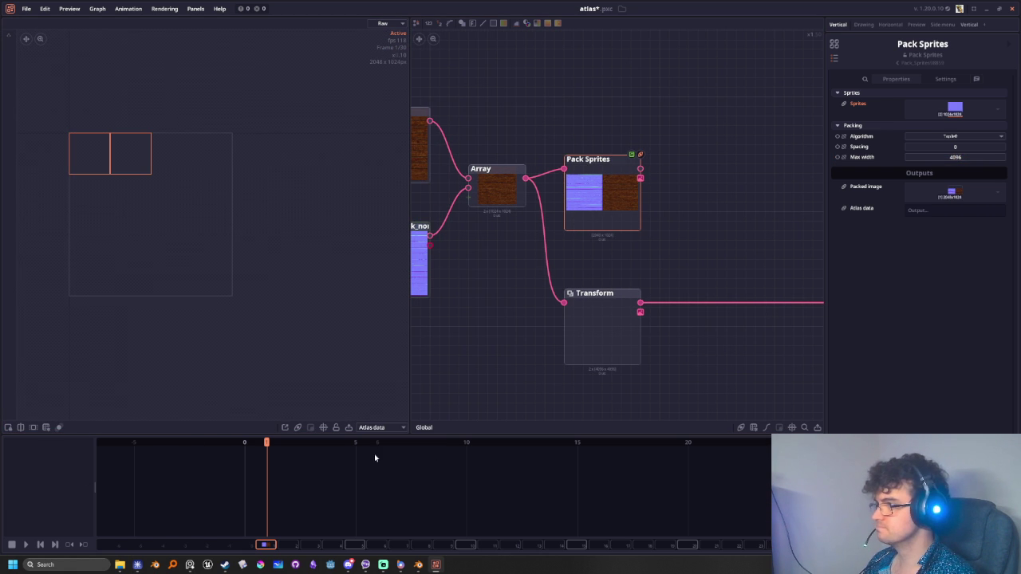
pyautogui.scroll(5, 91, 173)
pyautogui.scroll(-2, 223, 372)
pyautogui.moveTo(224, 371)
pyautogui.mouseDown(button='middle')
pyautogui.moveTo(255, 383)
pyautogui.moveTo(182, 323)
pyautogui.mouseUp(button='middle')
pyautogui.scroll(-2, 296, 301)
pyautogui.scroll(-1, 289, 312)
pyautogui.moveTo(290, 312); pyautogui.dragTo(234, 266, button='middle')
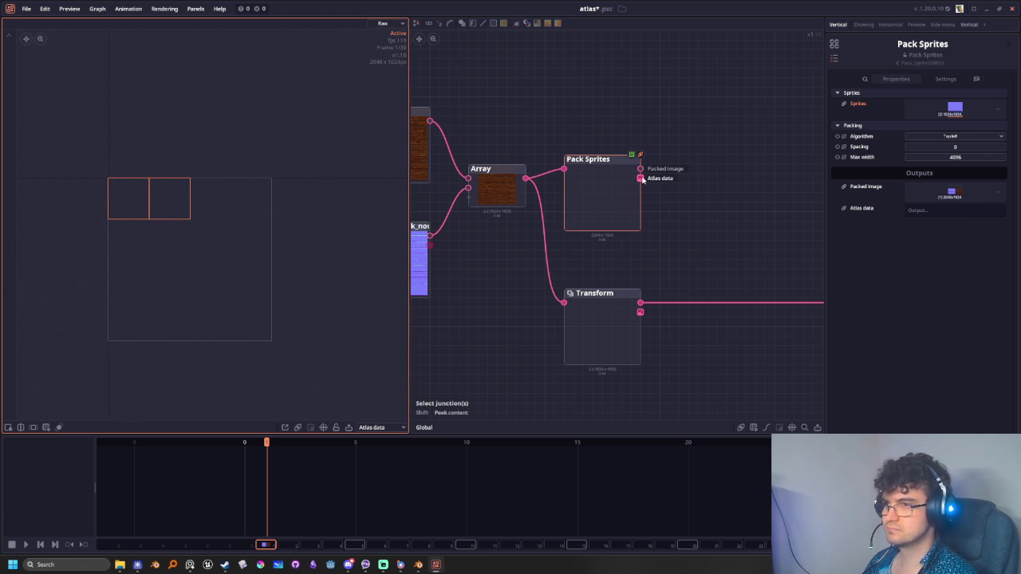
pyautogui.press('shift')
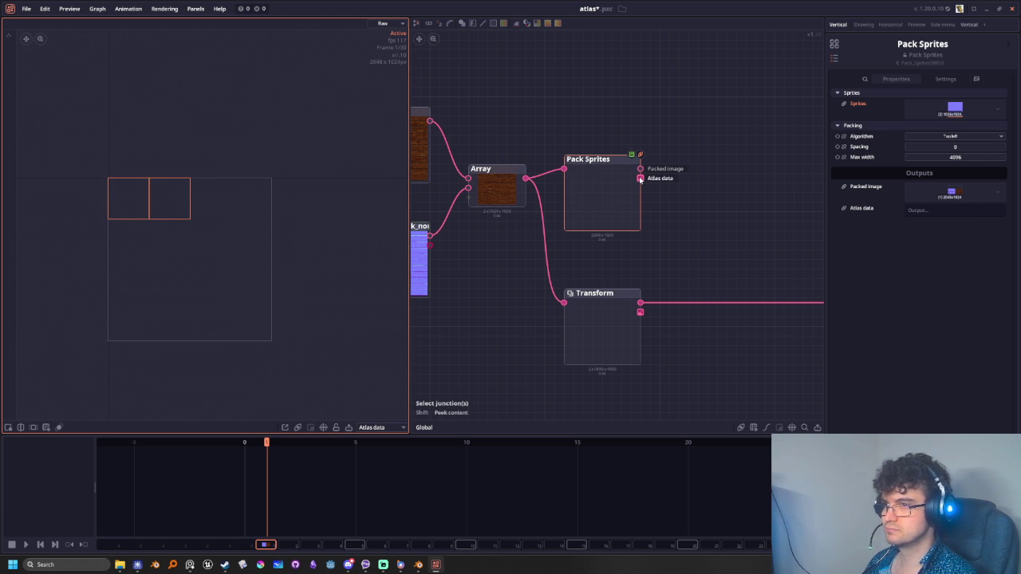
# Add a Blend node fed by the atlas data output, then delete it
pyautogui.moveTo(640, 179); pyautogui.dragTo(679, 225)
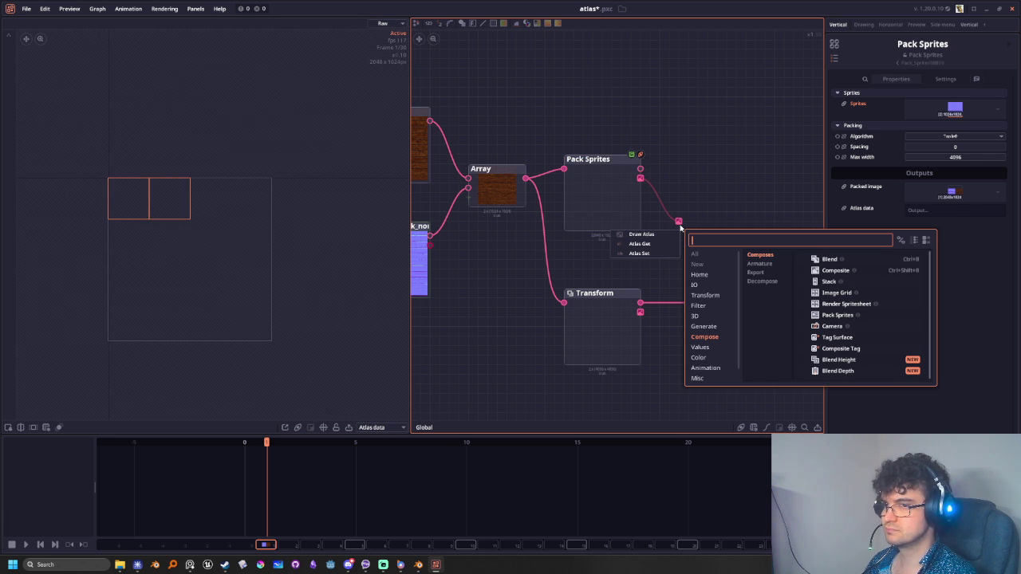
pyautogui.click(822, 259)
pyautogui.click(717, 215)
pyautogui.scroll(3, 318, 297)
pyautogui.scroll(-3, 277, 308)
pyautogui.click(714, 225)
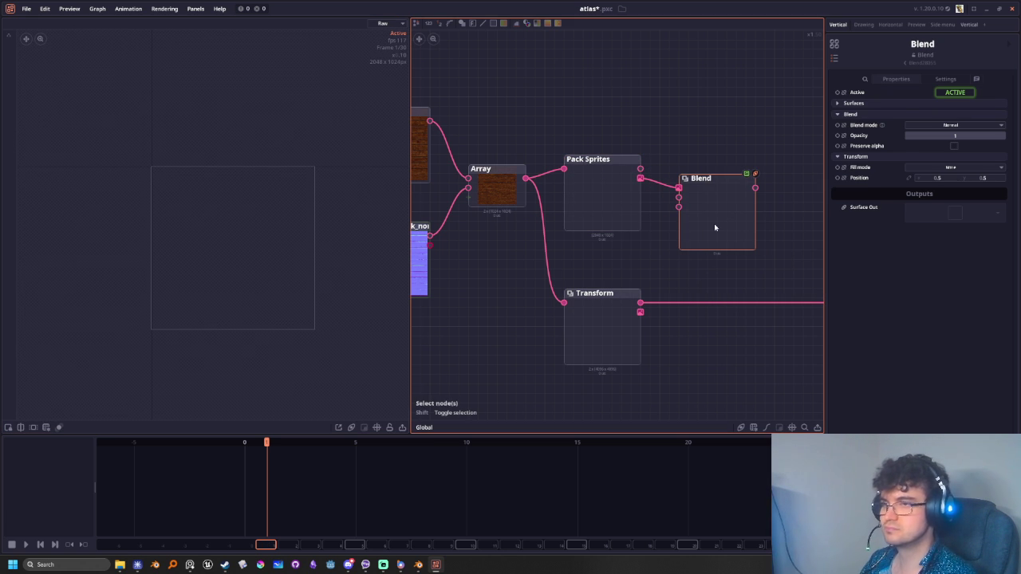
pyautogui.press('Delete')
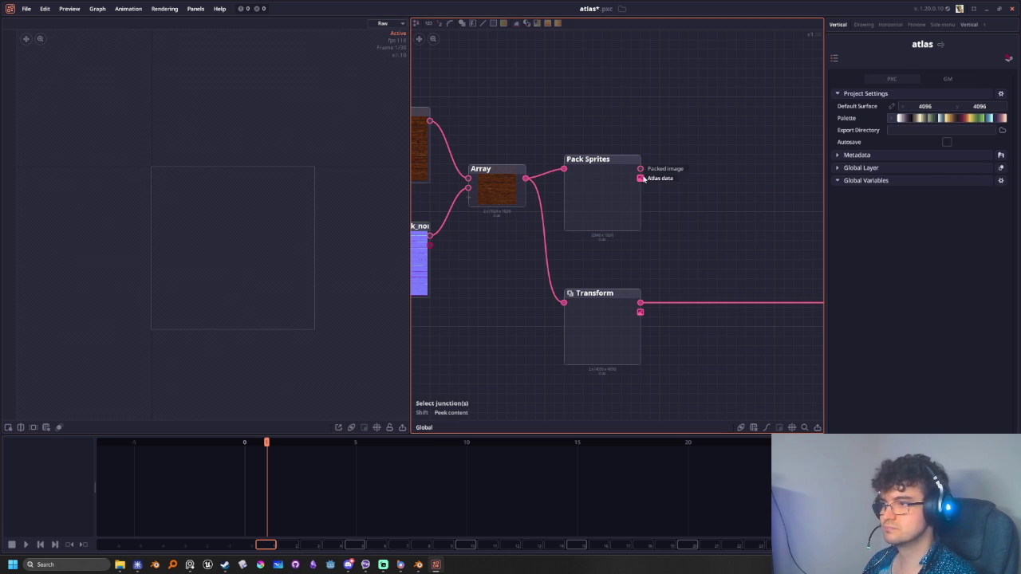
pyautogui.moveTo(530, 183); pyautogui.dragTo(622, 200, button='middle')
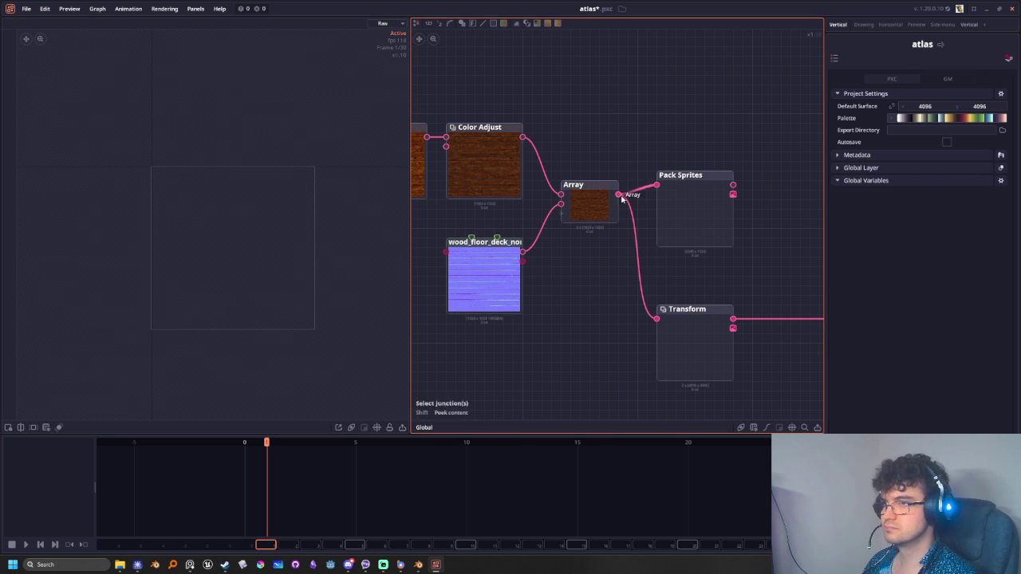
# Add an Atlas Set node from the 'atlas' search, wiring the Array output into its Atlas input
pyautogui.moveTo(620, 196); pyautogui.dragTo(675, 113)
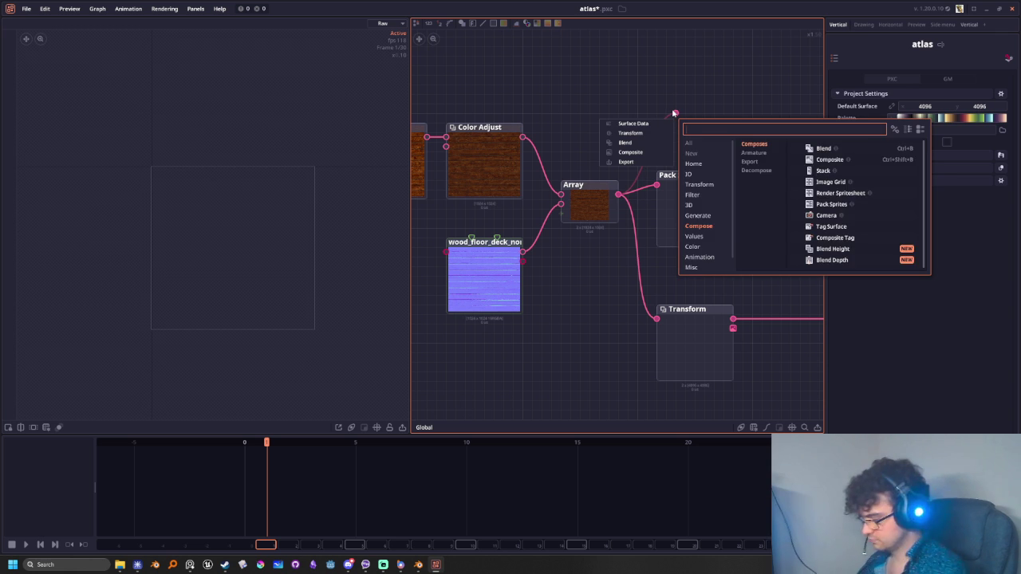
pyautogui.write('atlas')
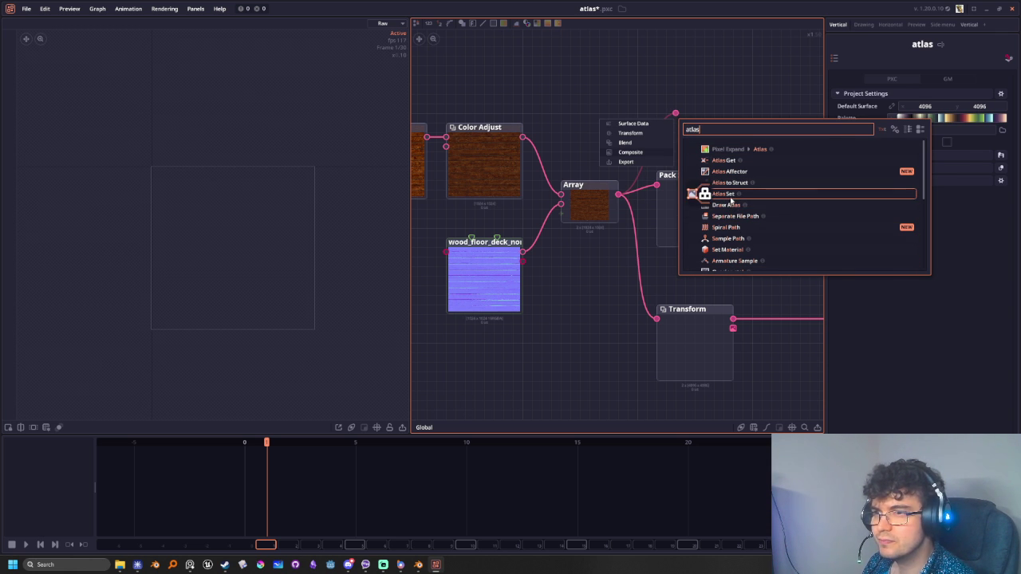
pyautogui.click(730, 199)
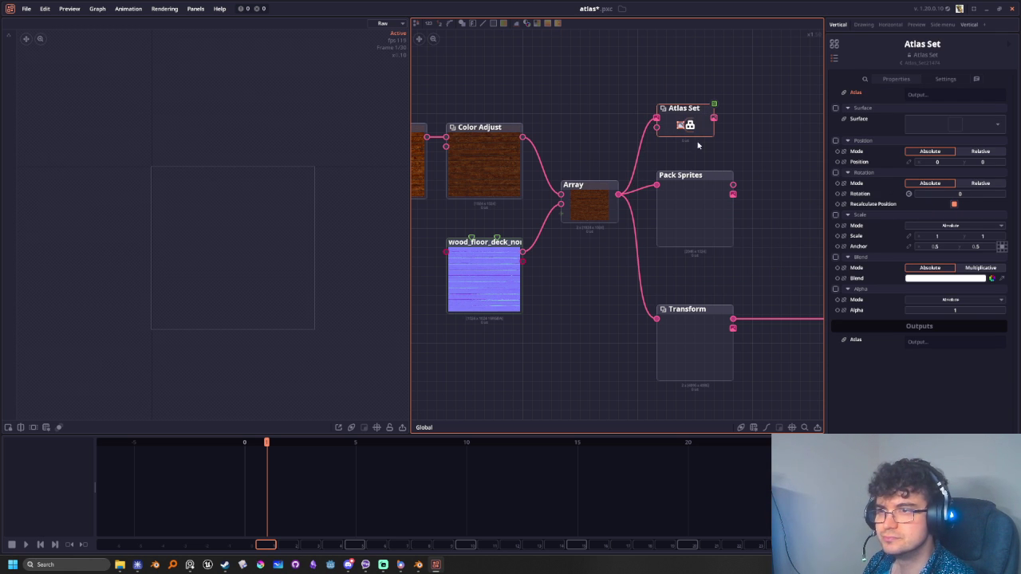
pyautogui.moveTo(658, 130); pyautogui.dragTo(655, 128)
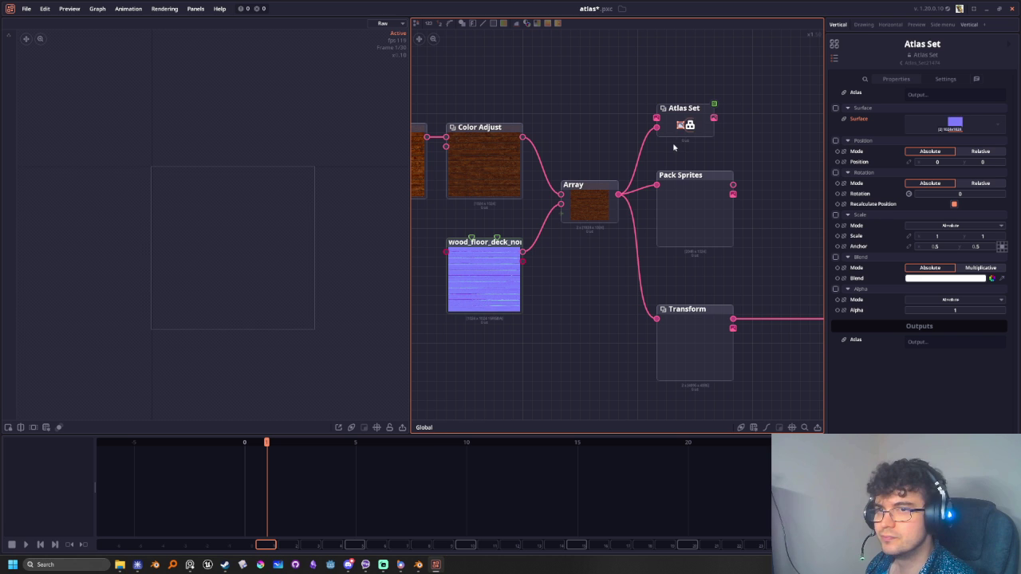
pyautogui.click(689, 126)
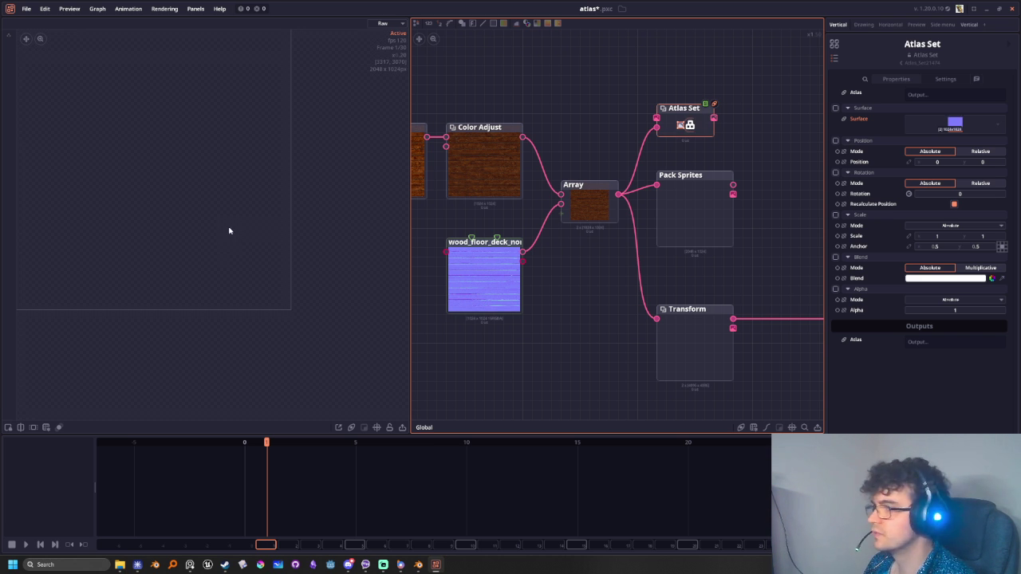
pyautogui.moveTo(221, 230); pyautogui.dragTo(312, 269, button='middle')
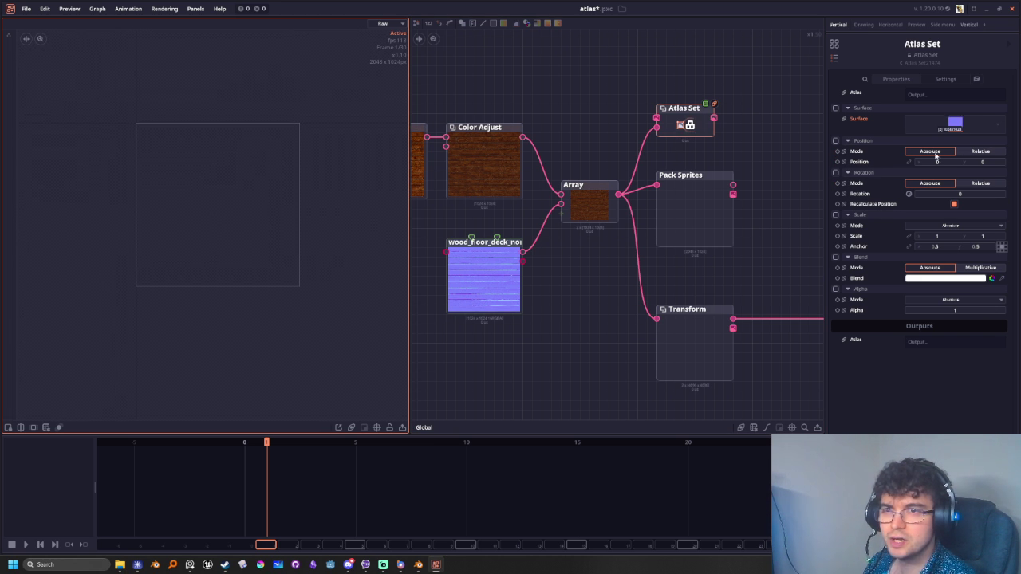
pyautogui.moveTo(705, 175); pyautogui.dragTo(610, 209, button='middle')
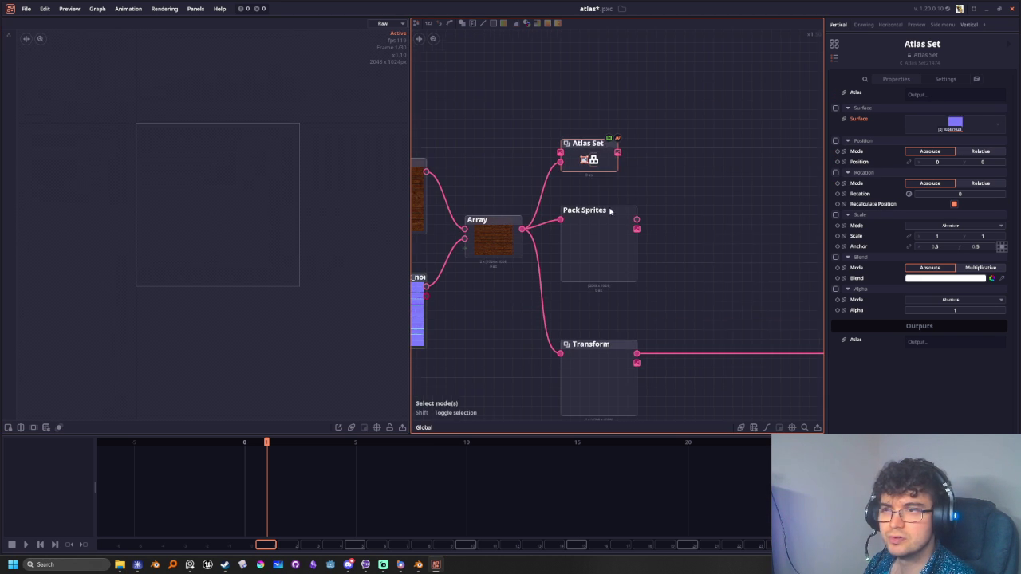
# Add a Draw Atlas node fed by the Atlas Set output
pyautogui.moveTo(622, 153); pyautogui.dragTo(696, 165)
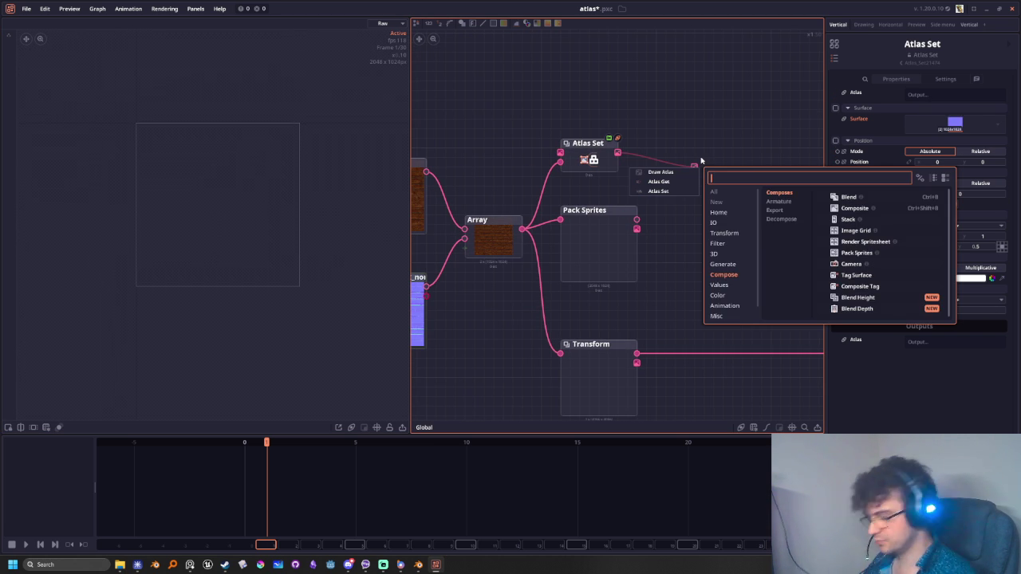
pyautogui.write('draw')
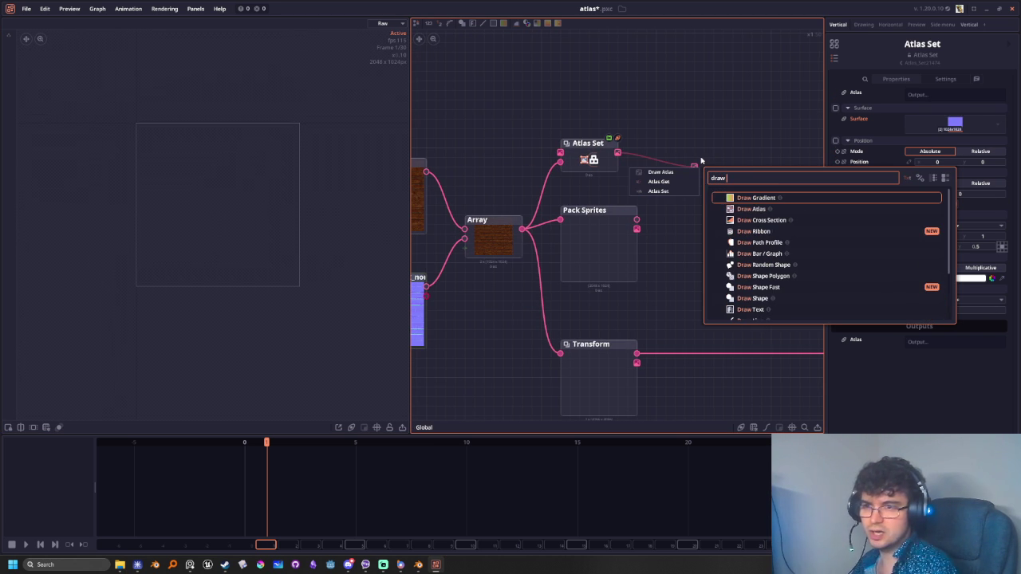
pyautogui.press('Down')
pyautogui.press('Return')
pyautogui.click(710, 163)
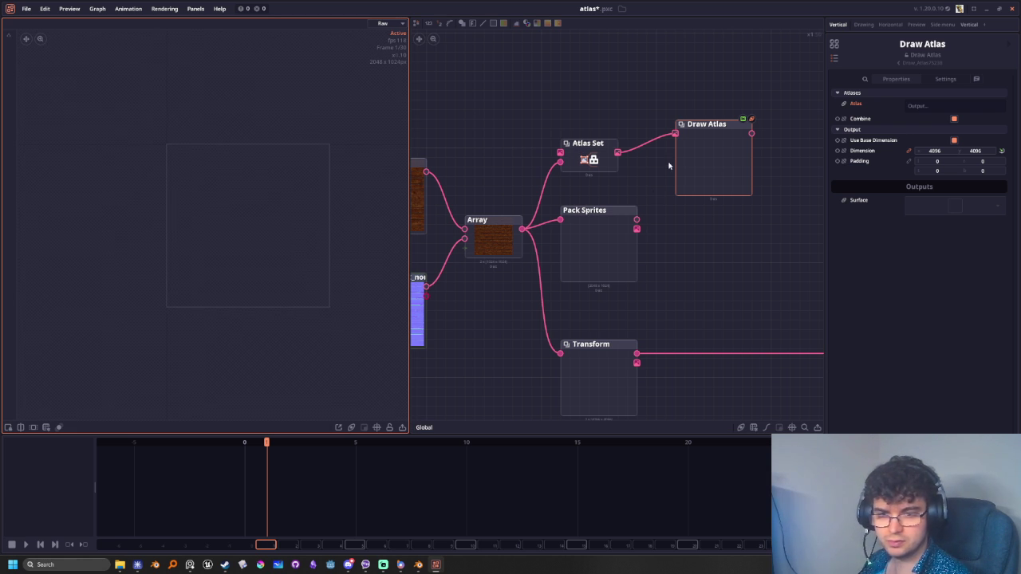
# On the Atlas Set node, toggle Position on and back off
pyautogui.click(593, 156)
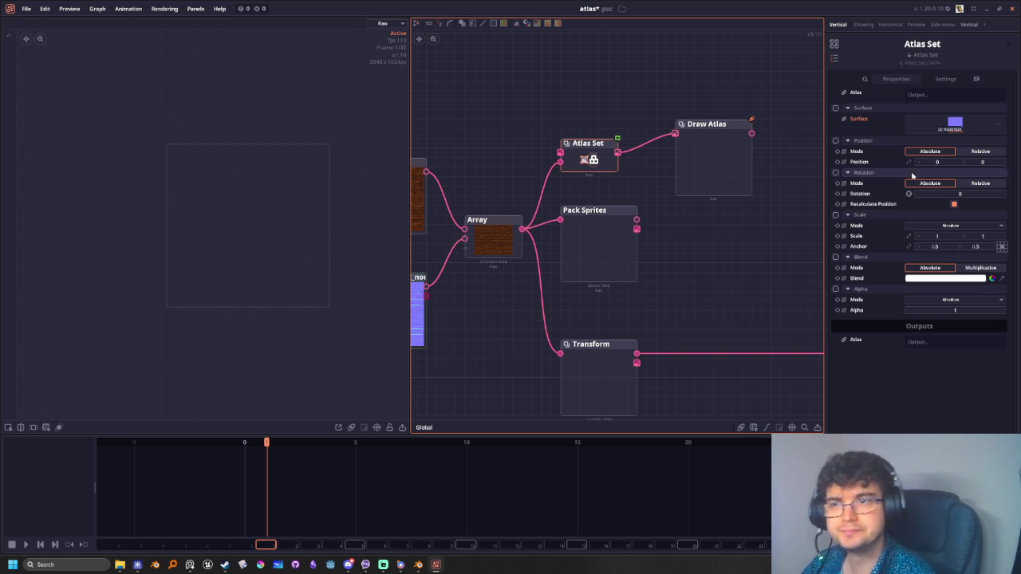
pyautogui.click(835, 141)
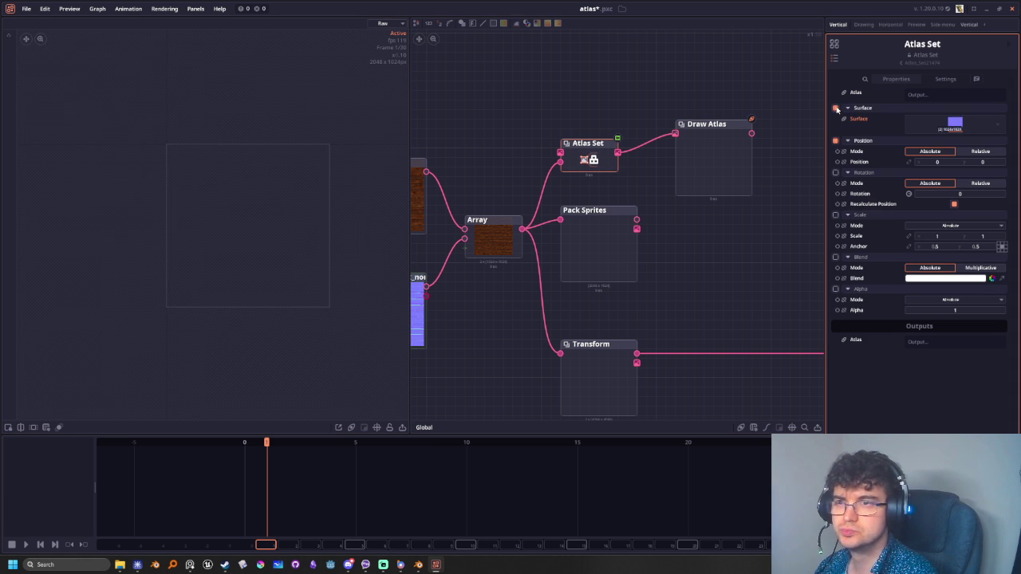
pyautogui.click(835, 141)
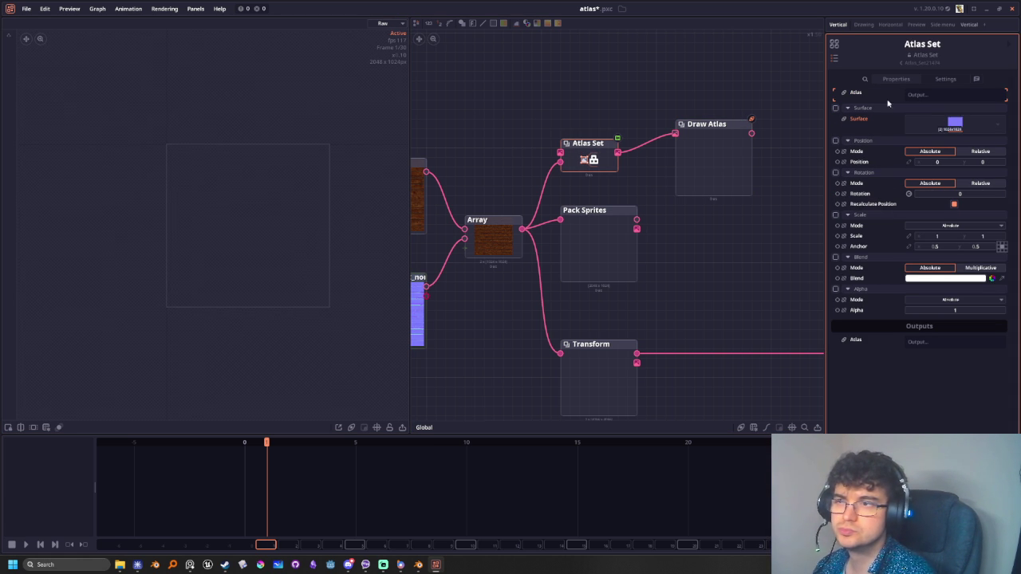
# Browse the 'atlas' node search results without adding a node
pyautogui.rightClick(515, 94)
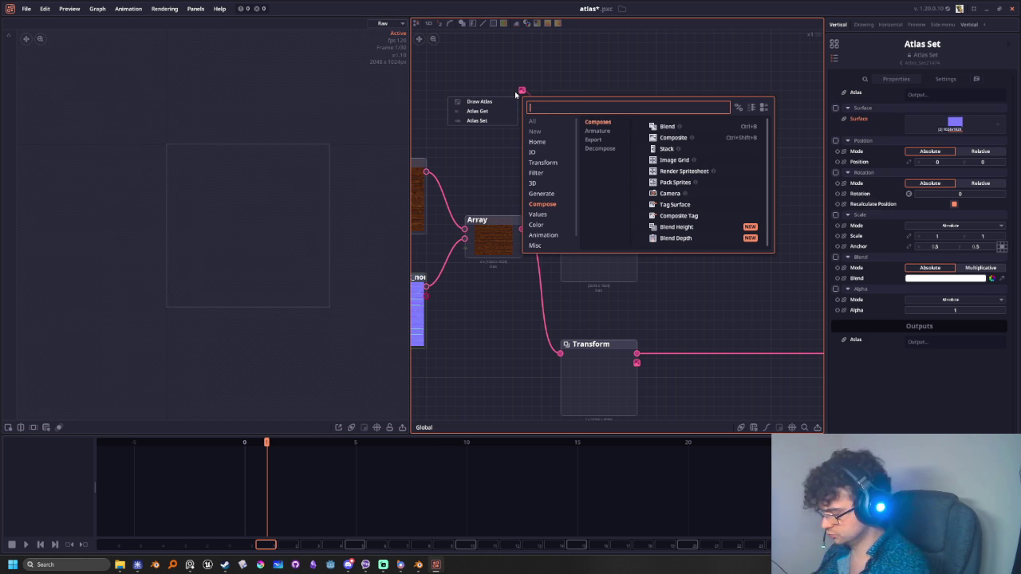
pyautogui.write('atlas')
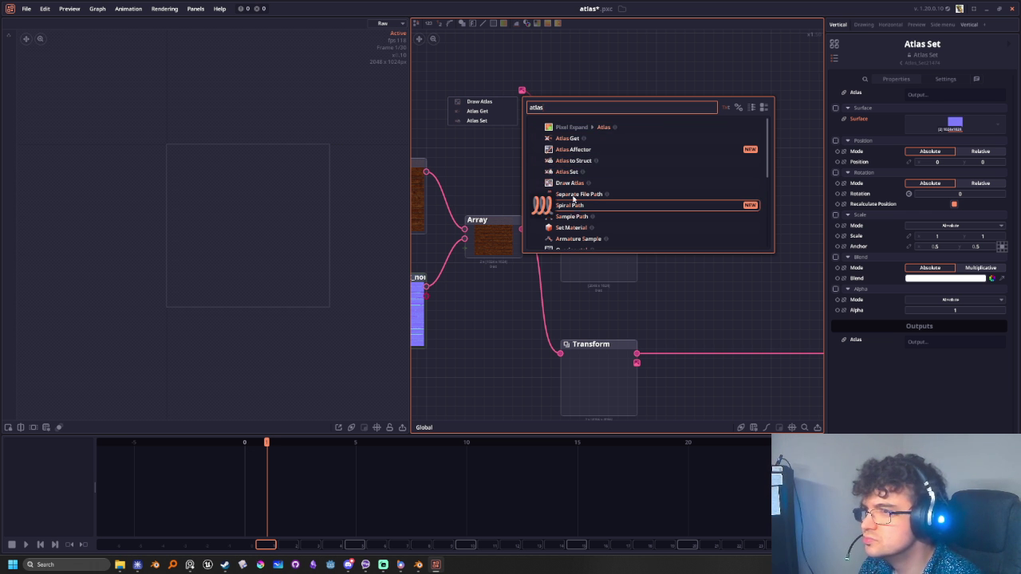
pyautogui.scroll(-1, 618, 237)
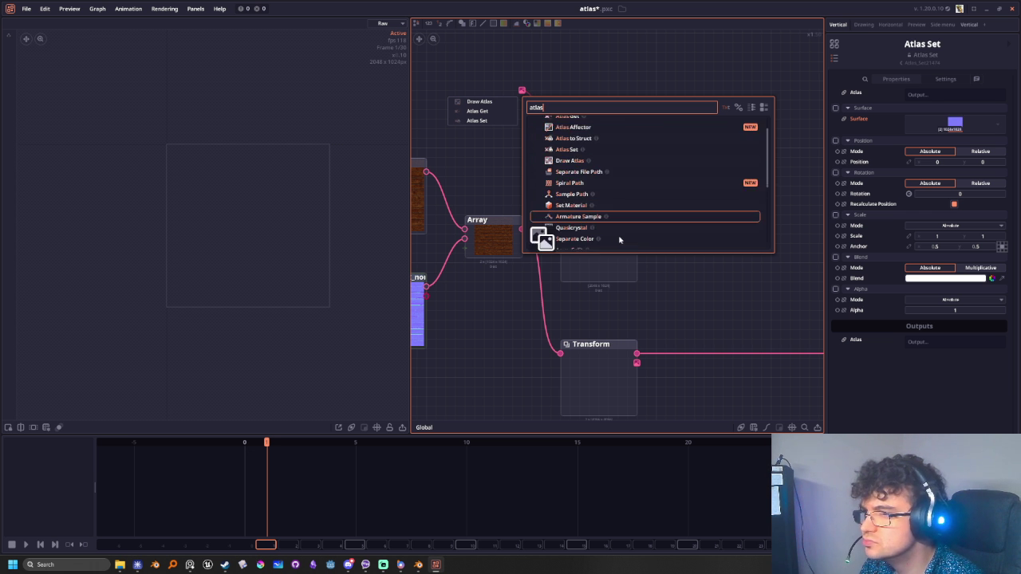
pyautogui.scroll(2, 618, 237)
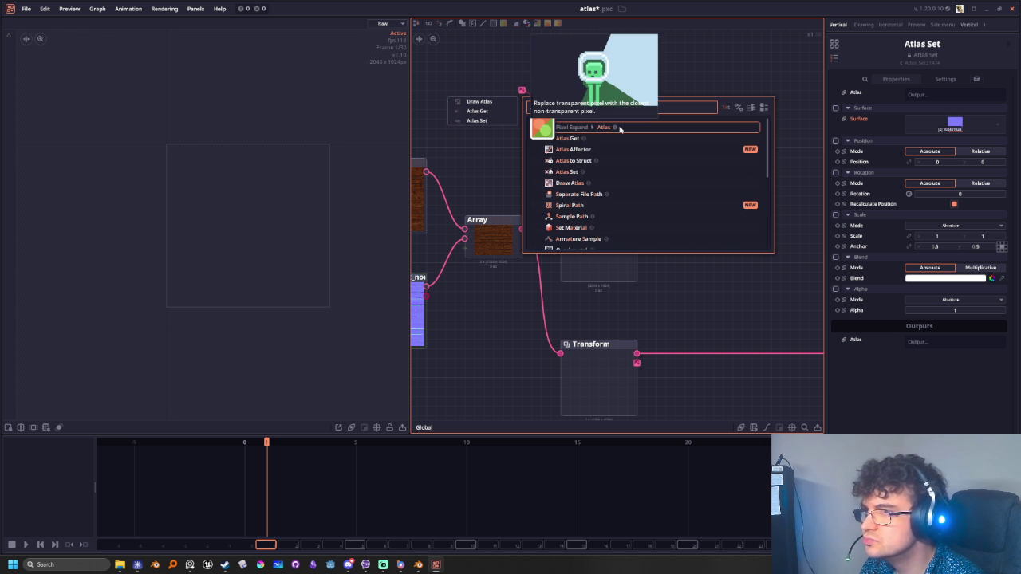
pyautogui.scroll(-1, 636, 154)
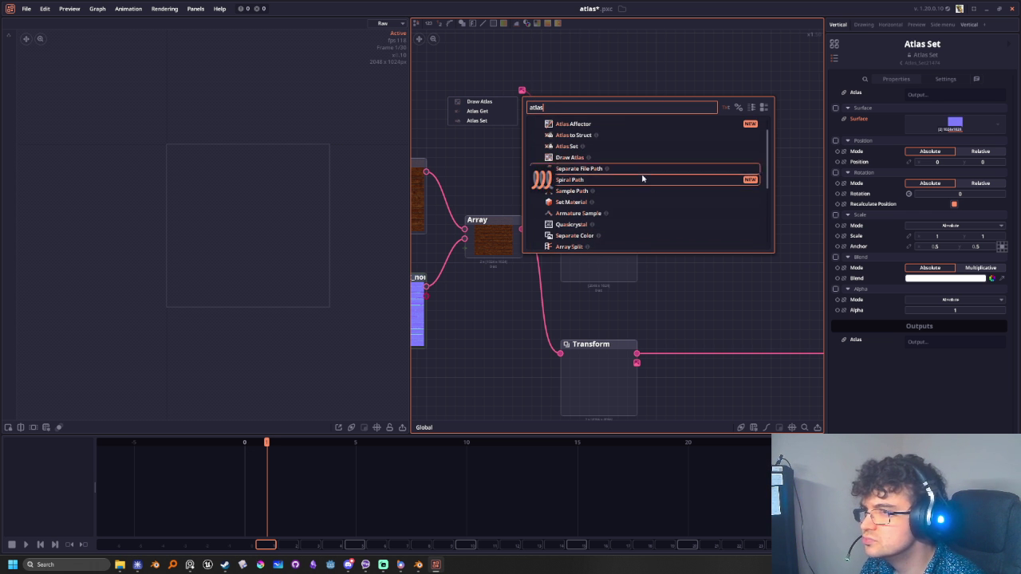
pyautogui.scroll(-1, 645, 180)
pyautogui.scroll(-1, 660, 227)
pyautogui.scroll(-1, 663, 231)
pyautogui.scroll(-2, 669, 237)
pyautogui.scroll(-1, 670, 239)
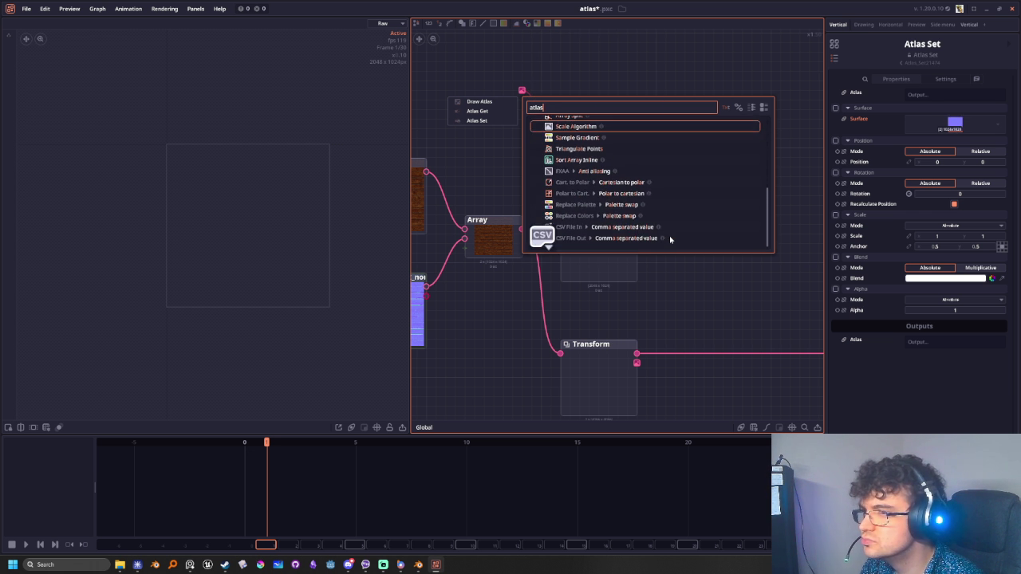
pyautogui.scroll(5, 638, 184)
# Close the search and preview the Transform node's 4096x4096 output at 0.125 scale
pyautogui.click(621, 55)
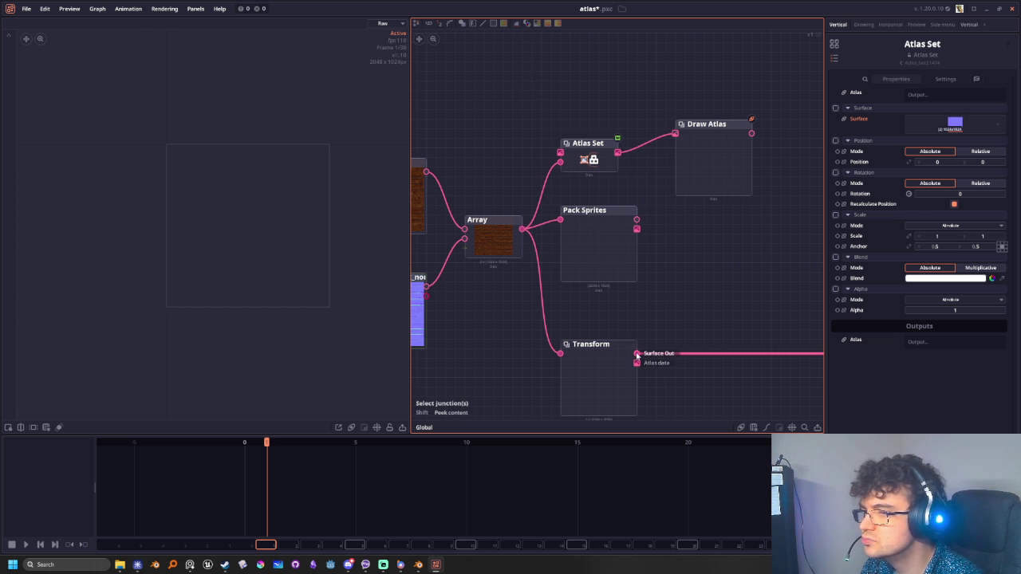
pyautogui.click(622, 361)
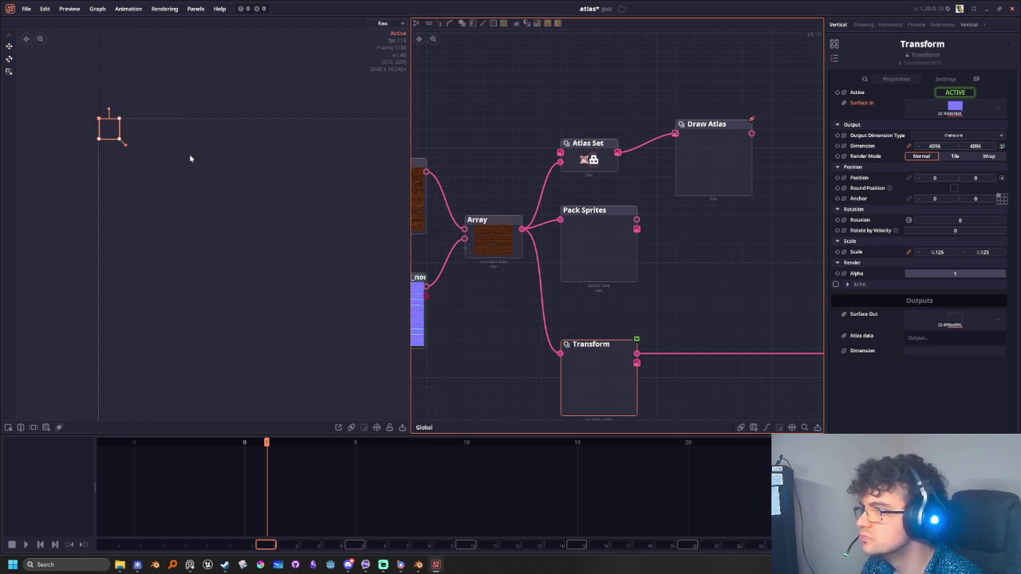
pyautogui.doubleClick(603, 382)
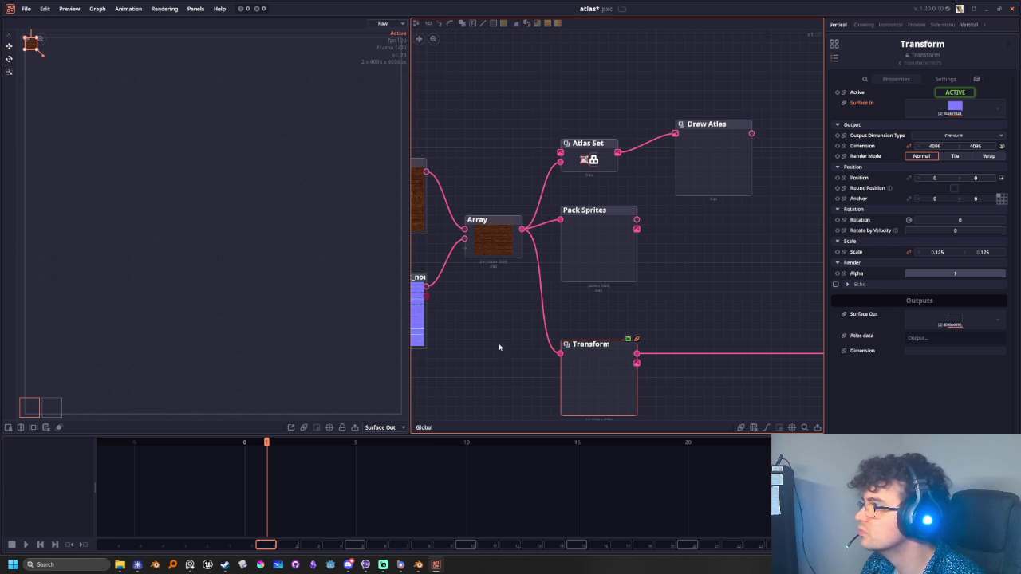
pyautogui.moveTo(144, 185); pyautogui.dragTo(219, 280, button='middle')
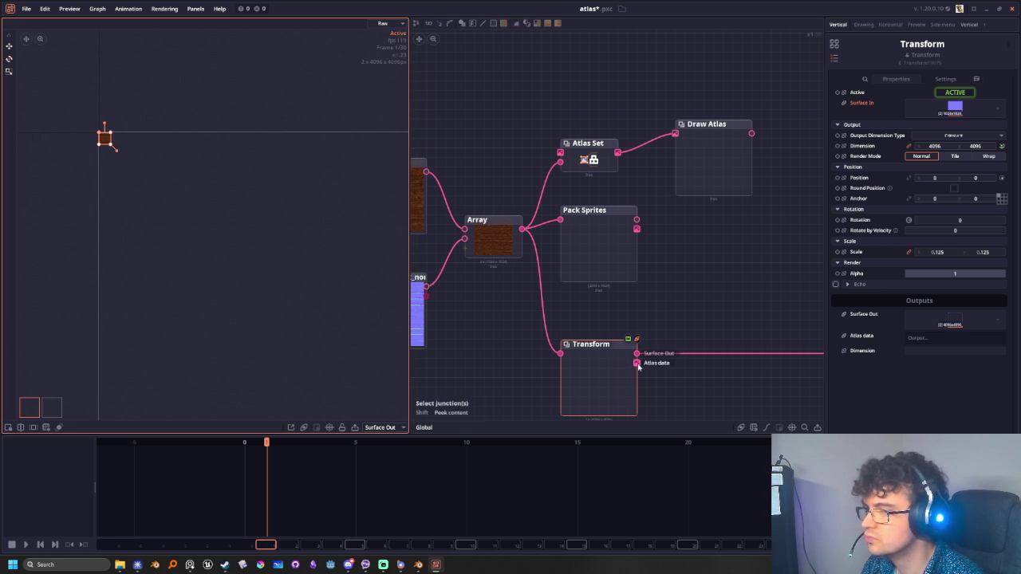
pyautogui.click(386, 428)
pyautogui.click(382, 453)
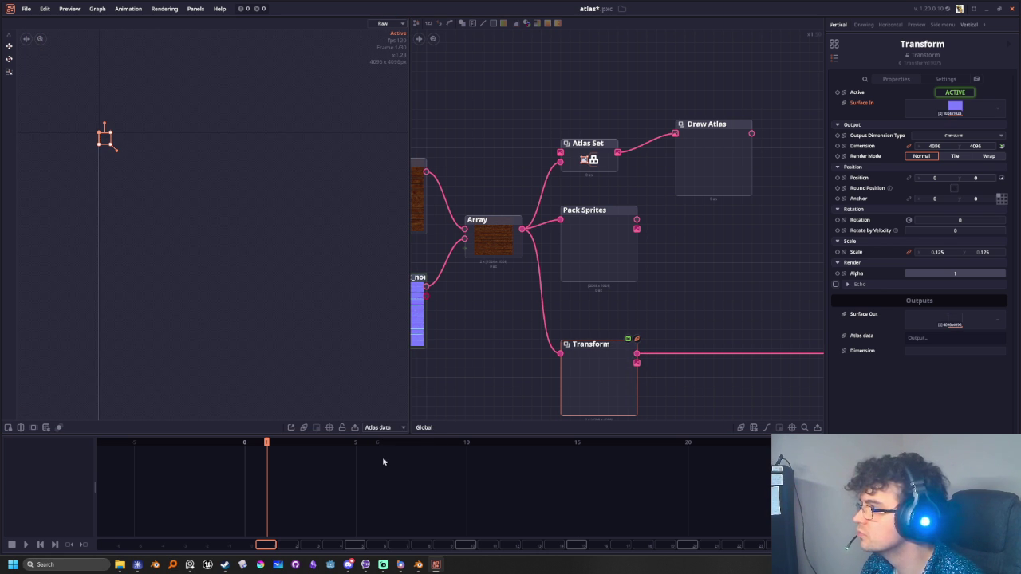
pyautogui.click(386, 428)
pyautogui.click(382, 463)
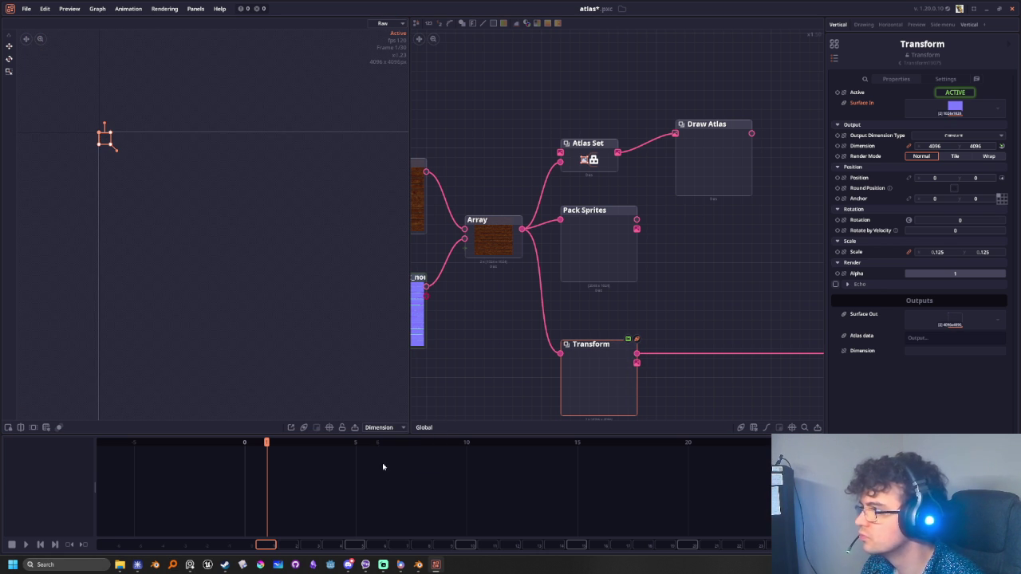
pyautogui.click(291, 341)
pyautogui.click(390, 428)
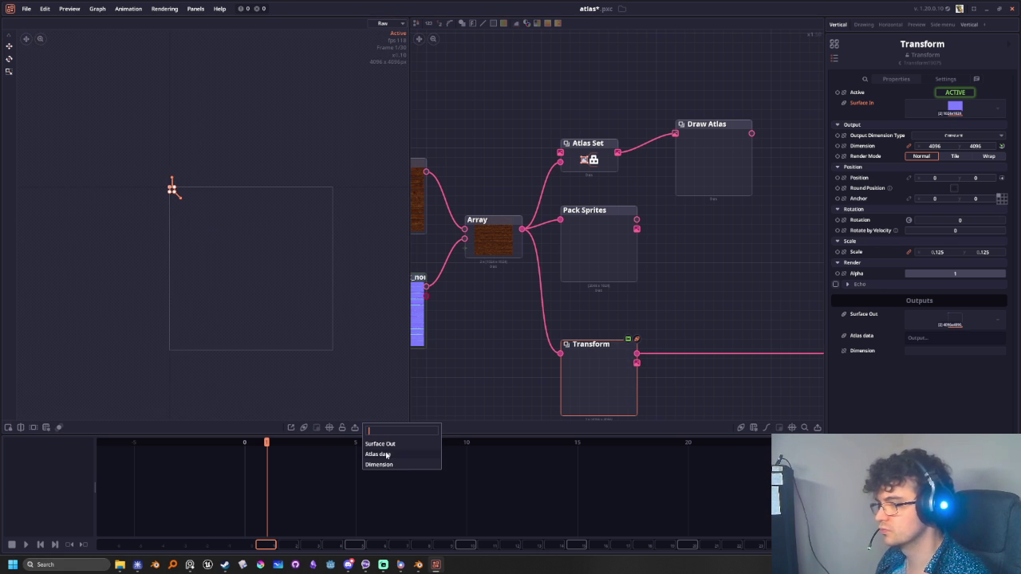
pyautogui.click(387, 455)
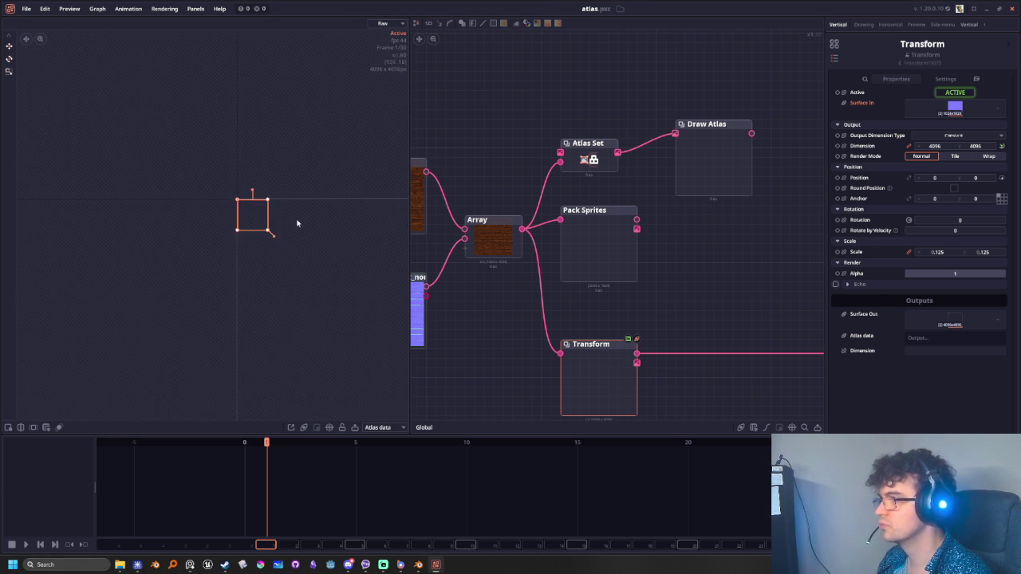
pyautogui.scroll(2, 184, 154)
pyautogui.scroll(2, 189, 166)
pyautogui.scroll(2, 202, 181)
pyautogui.scroll(1, 204, 182)
pyautogui.scroll(-2, 360, 323)
pyautogui.scroll(-1, 348, 342)
pyautogui.scroll(-2, 365, 348)
pyautogui.moveTo(365, 349)
pyautogui.mouseDown(button='middle')
pyautogui.moveTo(279, 252)
pyautogui.moveTo(353, 342)
pyautogui.mouseUp(button='middle')
pyautogui.scroll(-3, 353, 342)
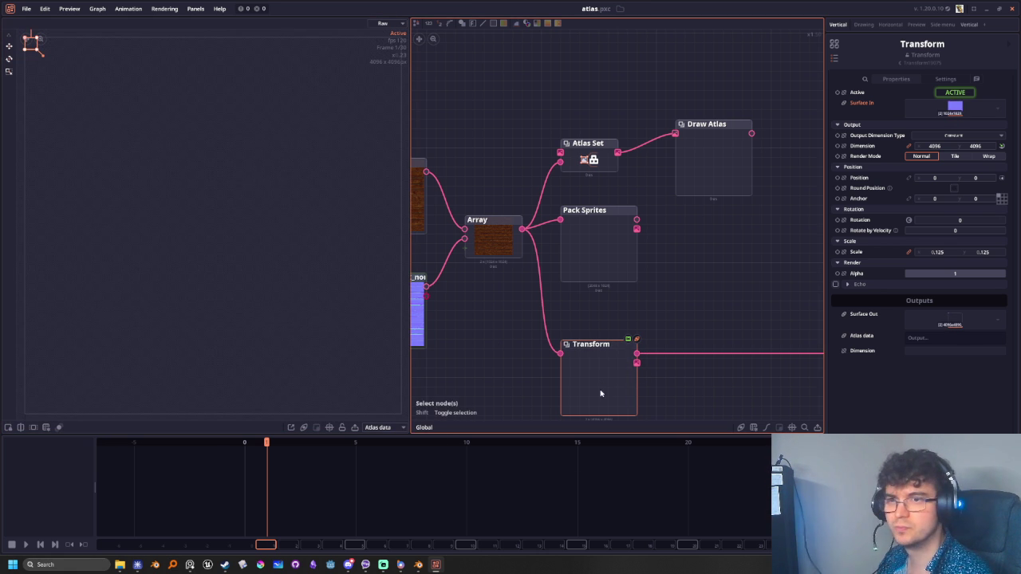
pyautogui.moveTo(605, 397); pyautogui.dragTo(565, 348, button='middle')
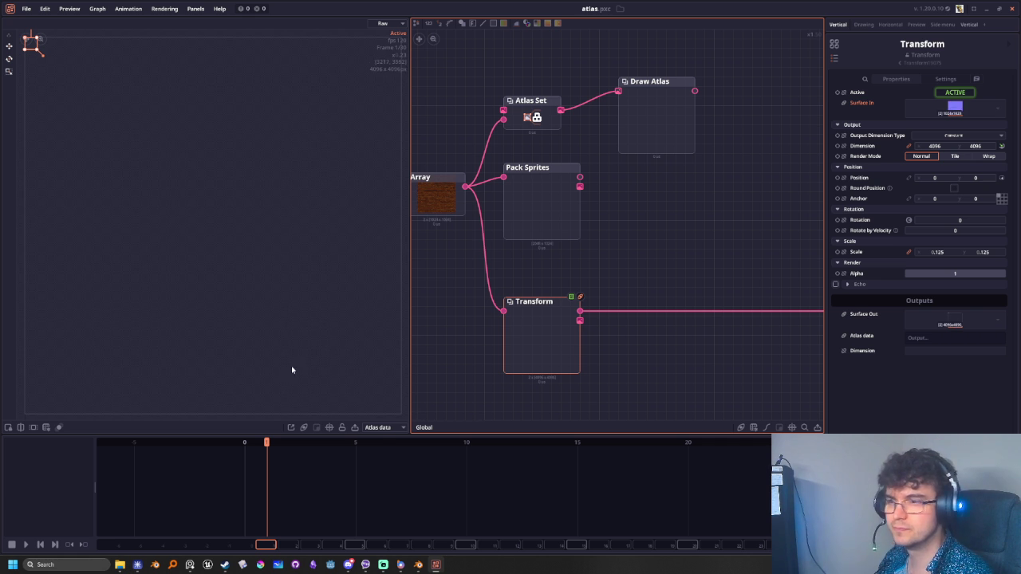
pyautogui.click(380, 428)
pyautogui.click(377, 451)
pyautogui.scroll(-3, 193, 172)
pyautogui.scroll(1, 654, 265)
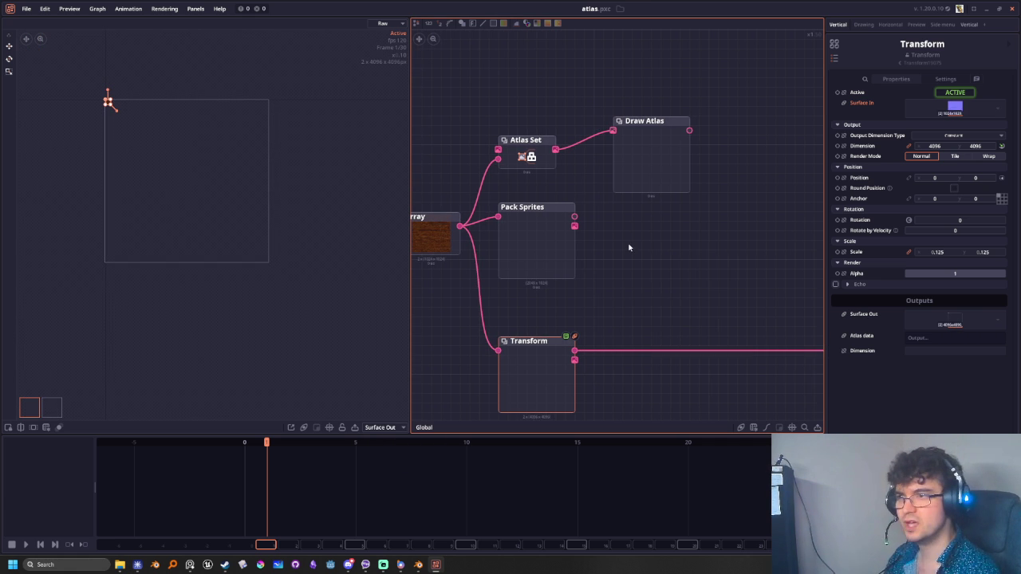
# Add an Atlas Get node to the graph, then delete it
pyautogui.rightClick(629, 247)
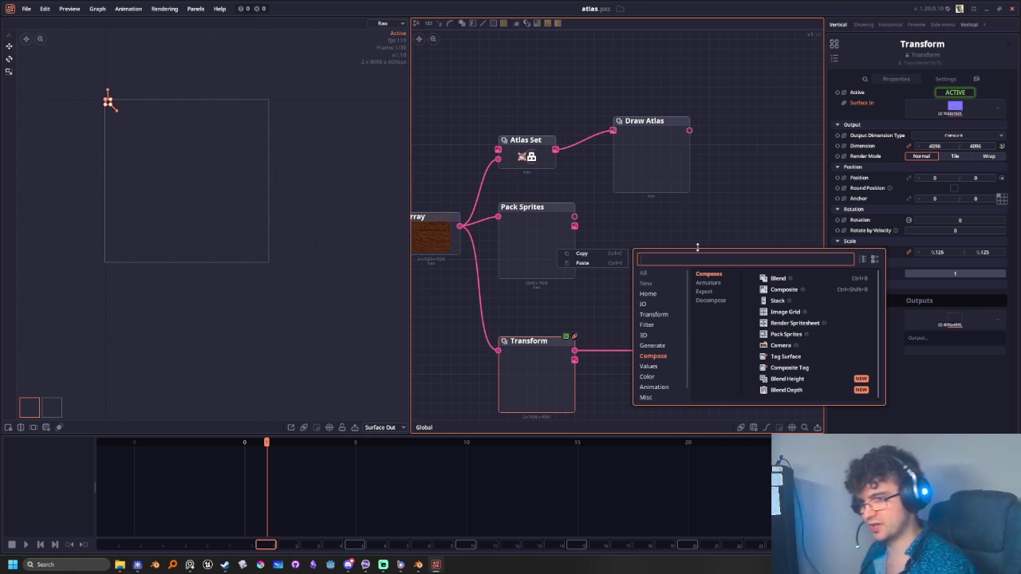
pyautogui.write('a')
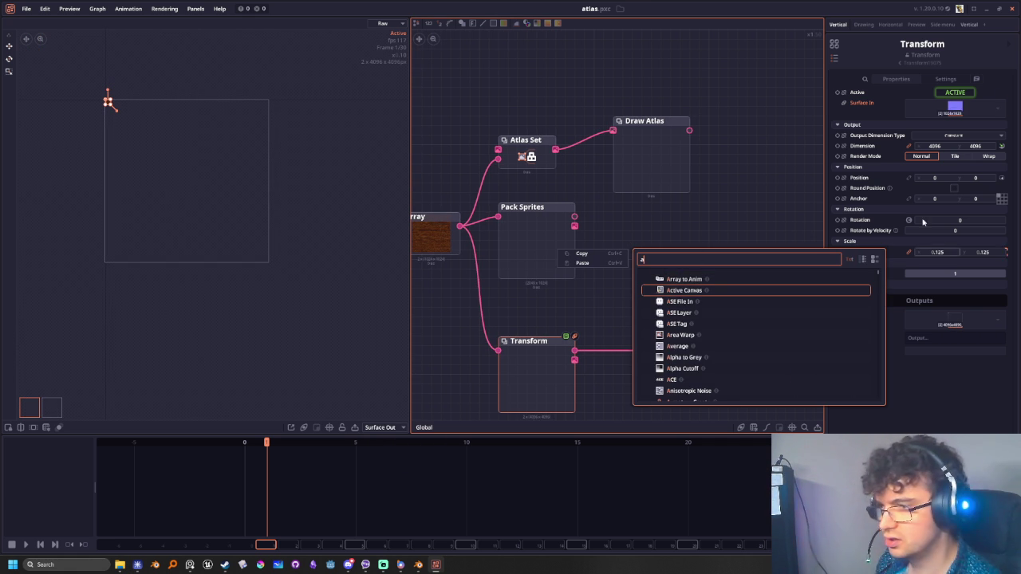
pyautogui.write('tlas')
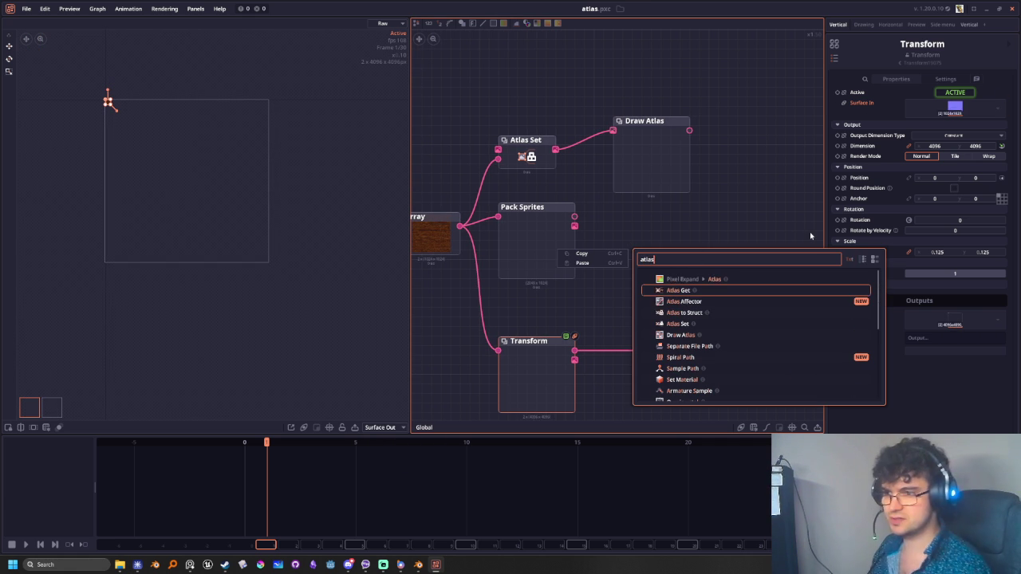
pyautogui.click(676, 291)
pyautogui.click(675, 237)
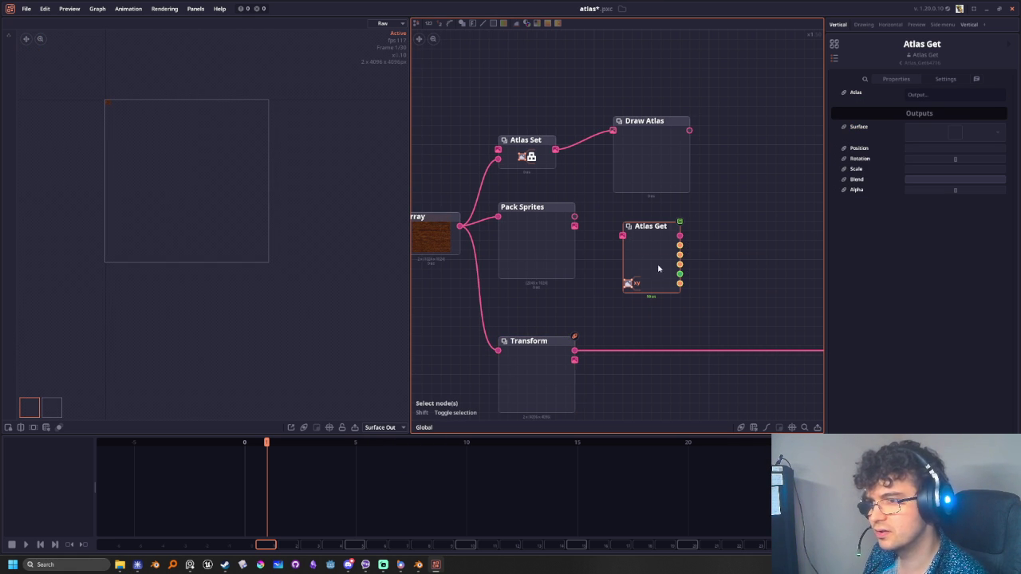
pyautogui.moveTo(655, 241); pyautogui.dragTo(704, 236)
pyautogui.press('Delete')
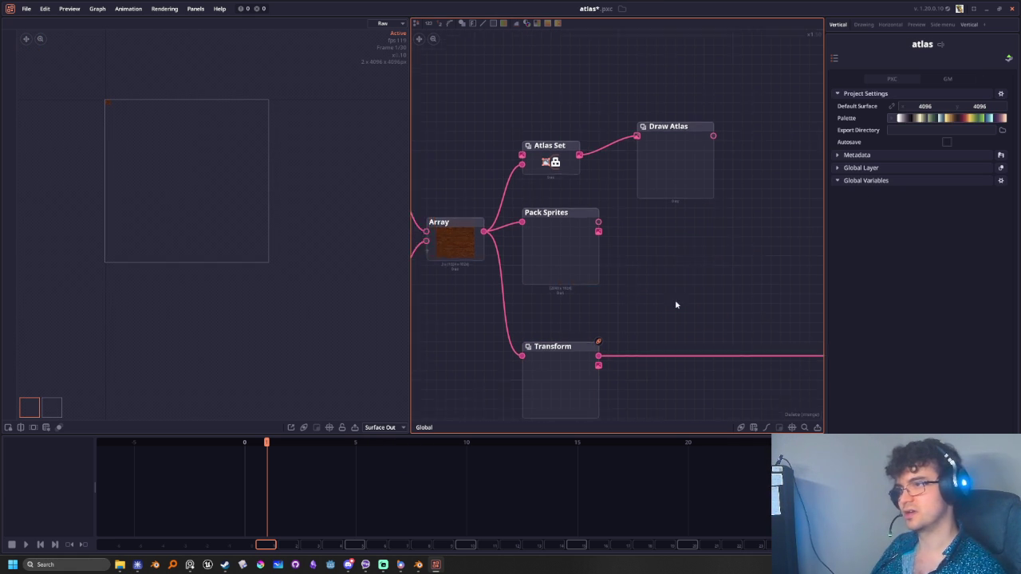
pyautogui.moveTo(675, 299); pyautogui.dragTo(726, 263, button='middle')
# Preview the Array node's two 1024x1024 wood images
pyautogui.scroll(-2, 701, 266)
pyautogui.scroll(-2, 670, 270)
pyautogui.scroll(-1, 622, 275)
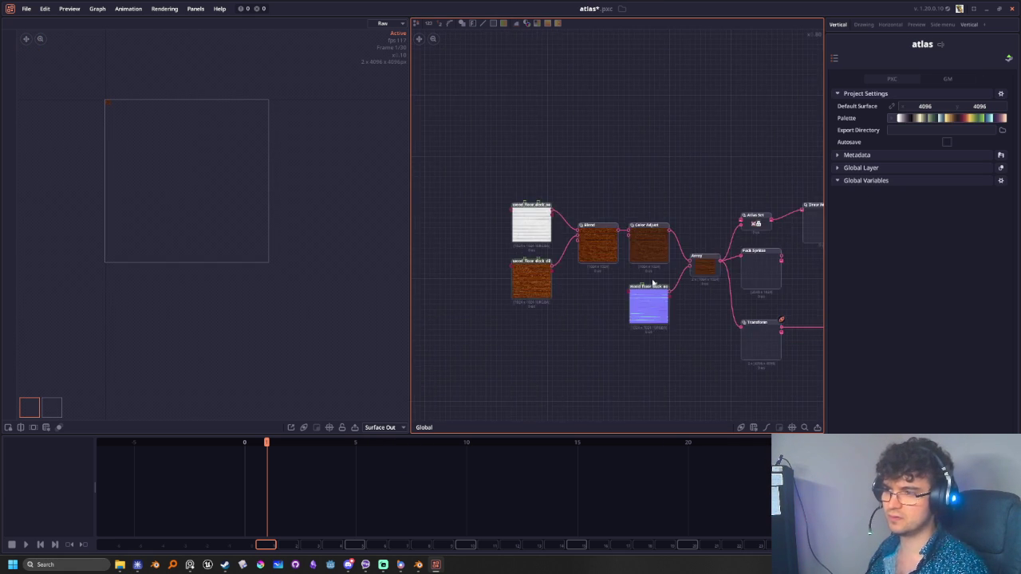
pyautogui.scroll(-1, 574, 283)
pyautogui.scroll(1, 560, 285)
pyautogui.scroll(1, 618, 231)
pyautogui.click(605, 264)
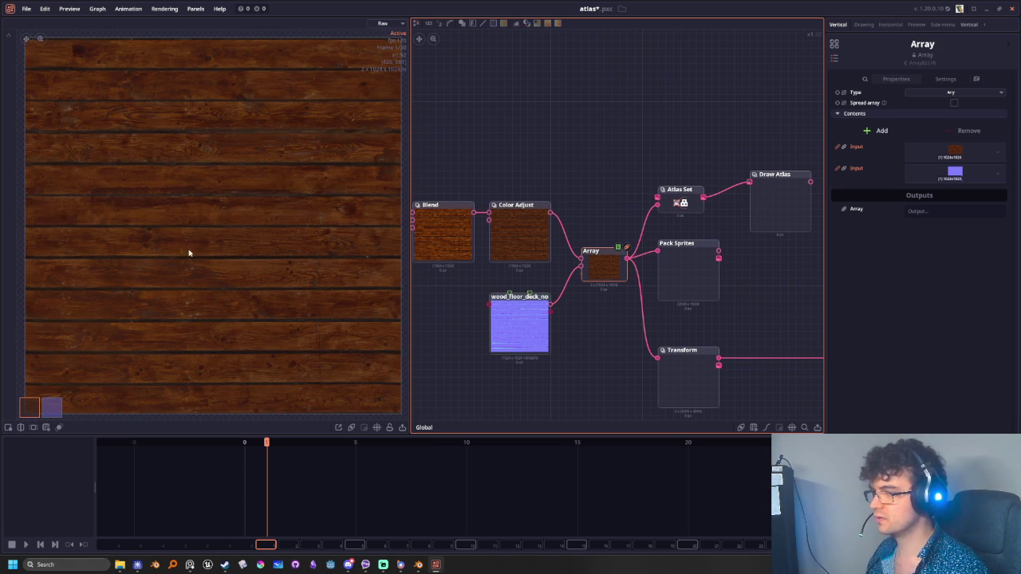
pyautogui.scroll(-2, 192, 231)
pyautogui.moveTo(229, 225); pyautogui.dragTo(198, 187, button='middle')
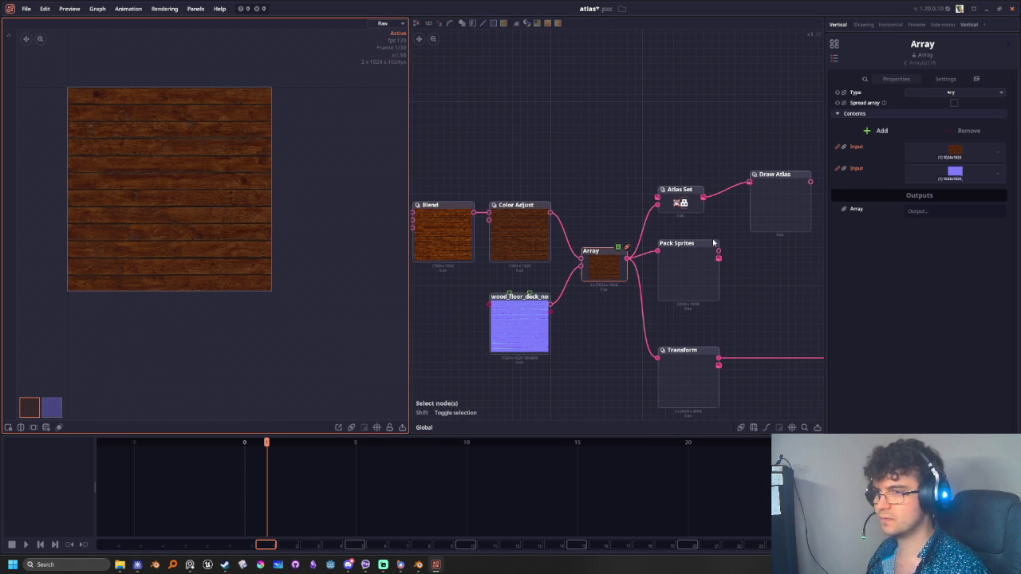
# Dismiss an 'atlas' node search and select the Atlas Set node
pyautogui.moveTo(627, 258); pyautogui.dragTo(681, 121)
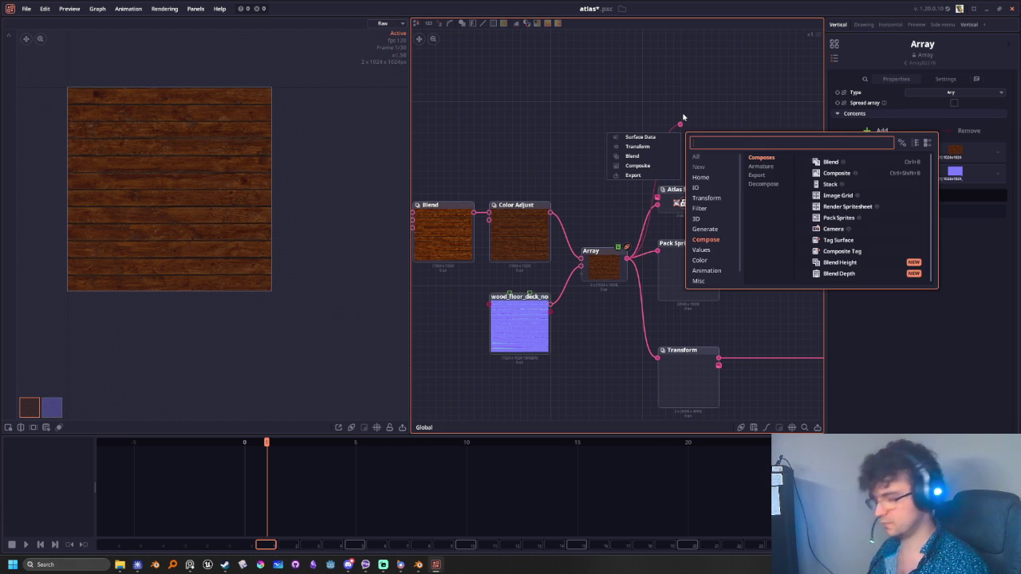
pyautogui.write('atlas')
pyautogui.click(733, 207)
pyautogui.click(675, 197)
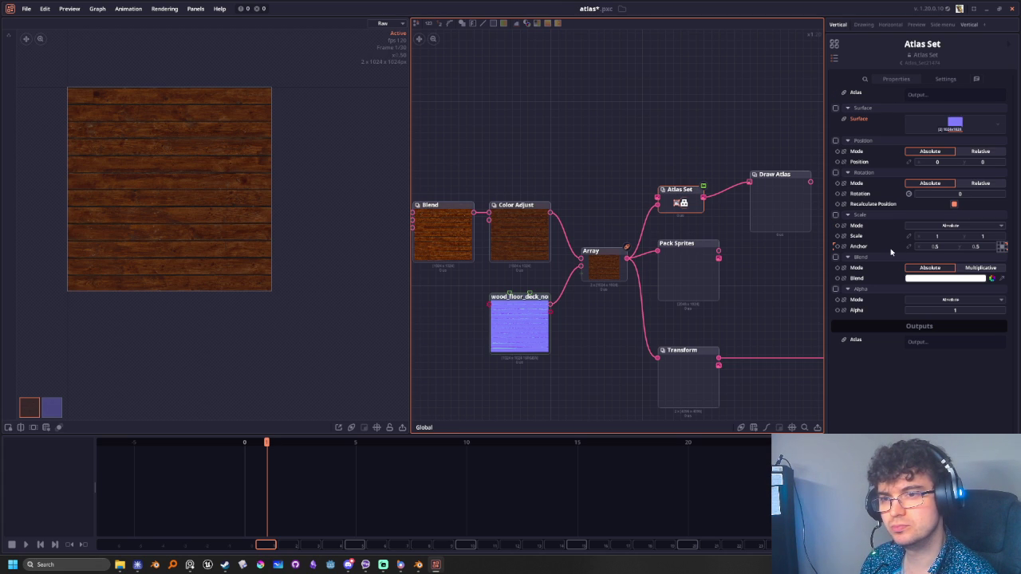
# Set Atlas Set anchor to 0, 0 and enable Absolute scale of 128 by 128
pyautogui.click(1000, 246)
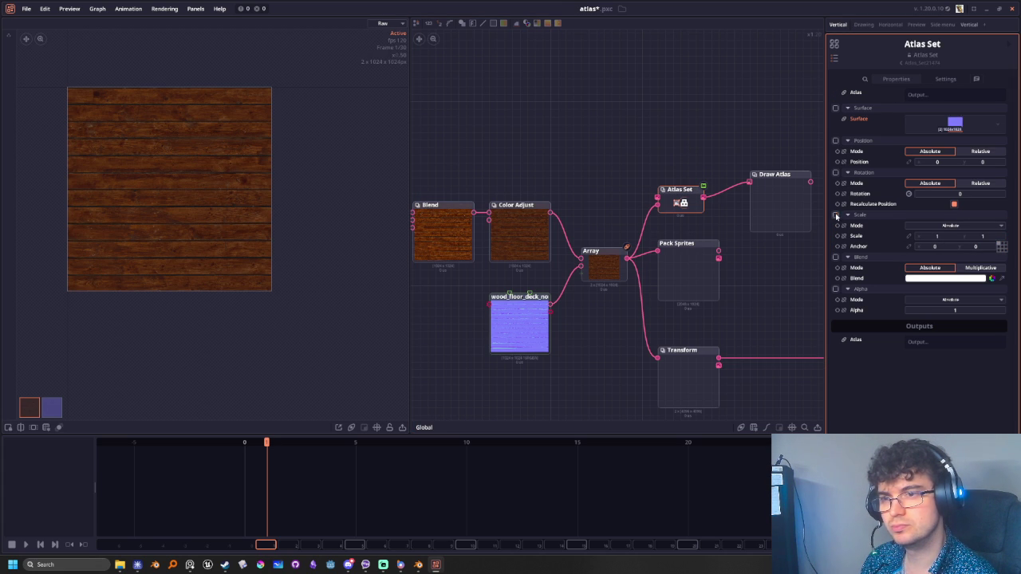
pyautogui.click(947, 227)
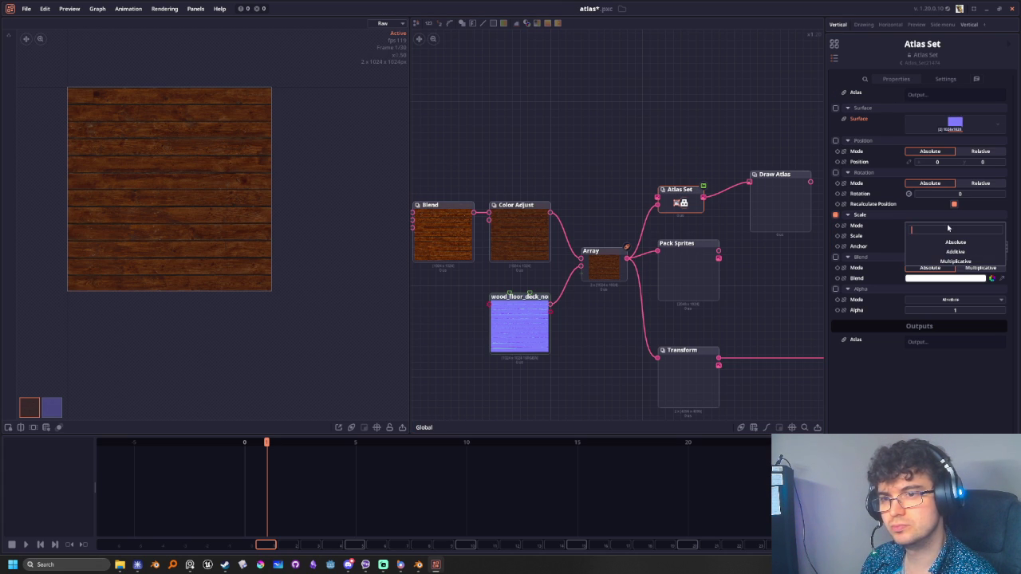
pyautogui.click(950, 263)
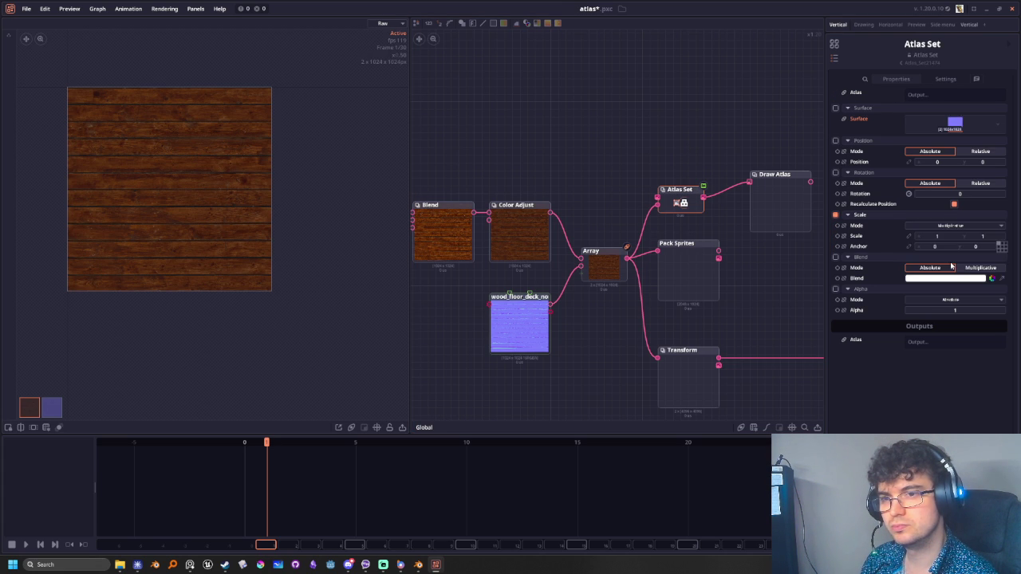
pyautogui.click(949, 226)
pyautogui.click(949, 243)
pyautogui.click(945, 237)
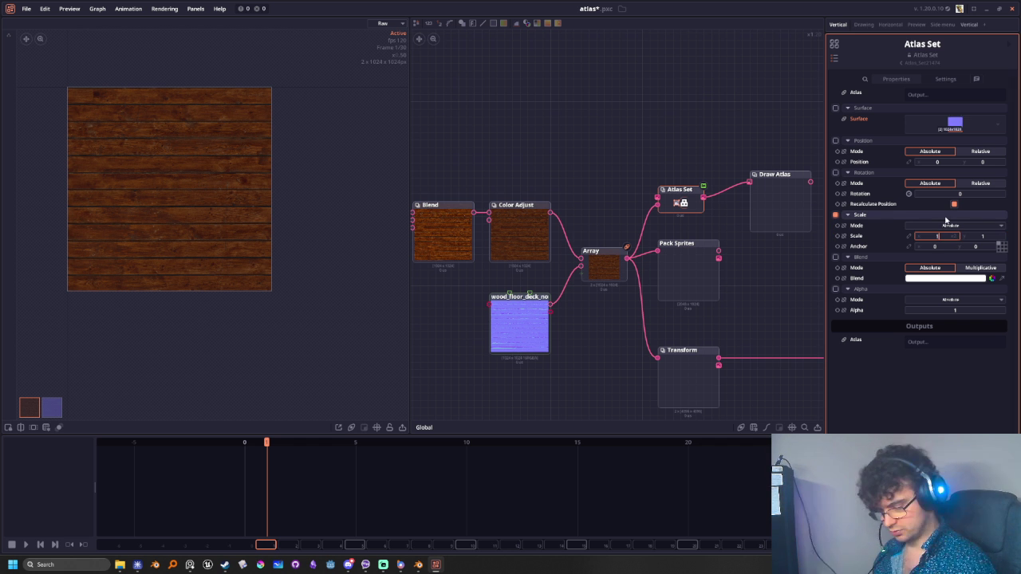
pyautogui.write('128')
pyautogui.press('Tab')
pyautogui.write('128')
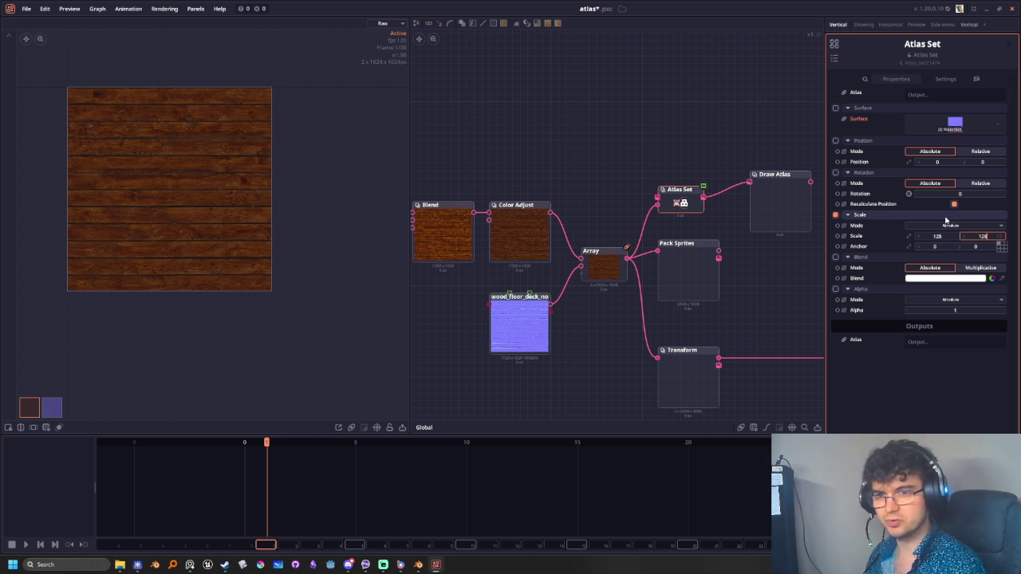
pyautogui.press('Return')
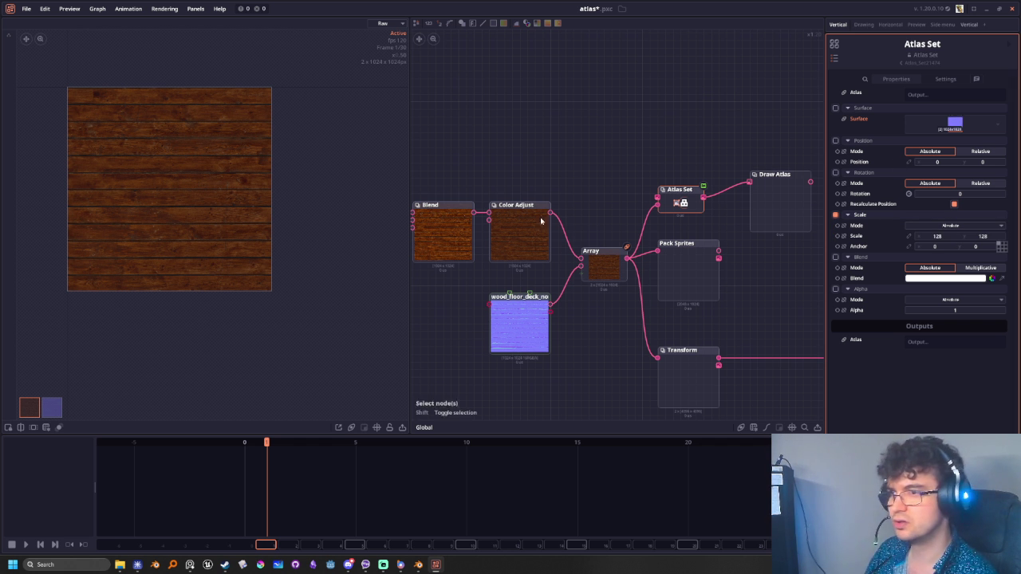
# Preview Atlas Set, keep Absolute scale mode, and inspect Draw Atlas at 4096x4096, padding 0
pyautogui.click(666, 204)
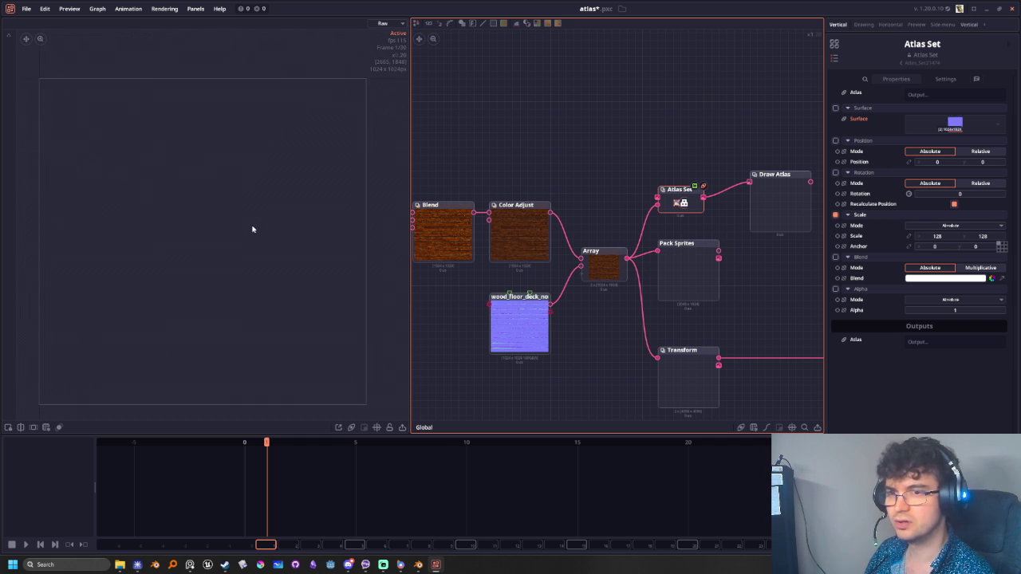
pyautogui.click(949, 226)
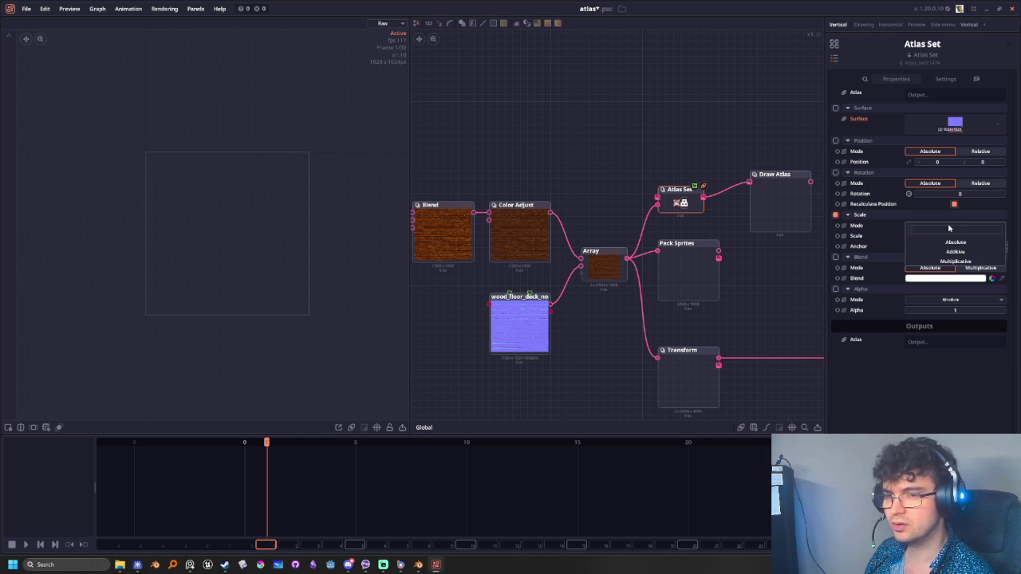
pyautogui.click(870, 235)
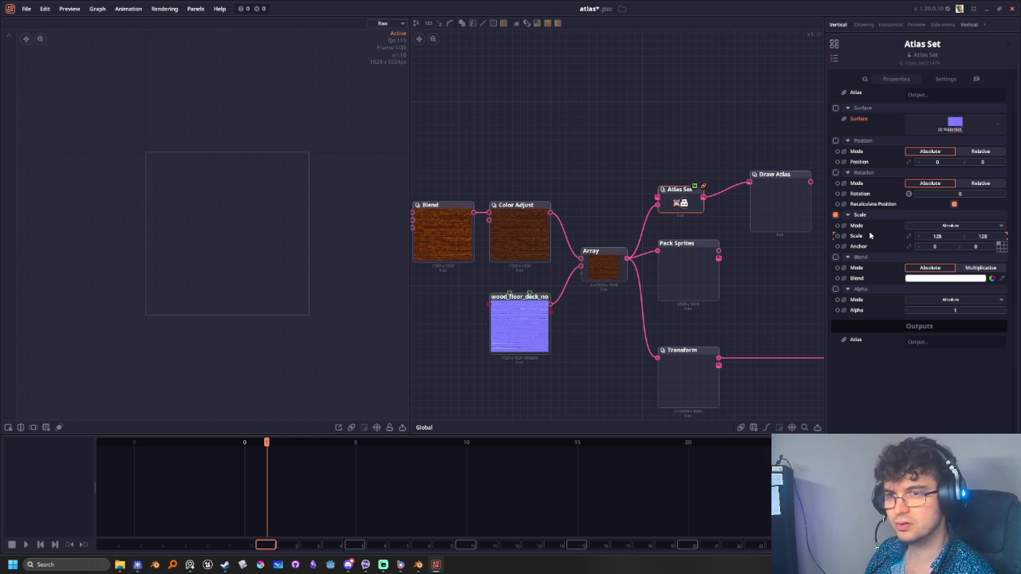
pyautogui.click(782, 186)
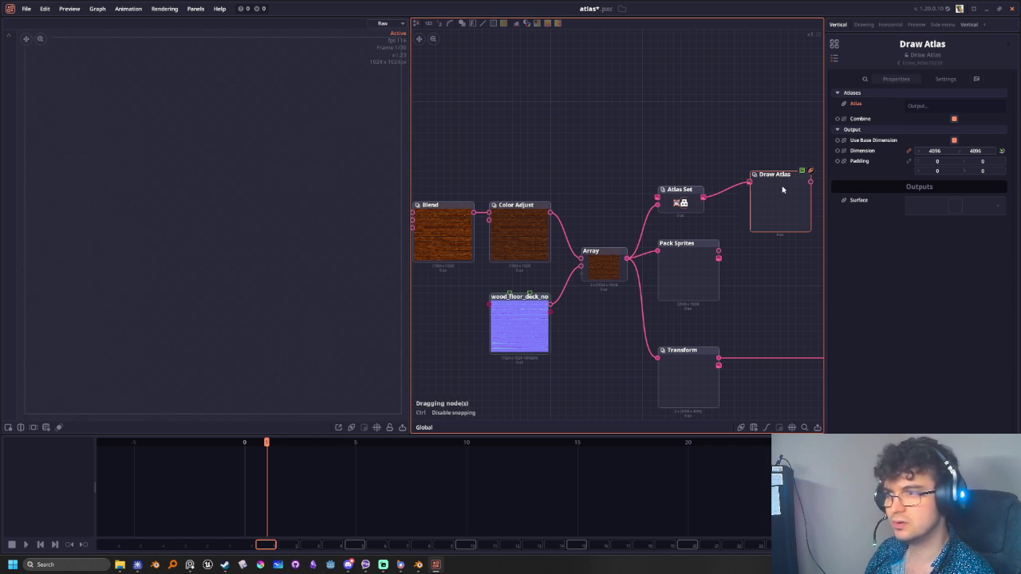
pyautogui.click(221, 200)
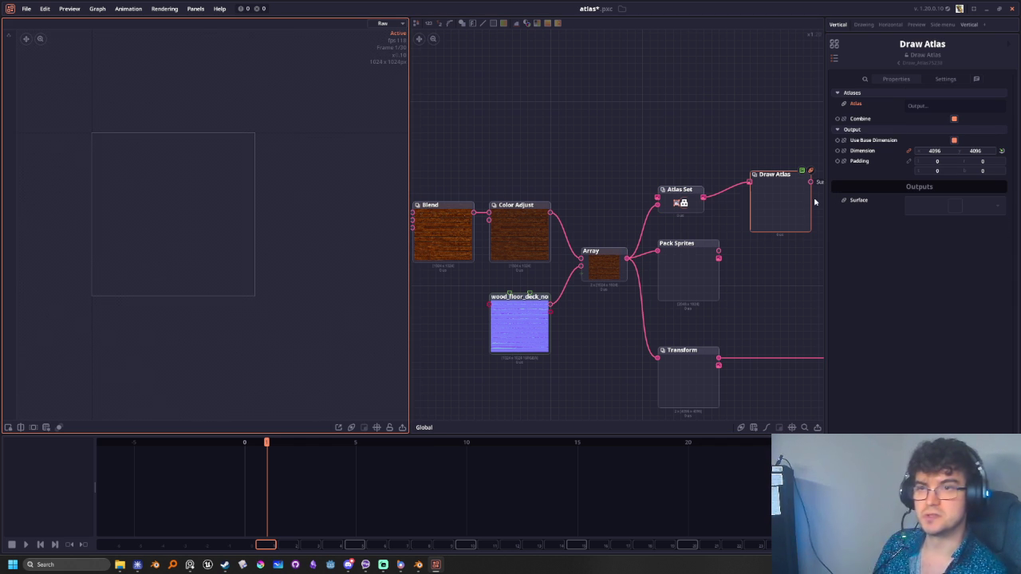
# Add an Image Grid node from Atlas Set's input and set its Main Axis to Horizontal
pyautogui.click(682, 203)
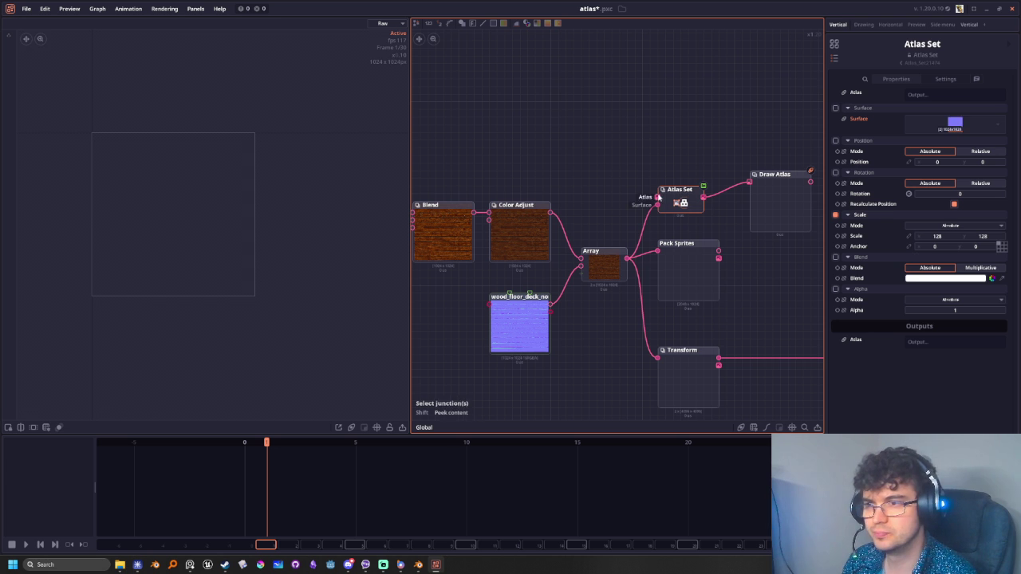
pyautogui.moveTo(657, 199); pyautogui.dragTo(618, 142)
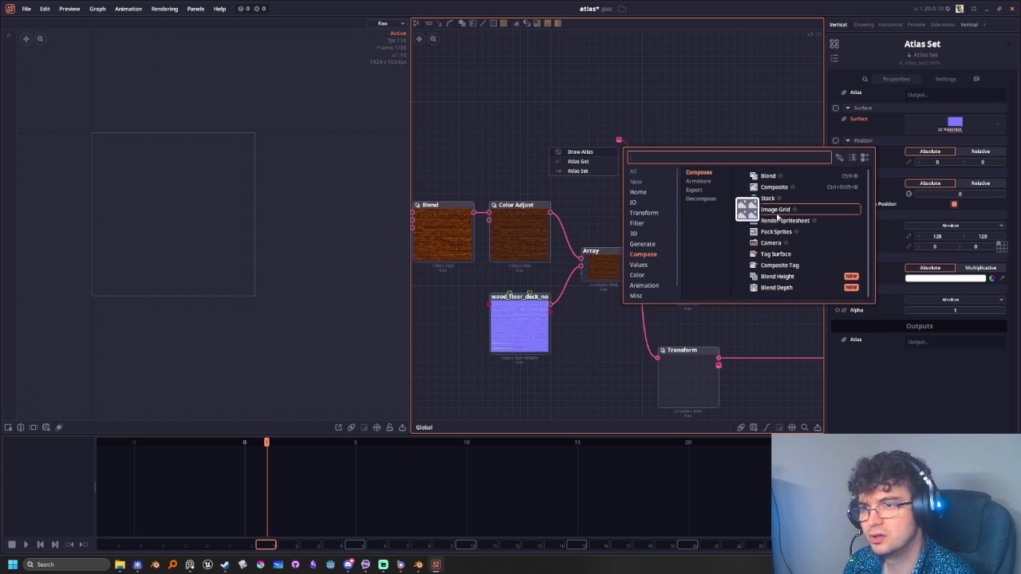
pyautogui.click(771, 210)
pyautogui.moveTo(771, 204); pyautogui.dragTo(603, 133)
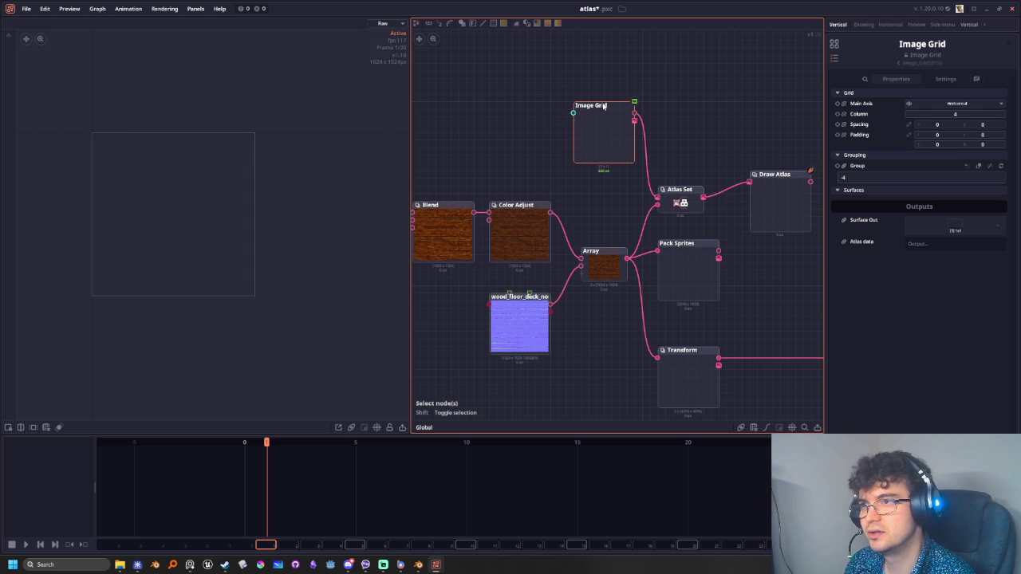
pyautogui.click(936, 105)
pyautogui.click(861, 112)
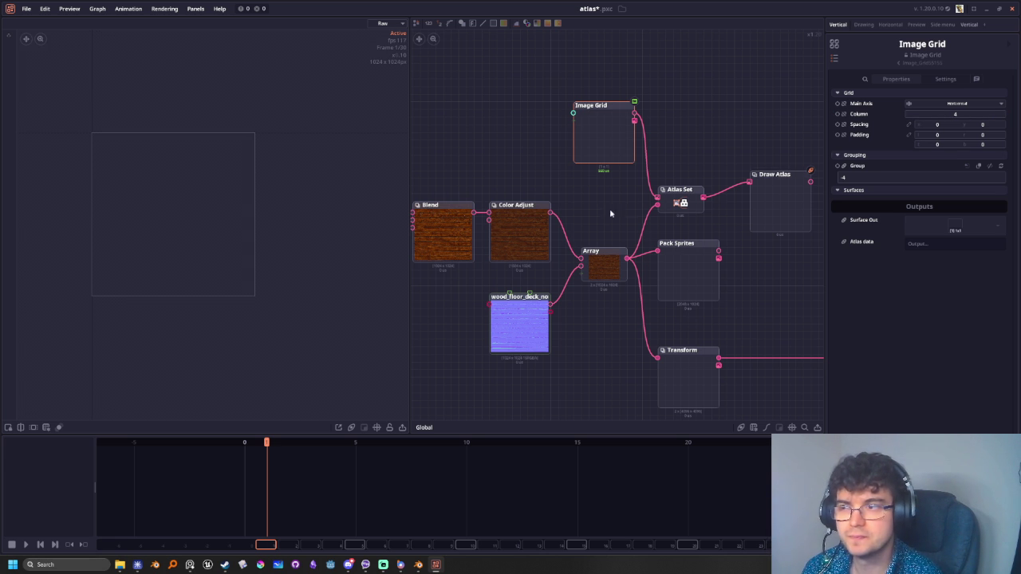
# Connect Image Grid's Atlas data output to the Atlas Set's Atlas input
pyautogui.moveTo(648, 185); pyautogui.dragTo(528, 229, button='middle')
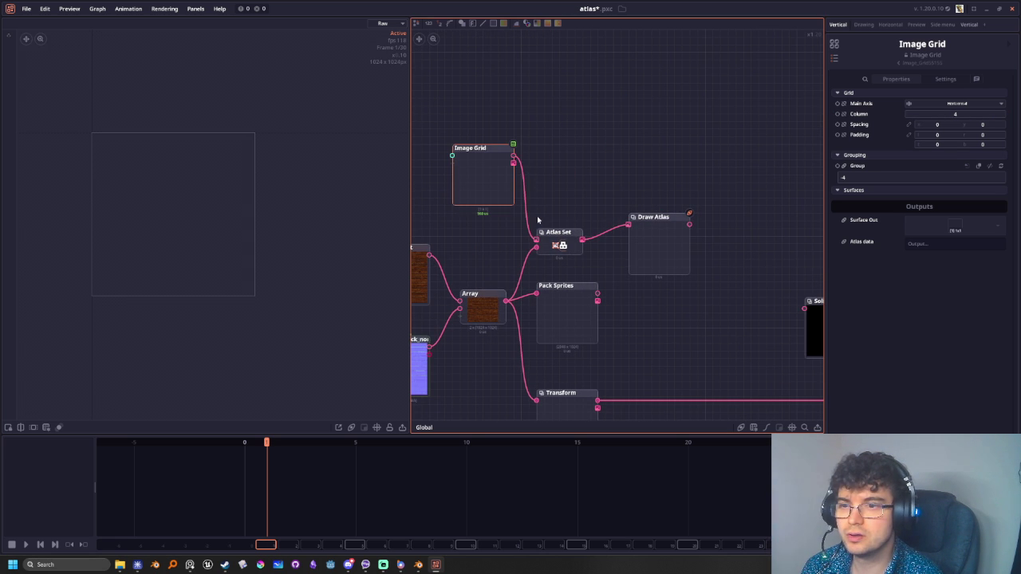
pyautogui.moveTo(484, 161); pyautogui.dragTo(484, 216)
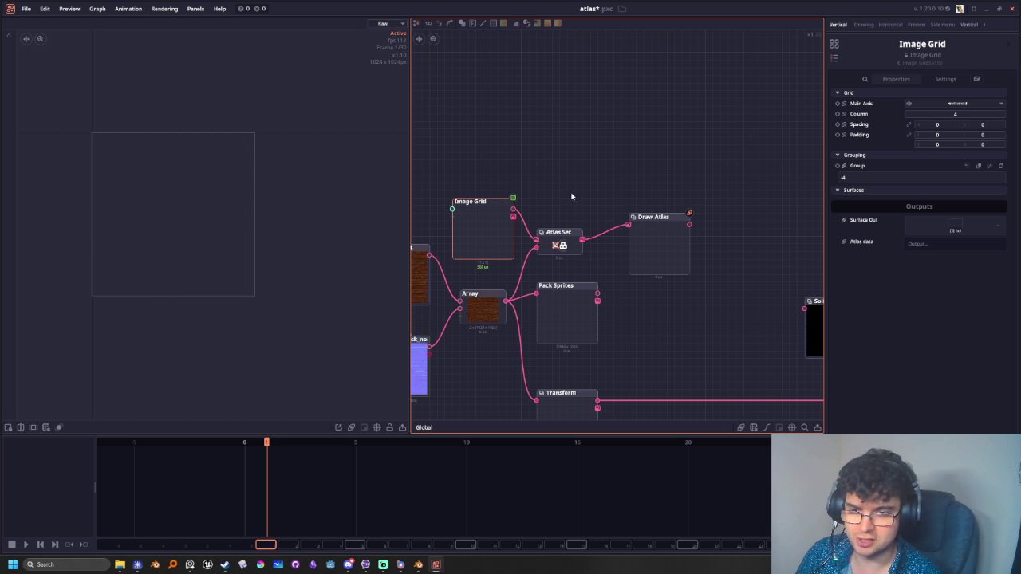
pyautogui.moveTo(572, 189); pyautogui.dragTo(633, 177, button='middle')
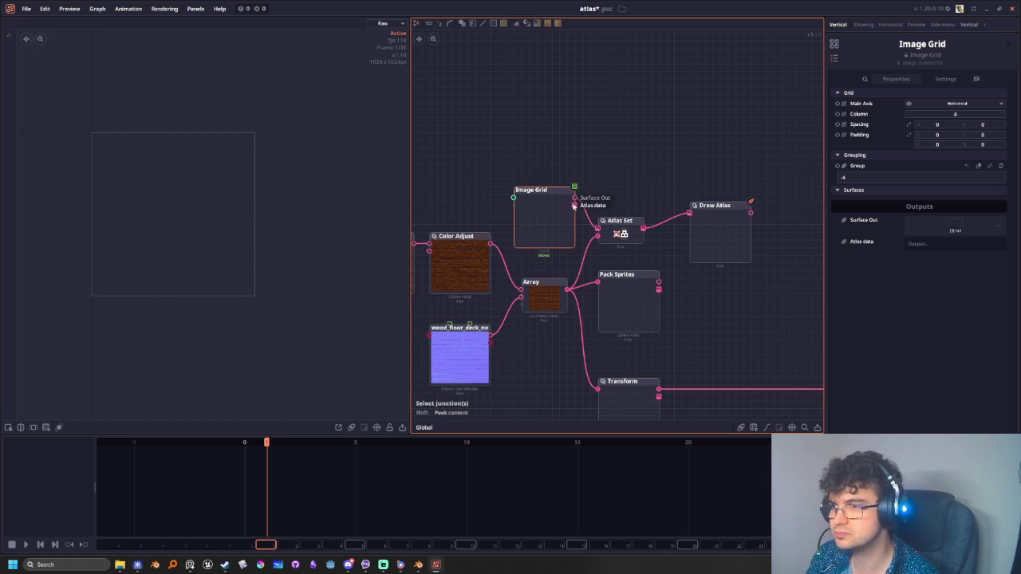
pyautogui.scroll(4, 580, 214)
pyautogui.moveTo(562, 192); pyautogui.dragTo(643, 274)
pyautogui.scroll(-4, 540, 267)
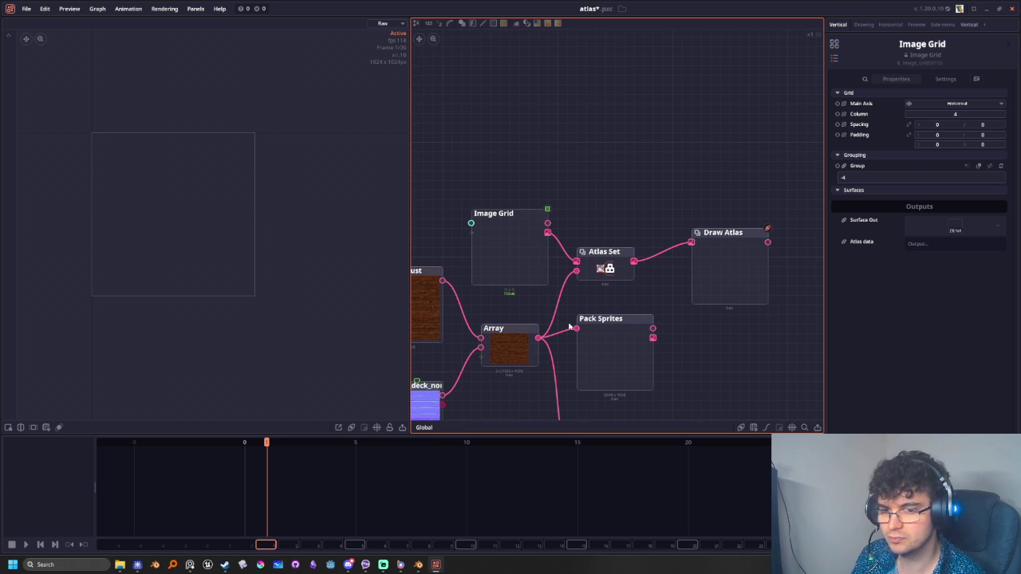
pyautogui.click(604, 270)
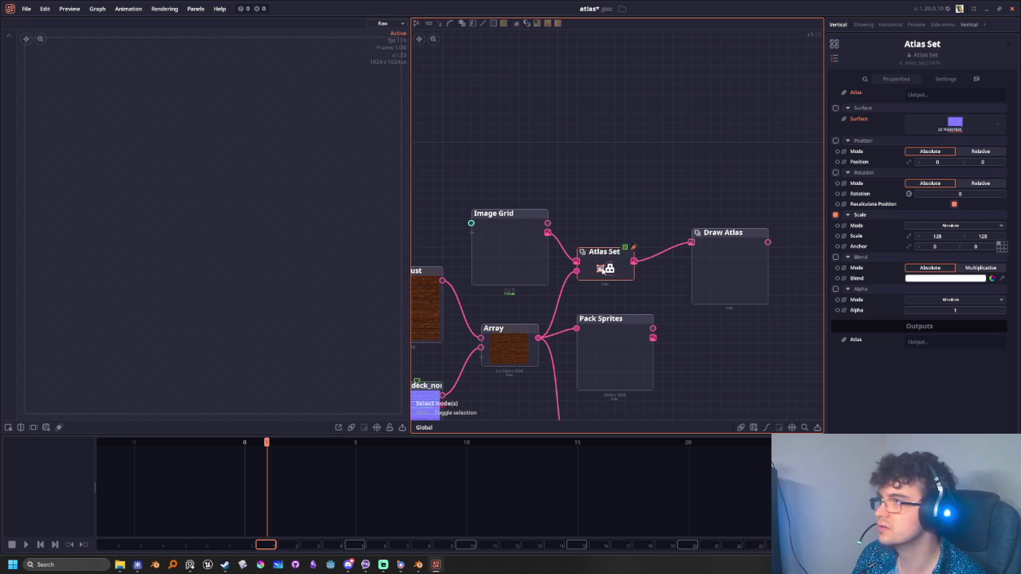
# Connect Image Grid to Draw Atlas, reposition it, and inspect Pack Sprites
pyautogui.moveTo(547, 232); pyautogui.dragTo(722, 251)
pyautogui.click(709, 260)
pyautogui.moveTo(515, 232)
pyautogui.mouseDown()
pyautogui.moveTo(603, 155)
pyautogui.moveTo(605, 170)
pyautogui.mouseUp()
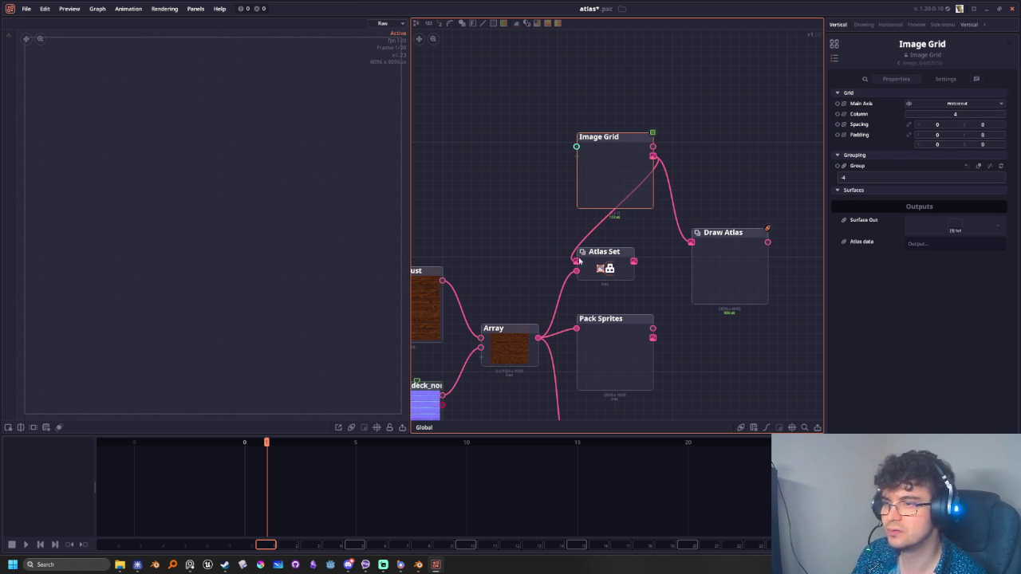
pyautogui.click(619, 336)
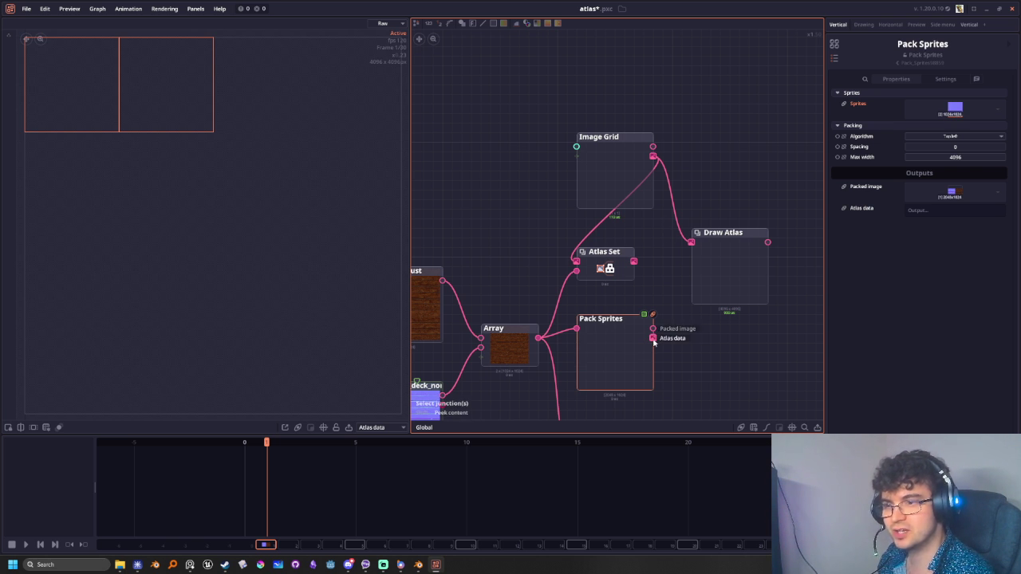
# Set Pack Sprites to Top left packing and connect its Atlas data to Draw Atlas
pyautogui.click(955, 137)
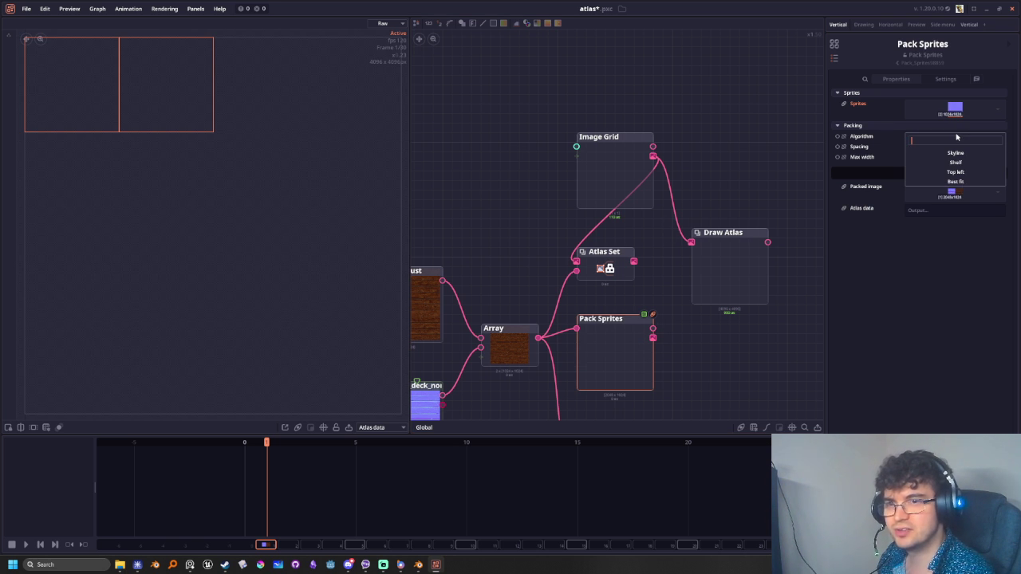
pyautogui.click(955, 171)
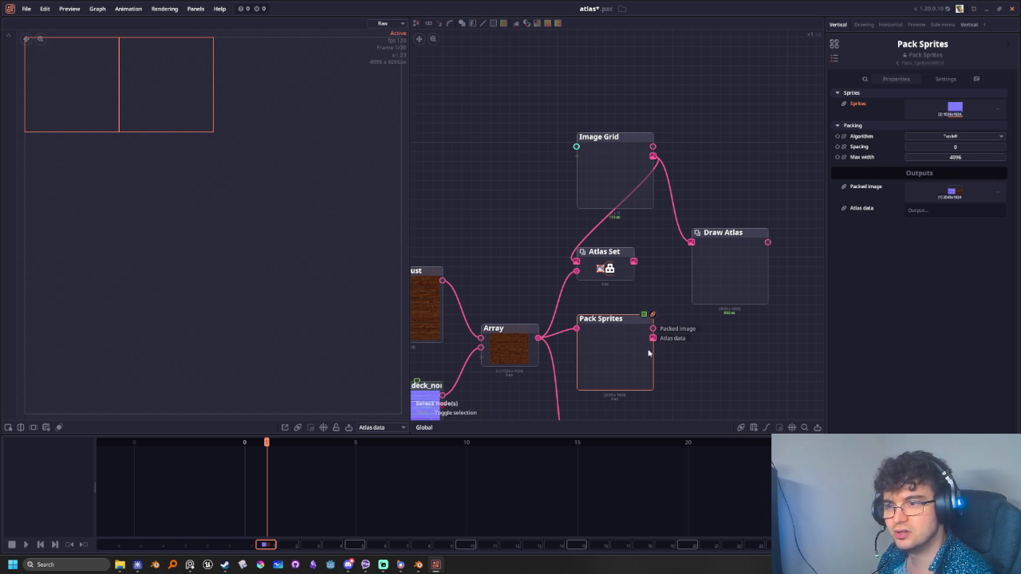
pyautogui.moveTo(652, 337); pyautogui.dragTo(692, 242)
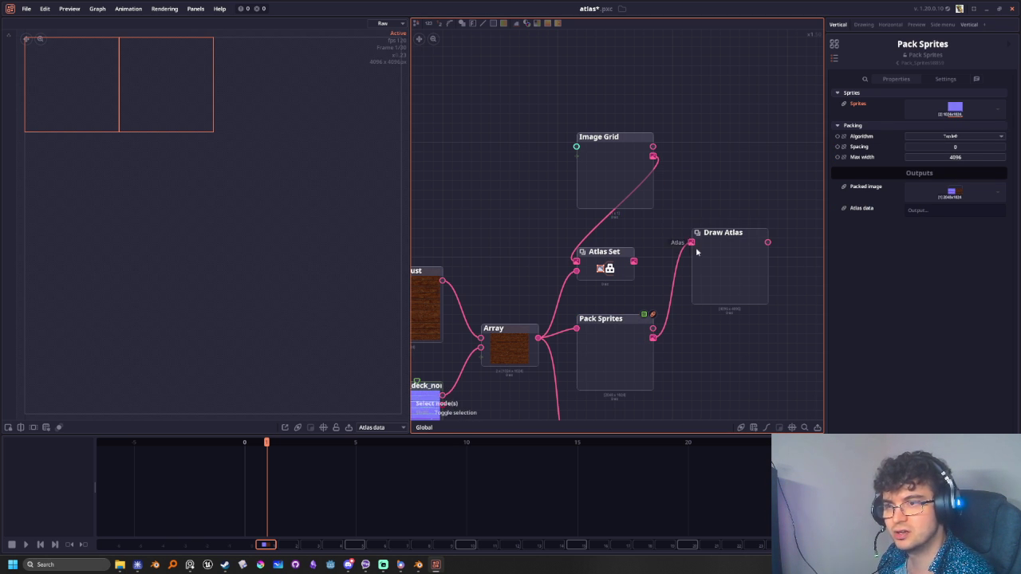
pyautogui.click(704, 257)
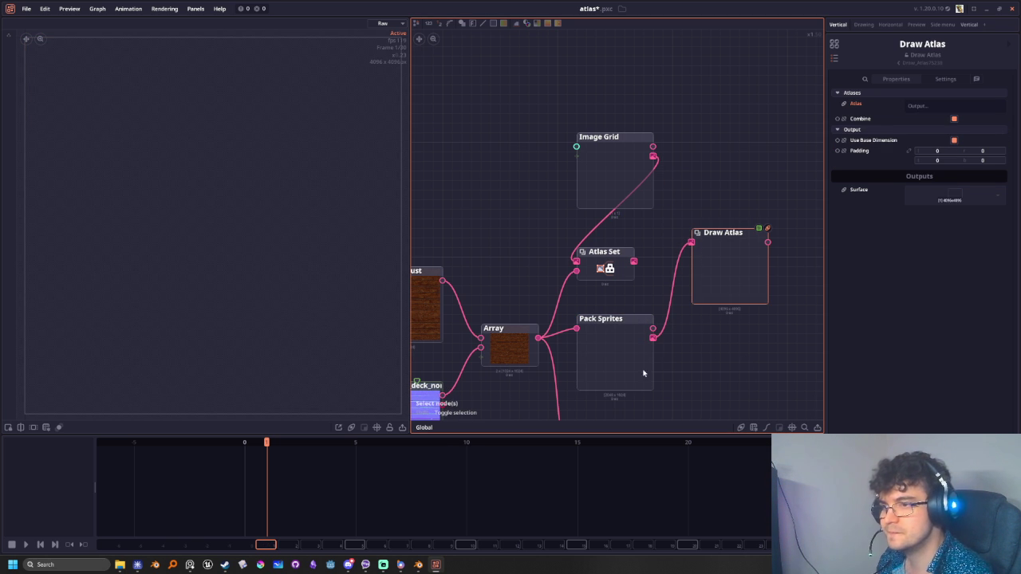
pyautogui.click(629, 346)
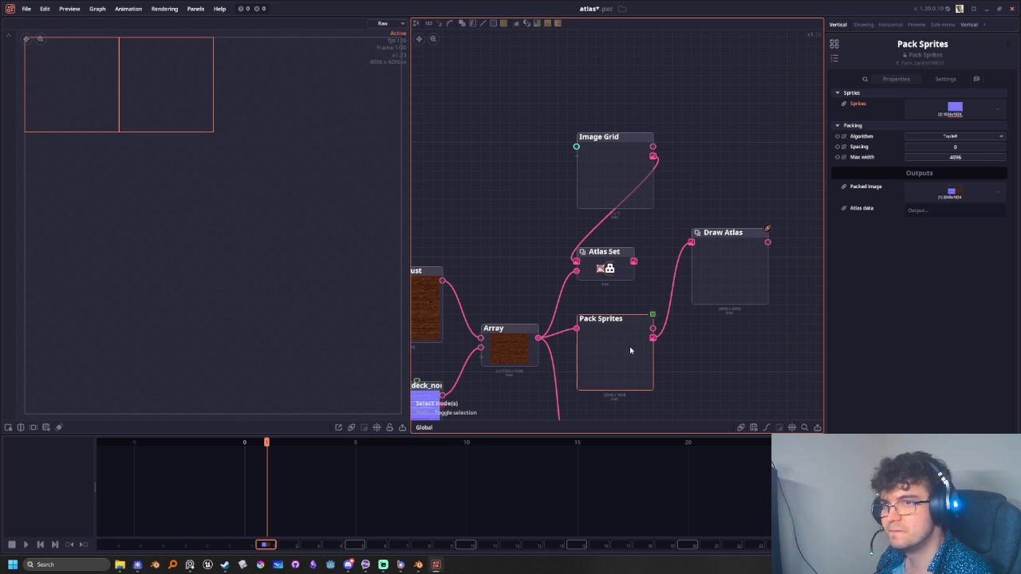
pyautogui.click(940, 117)
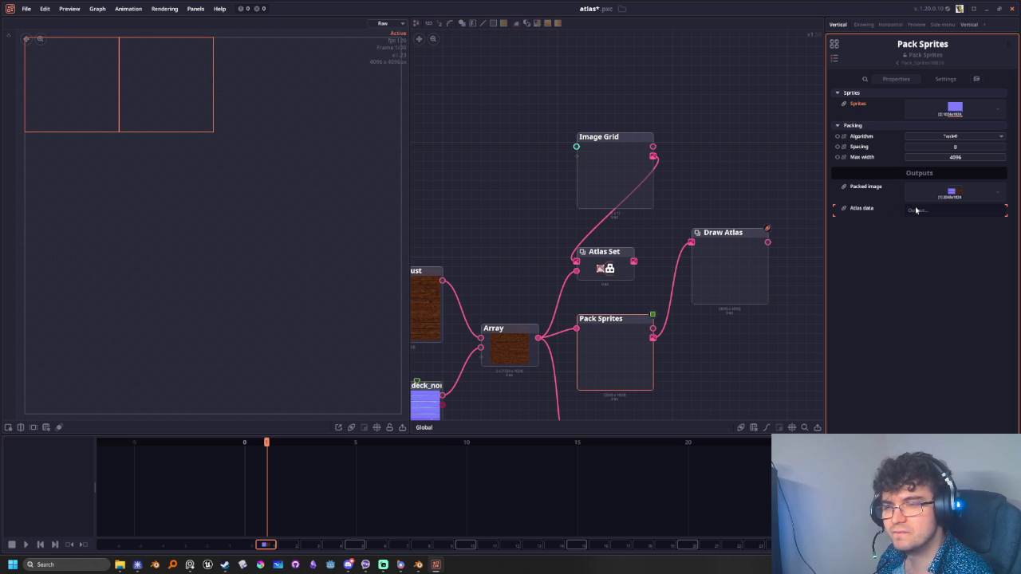
# Compare Skyline and Best fit packing, then return to side-by-side Top left
pyautogui.click(925, 137)
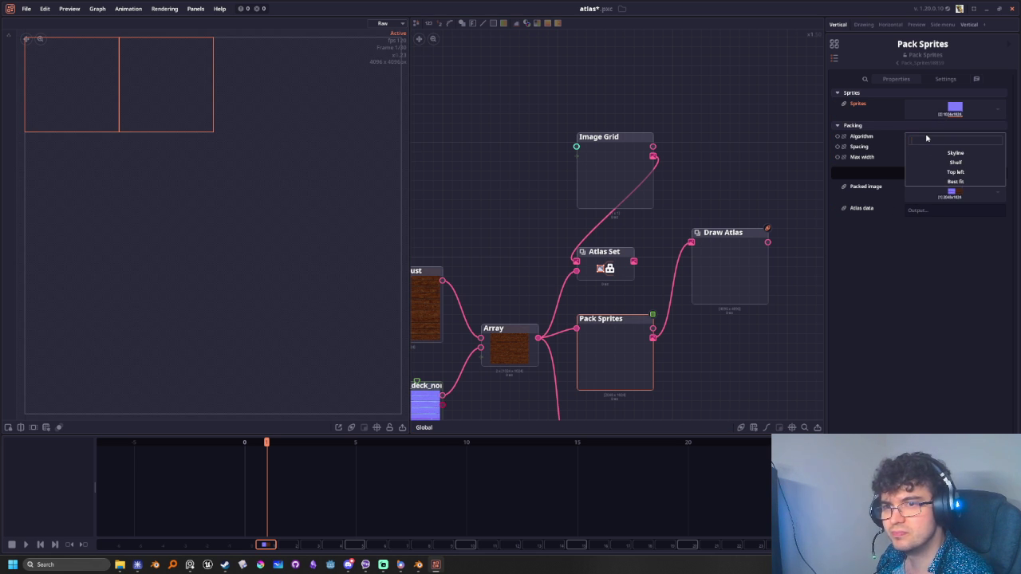
pyautogui.click(934, 158)
pyautogui.click(945, 141)
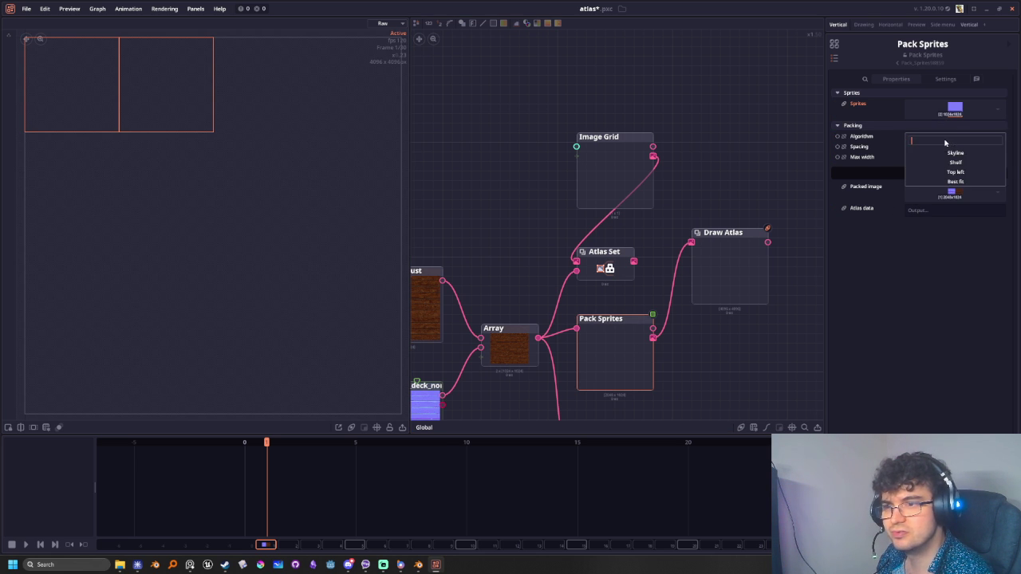
pyautogui.click(949, 153)
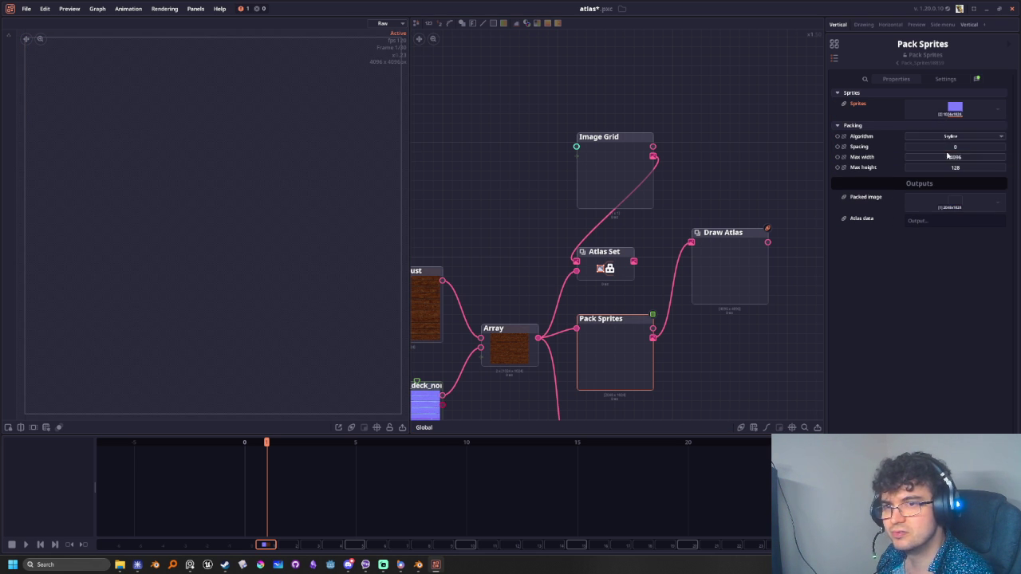
pyautogui.click(949, 136)
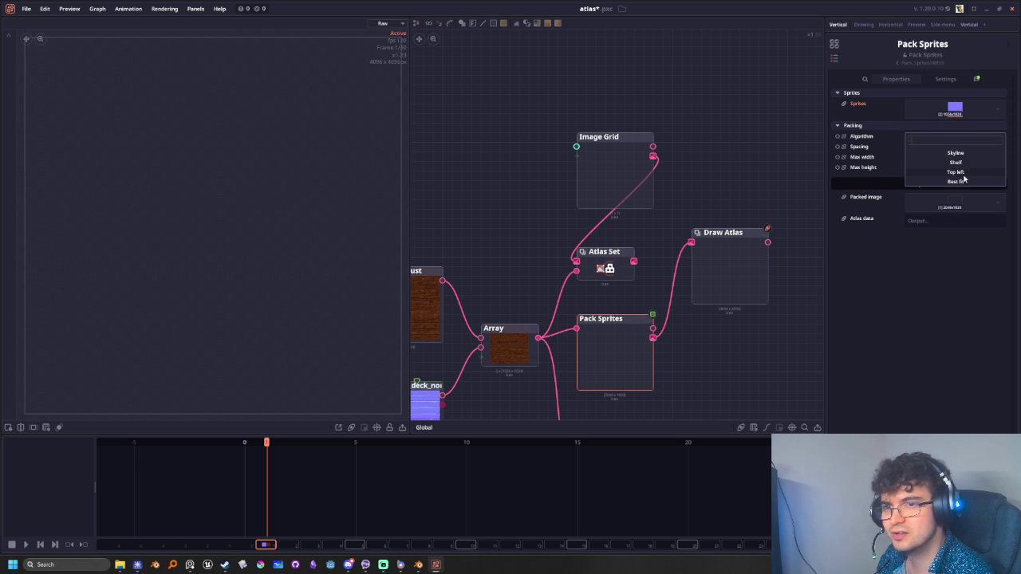
pyautogui.click(964, 180)
pyautogui.click(952, 141)
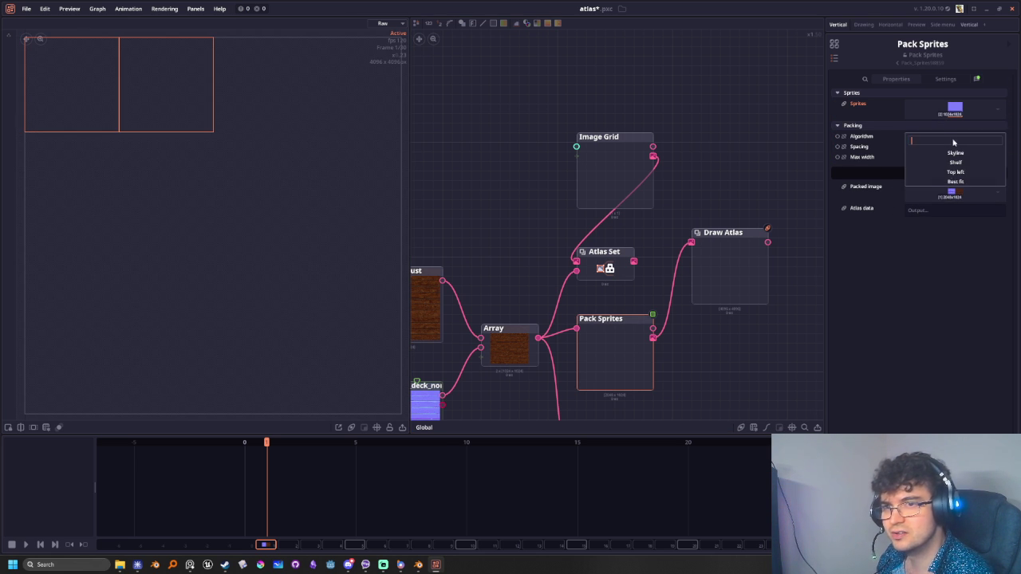
pyautogui.click(955, 181)
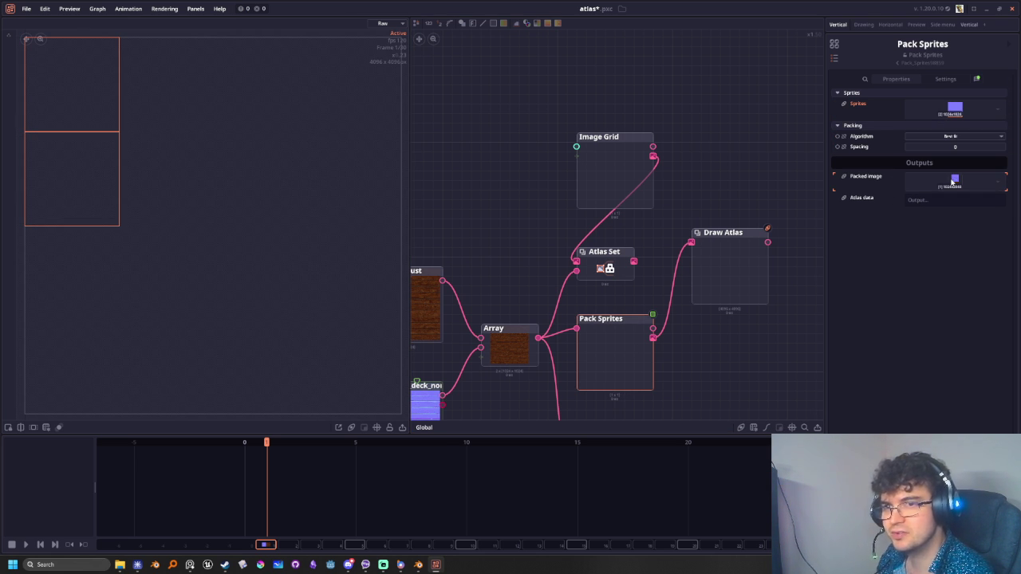
pyautogui.click(946, 138)
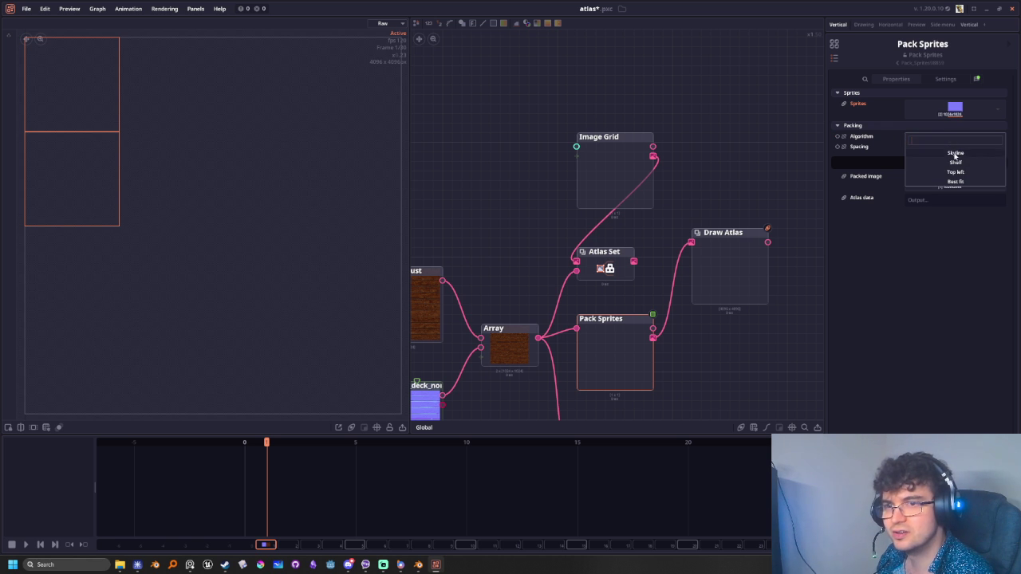
pyautogui.click(958, 174)
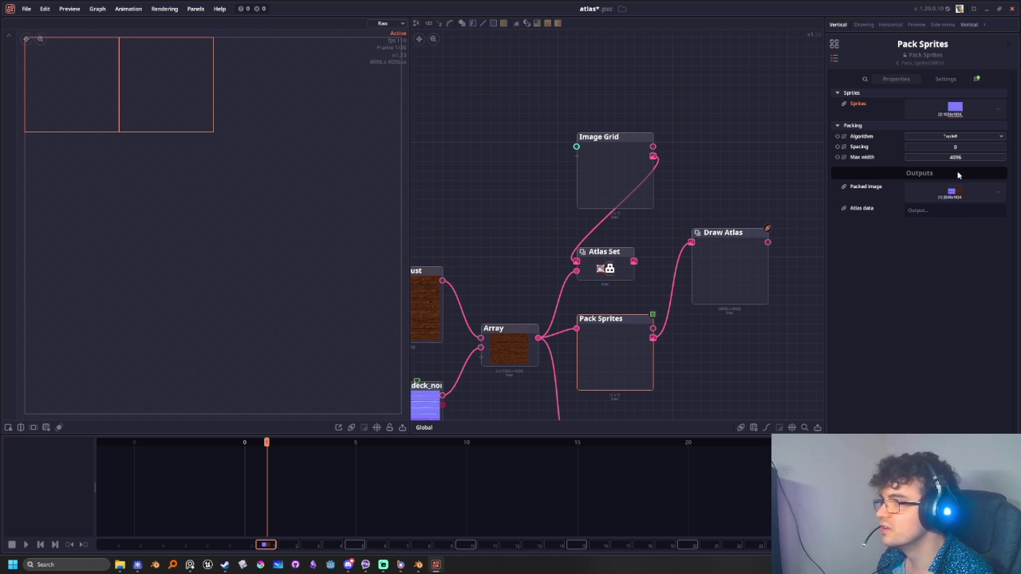
# Move the Draw Atlas node down and turn off its Combine option
pyautogui.moveTo(717, 321)
pyautogui.mouseDown(button='middle')
pyautogui.moveTo(705, 325)
pyautogui.moveTo(670, 235)
pyautogui.mouseUp(button='middle')
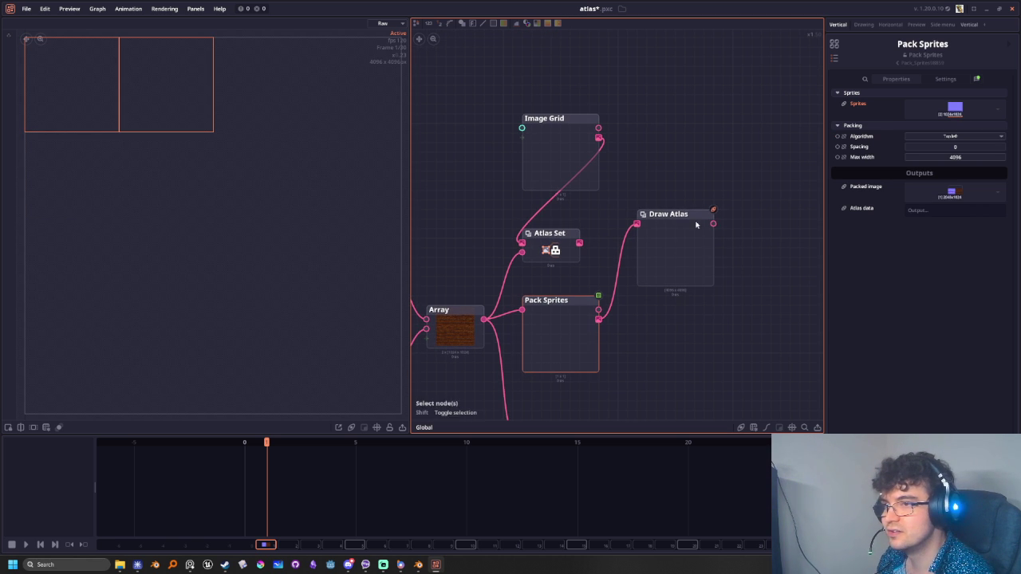
pyautogui.moveTo(713, 212)
pyautogui.mouseDown()
pyautogui.moveTo(703, 256)
pyautogui.moveTo(712, 314)
pyautogui.moveTo(733, 303)
pyautogui.mouseUp()
pyautogui.click(953, 119)
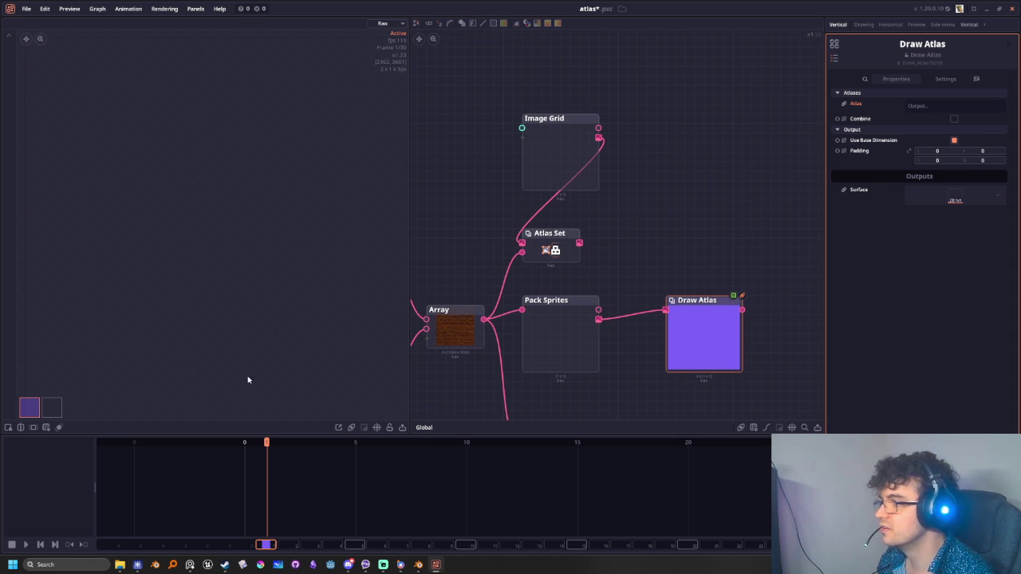
# Compare the two atlas outputs in the preview and save, exporting N_atlas.png to texture_atlas
pyautogui.click(52, 409)
pyautogui.click(30, 407)
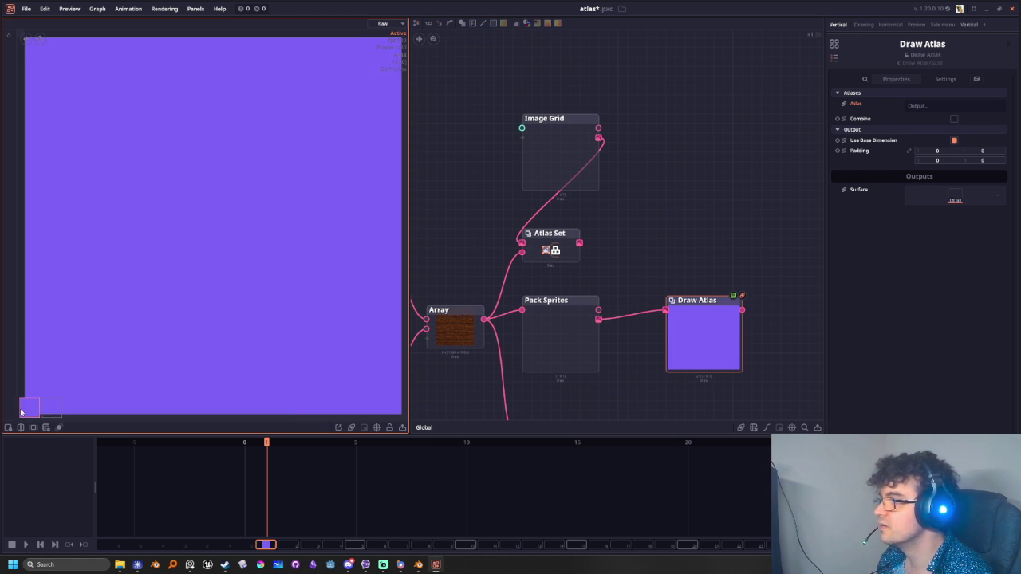
pyautogui.hotkey('ctrl', 's')
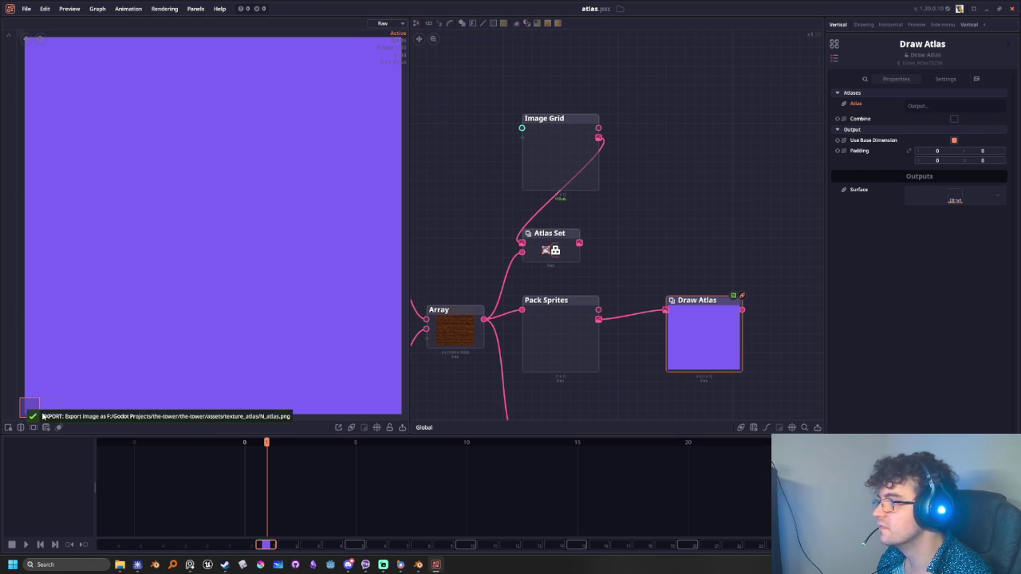
pyautogui.click(47, 416)
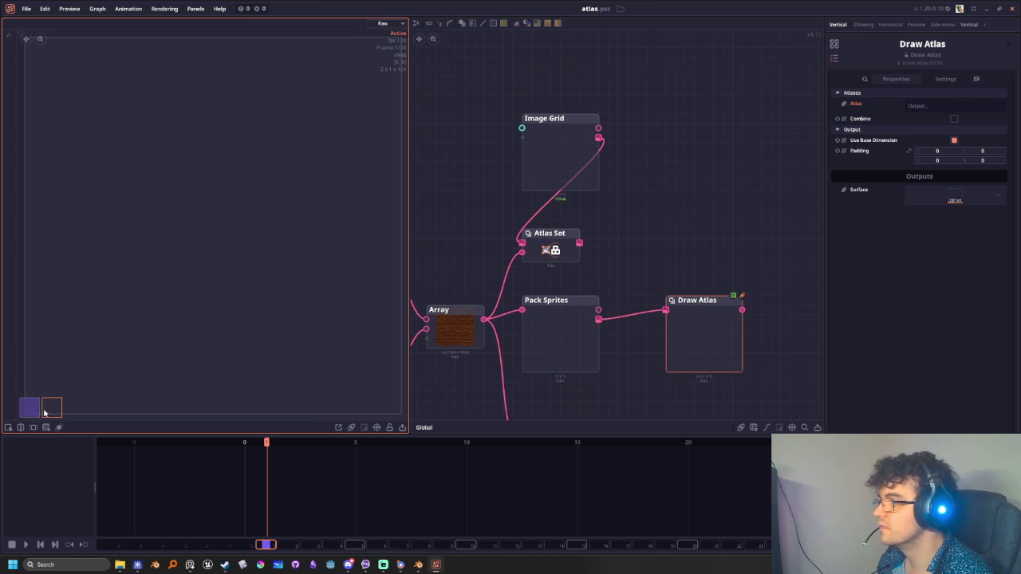
pyautogui.click(32, 413)
pyautogui.click(51, 408)
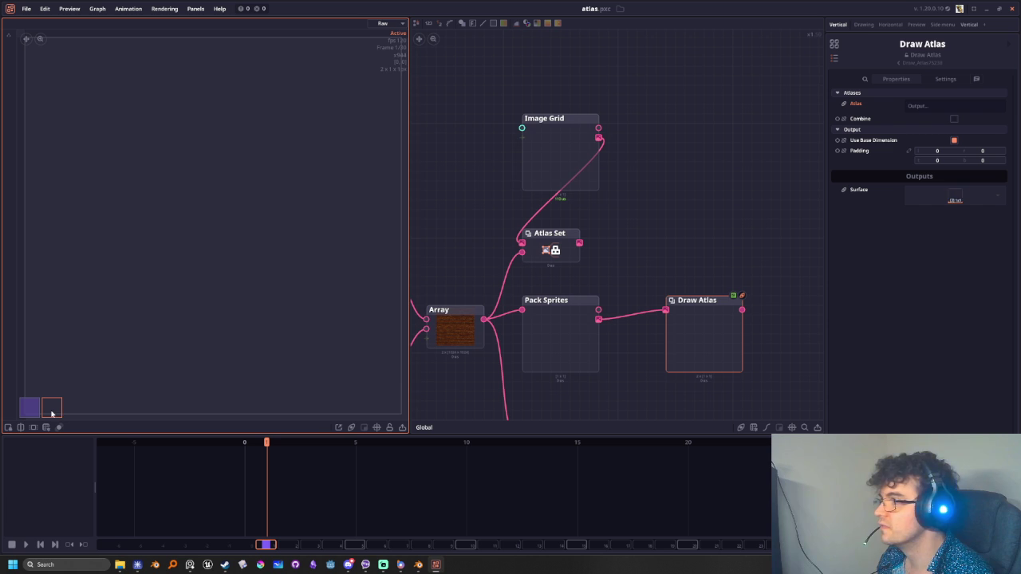
# Pan and zoom the node graph to the texture and input nodes, nudging Draw Atlas up
pyautogui.scroll(-1, 595, 271)
pyautogui.moveTo(595, 271); pyautogui.dragTo(571, 262, button='middle')
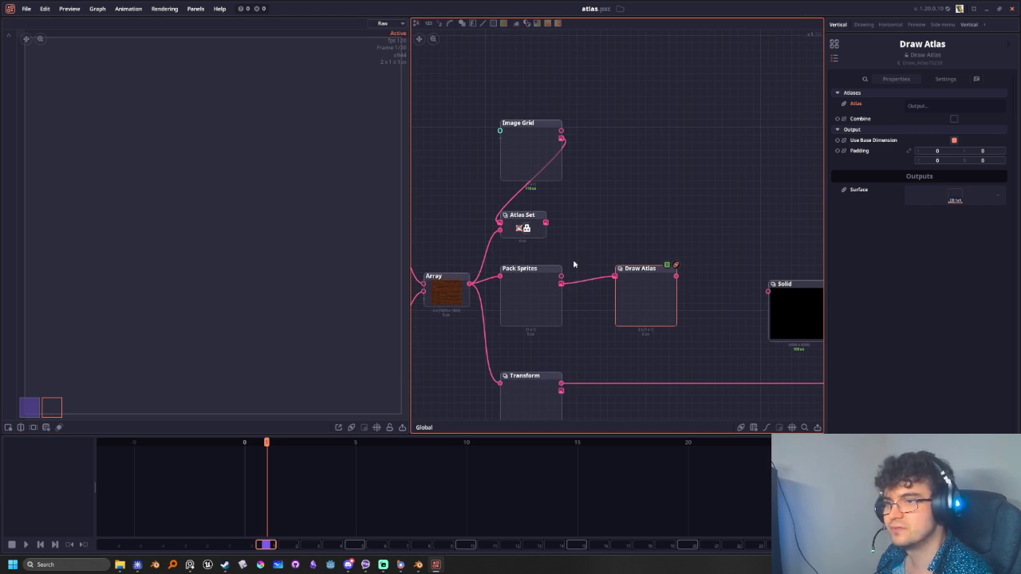
pyautogui.scroll(-1, 581, 238)
pyautogui.moveTo(629, 237); pyautogui.dragTo(685, 264, button='middle')
pyautogui.scroll(1, 686, 266)
pyautogui.scroll(1, 686, 267)
pyautogui.moveTo(675, 280)
pyautogui.mouseDown()
pyautogui.moveTo(673, 248)
pyautogui.moveTo(669, 275)
pyautogui.mouseUp()
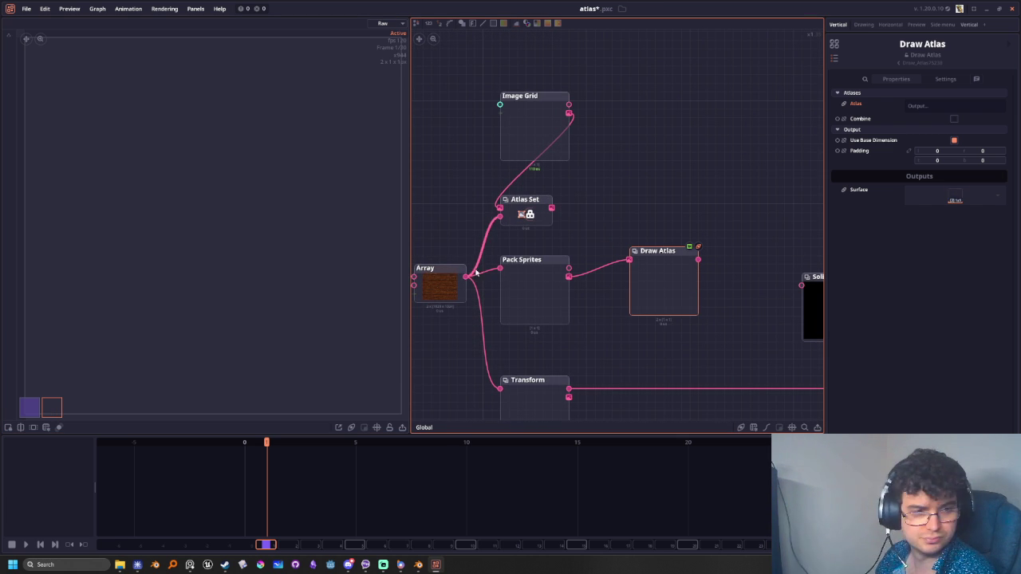
pyautogui.moveTo(474, 275)
pyautogui.mouseDown(button='middle')
pyautogui.moveTo(523, 313)
pyautogui.moveTo(602, 314)
pyautogui.mouseUp(button='middle')
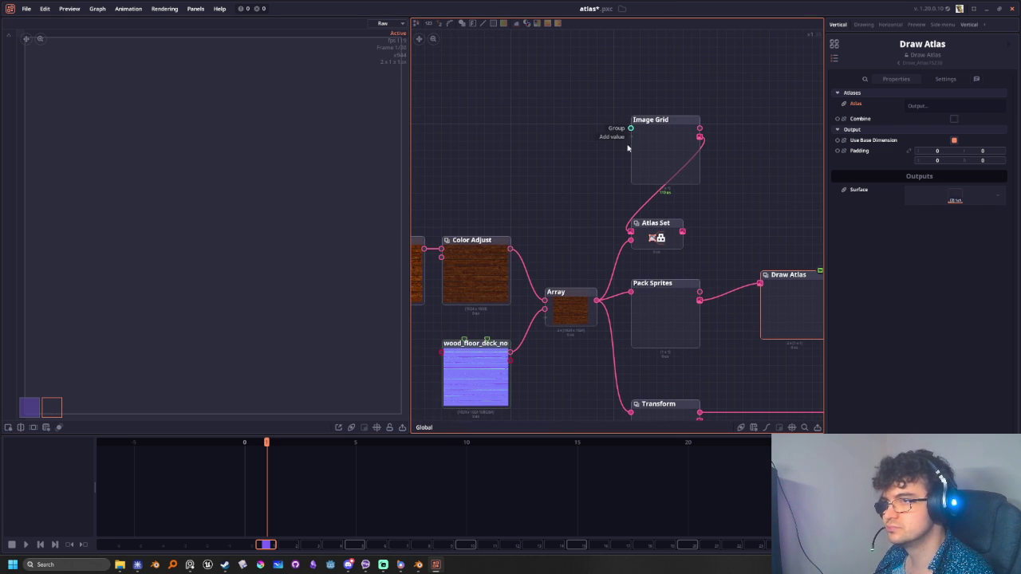
# Connect the Array output into the Image Grid node's input
pyautogui.moveTo(630, 137); pyautogui.dragTo(596, 185)
pyautogui.click(572, 133)
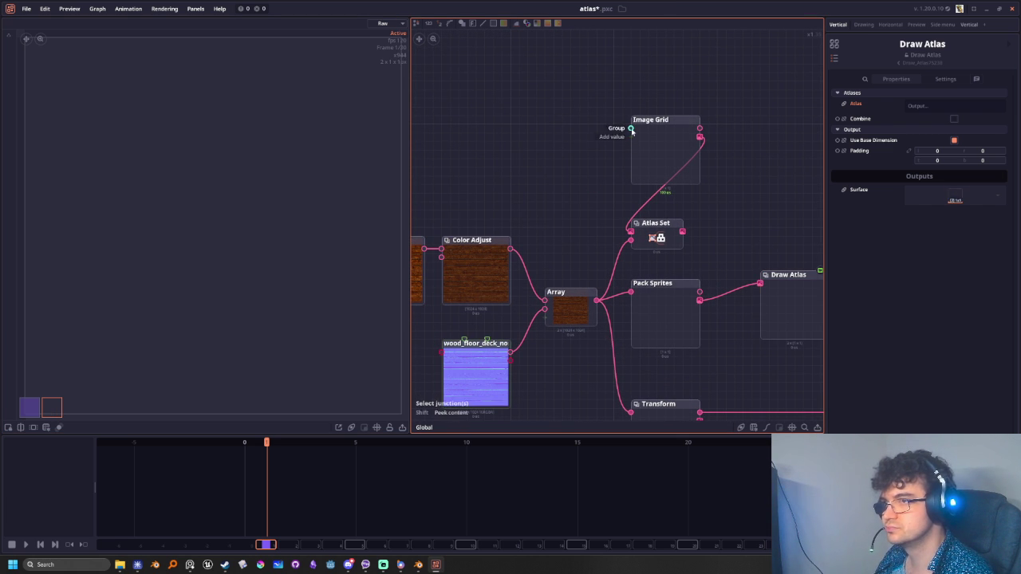
pyautogui.moveTo(597, 301); pyautogui.dragTo(630, 137)
pyautogui.click(666, 156)
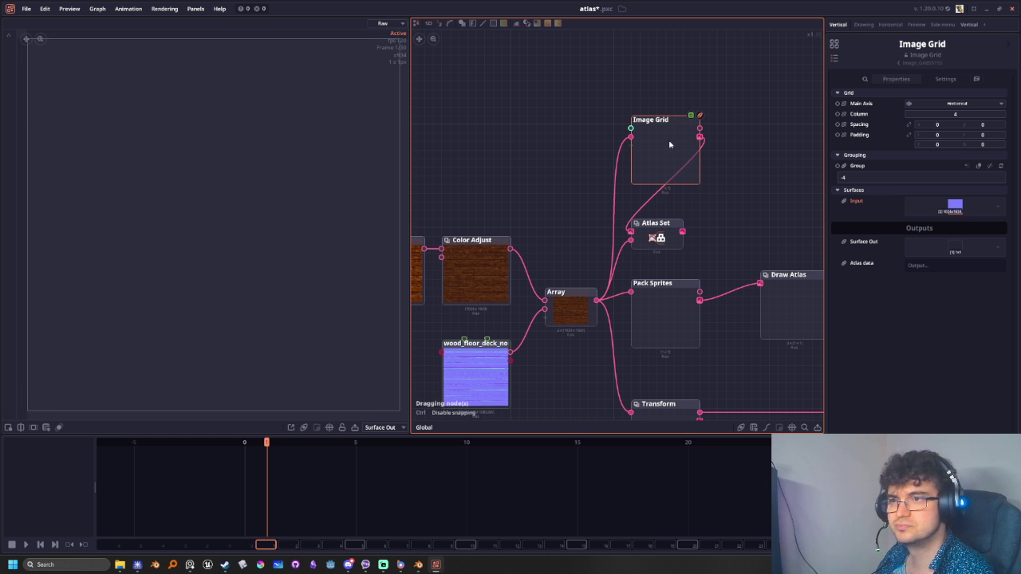
# Move Atlas Set up-right and preview its atlas data, then surface output
pyautogui.moveTo(662, 246); pyautogui.dragTo(782, 219)
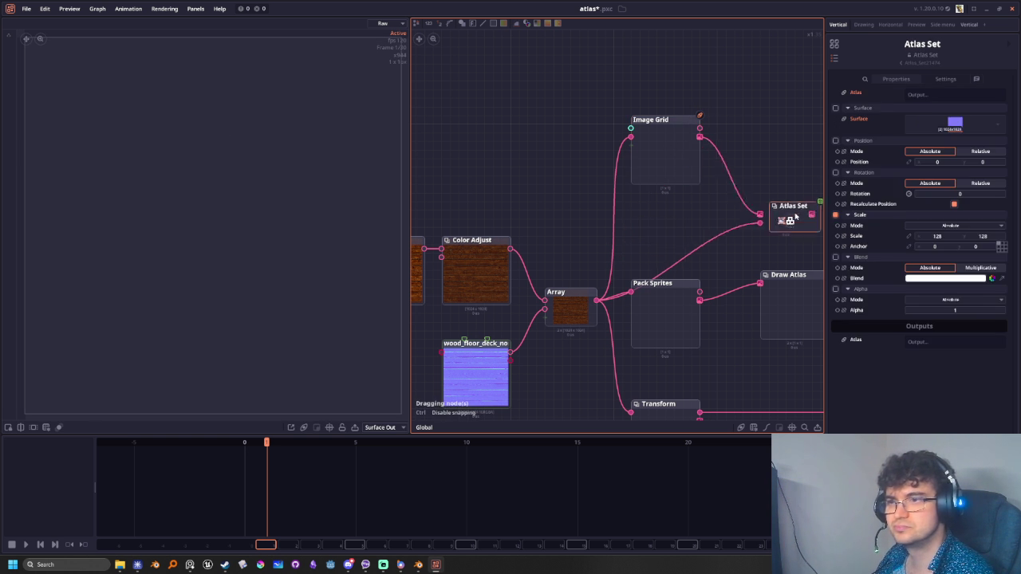
pyautogui.click(666, 144)
pyautogui.click(379, 427)
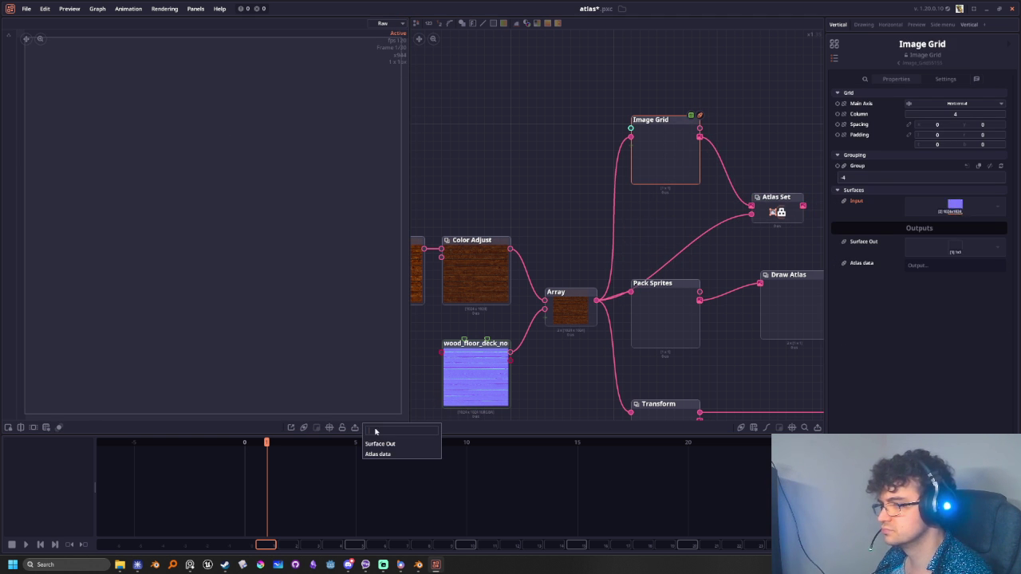
pyautogui.click(376, 454)
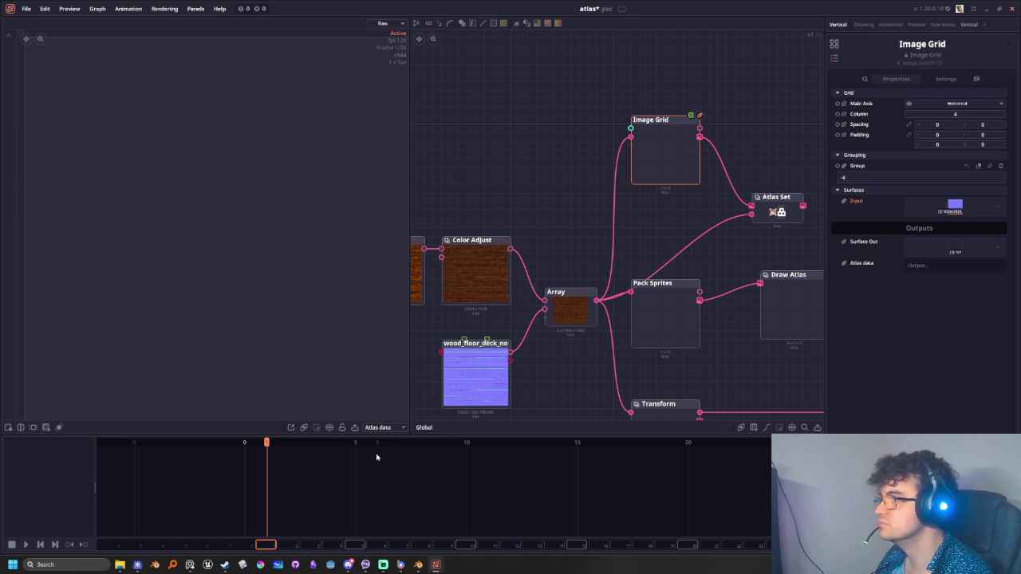
pyautogui.click(385, 431)
pyautogui.click(380, 443)
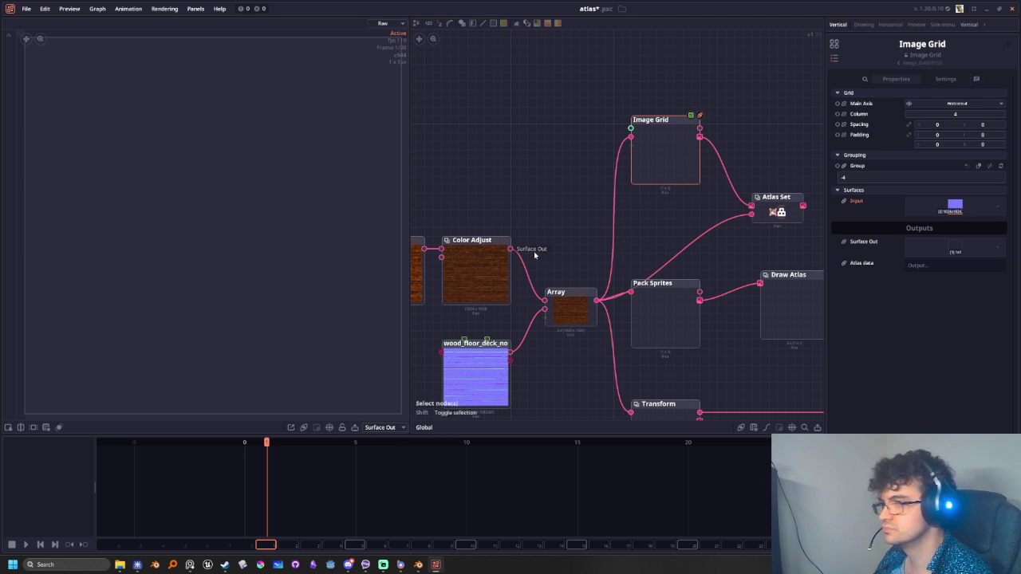
# Rewire Draw Atlas to take Pack Sprites' Packed image output instead of atlas data
pyautogui.moveTo(706, 216); pyautogui.dragTo(647, 205, button='middle')
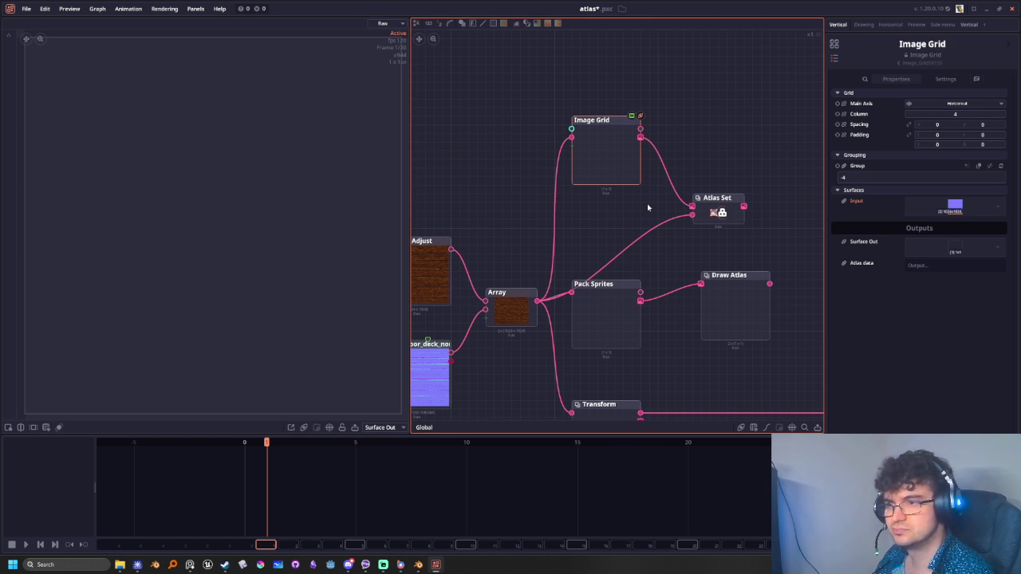
pyautogui.moveTo(622, 329); pyautogui.dragTo(616, 342)
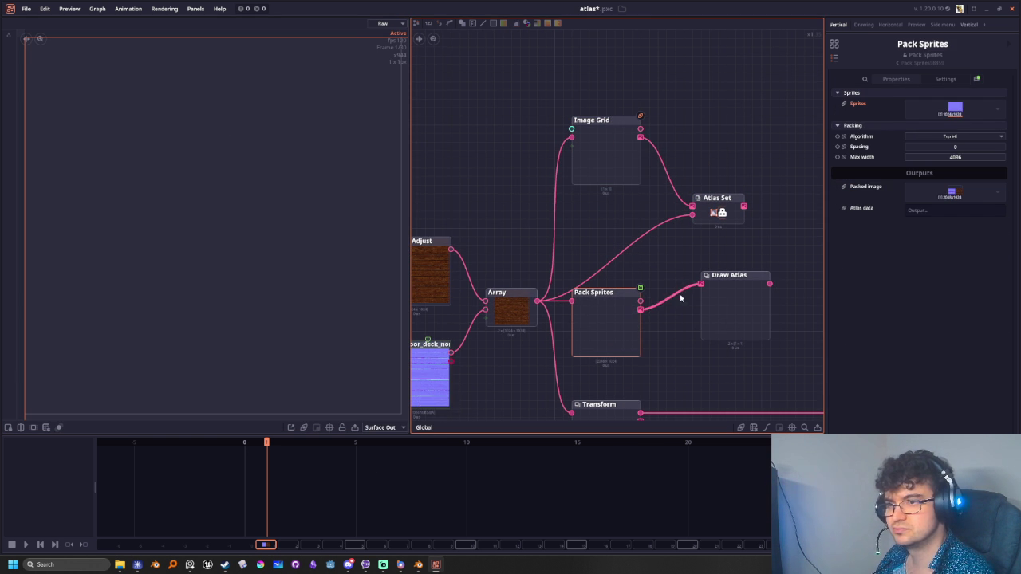
pyautogui.moveTo(690, 294); pyautogui.dragTo(641, 301)
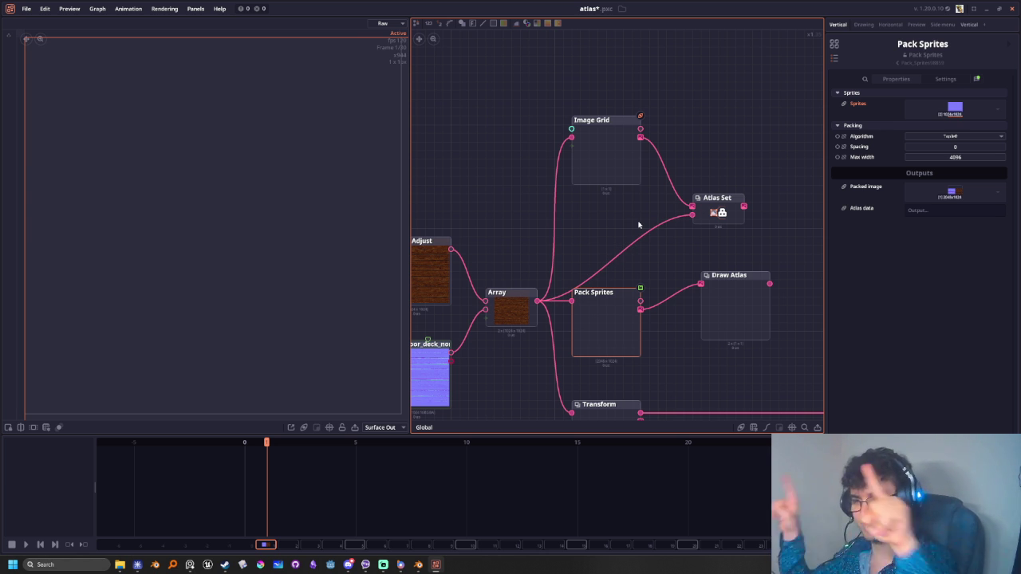
# Navigate to the Array node near Solid and Blend, and pull a wire into the Compose node list
pyautogui.scroll(-2, 623, 142)
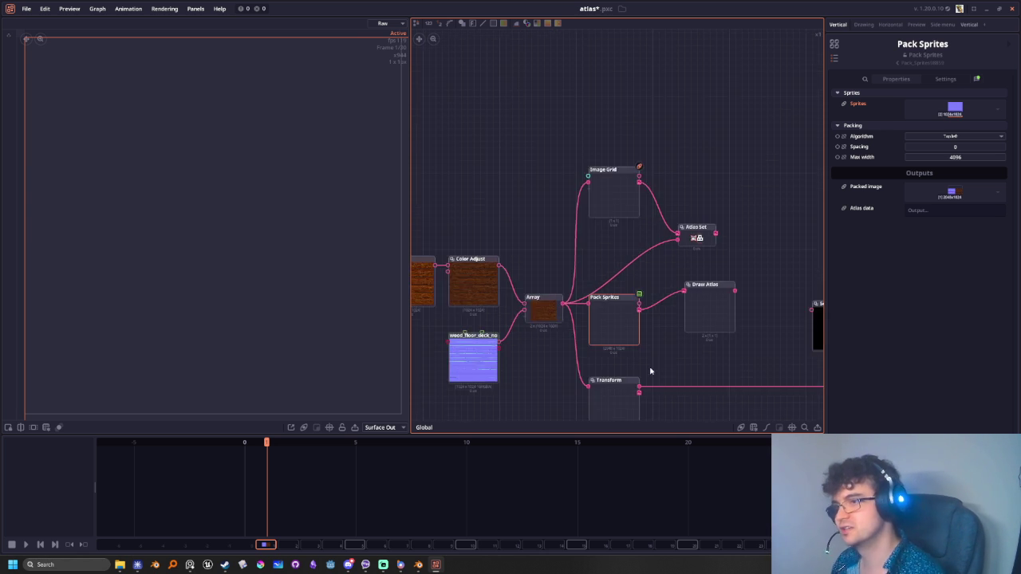
pyautogui.moveTo(661, 364); pyautogui.dragTo(710, 269, button='middle')
pyautogui.scroll(-1, 710, 268)
pyautogui.moveTo(550, 263); pyautogui.dragTo(441, 275, button='middle')
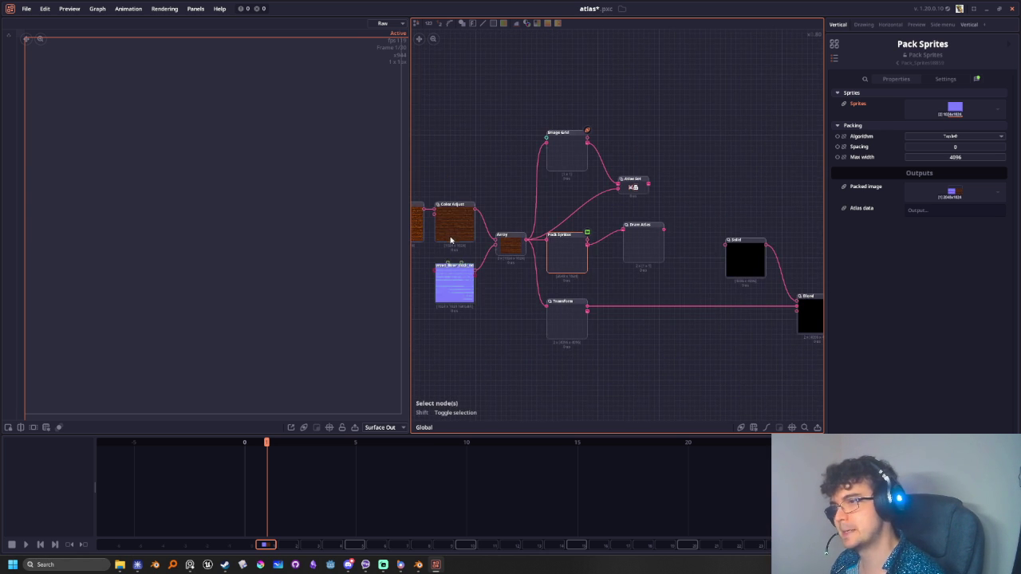
pyautogui.moveTo(452, 237); pyautogui.dragTo(539, 261, button='middle')
pyautogui.scroll(2, 545, 251)
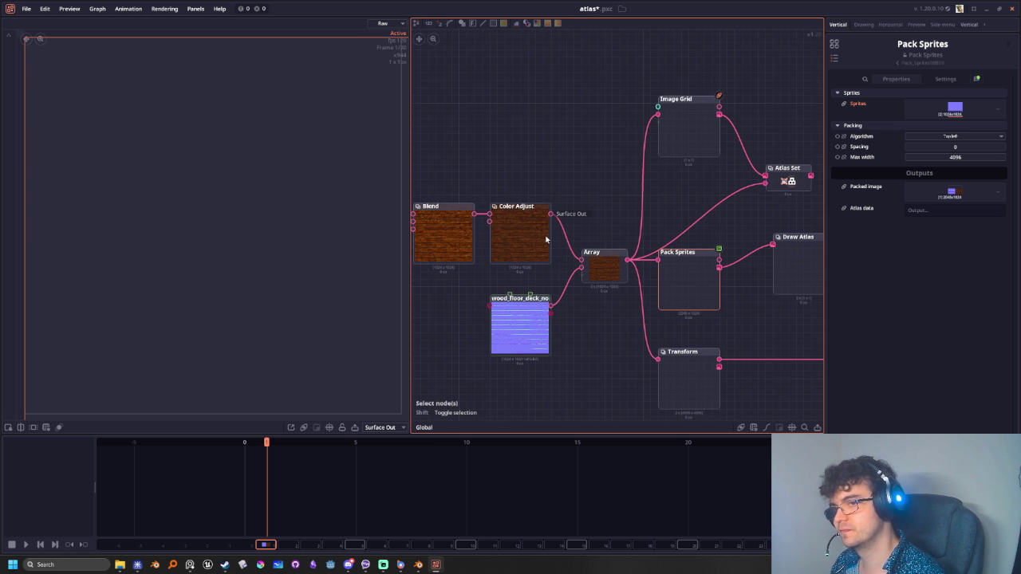
pyautogui.scroll(-2, 546, 239)
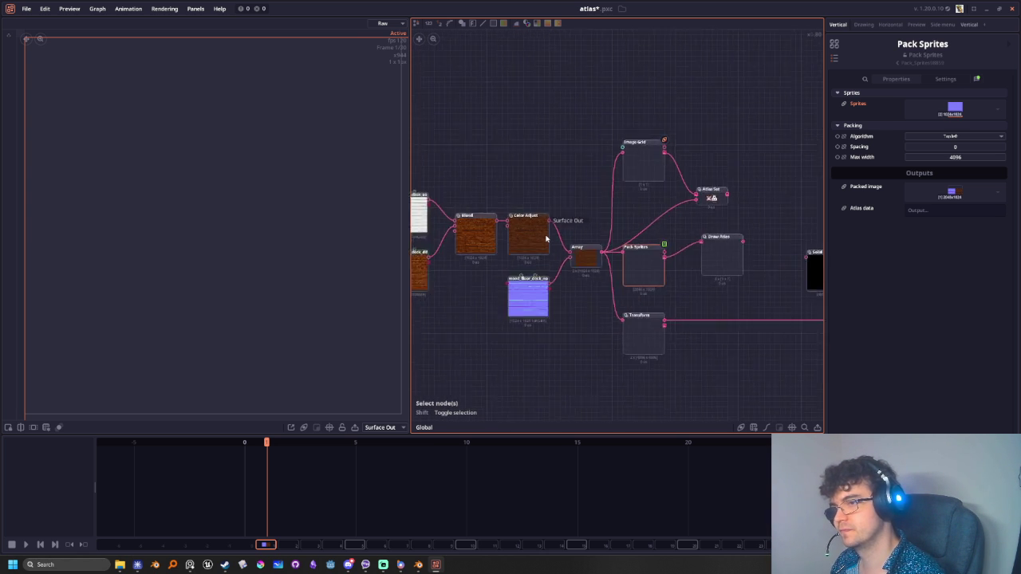
pyautogui.moveTo(572, 275); pyautogui.dragTo(520, 285, button='middle')
pyautogui.scroll(1, 520, 287)
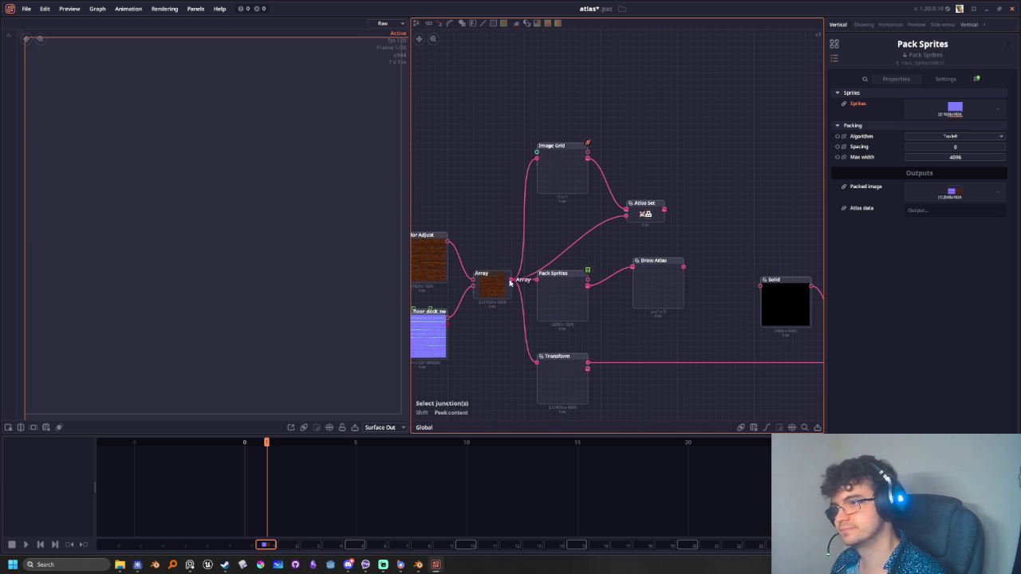
pyautogui.moveTo(513, 281); pyautogui.dragTo(549, 232)
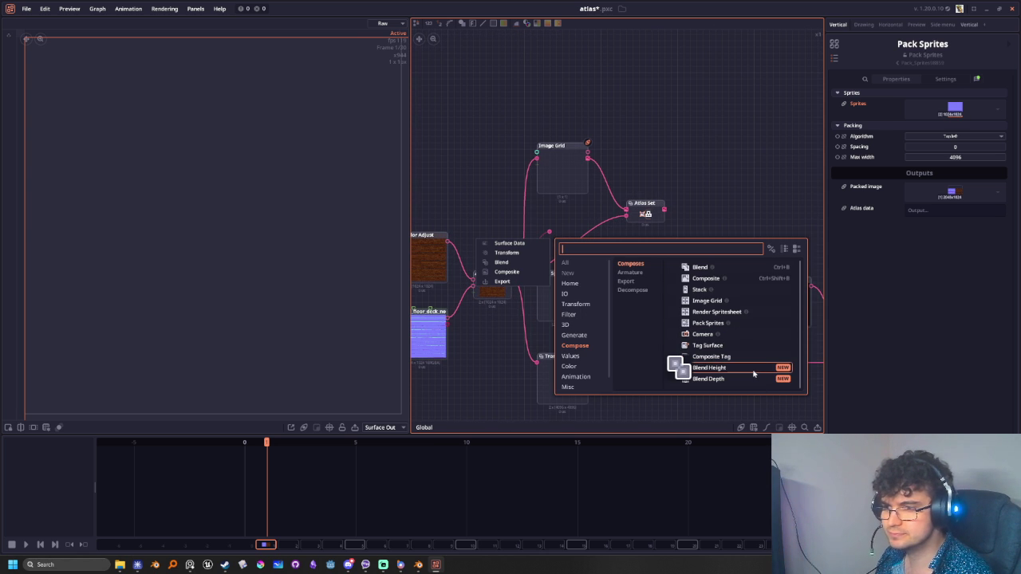
# Add a Stack node after the Array, placed top-right, with Align Start and Axis Horizontal
pyautogui.click(724, 295)
pyautogui.moveTo(678, 266); pyautogui.dragTo(678, 132)
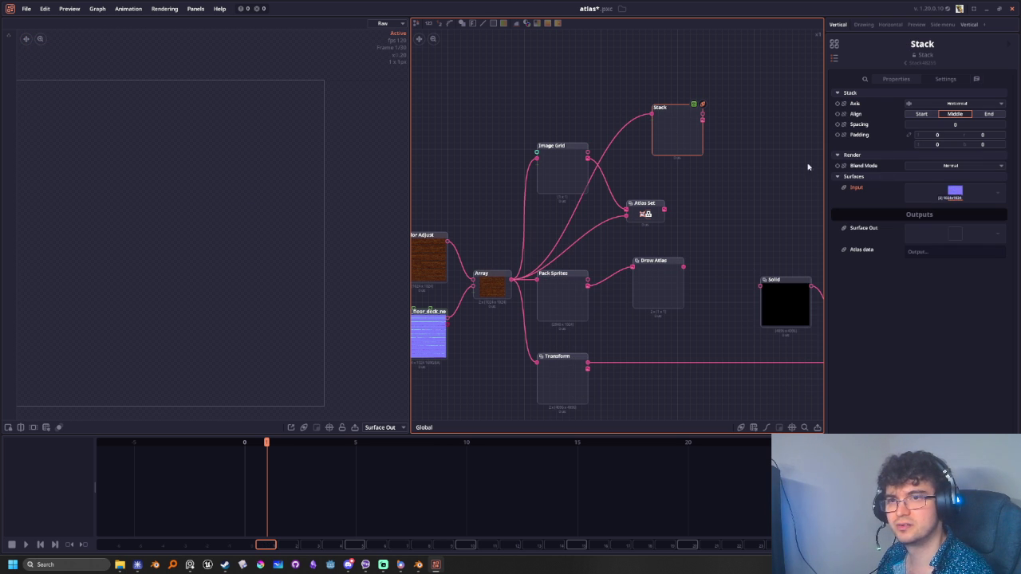
pyautogui.click(921, 114)
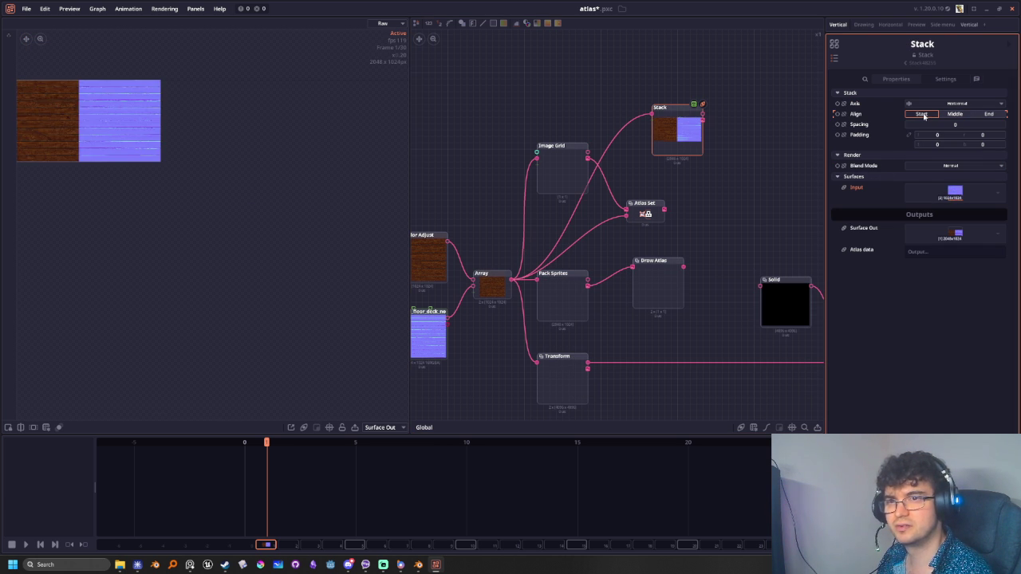
pyautogui.scroll(-2, 296, 270)
pyautogui.scroll(-3, 207, 216)
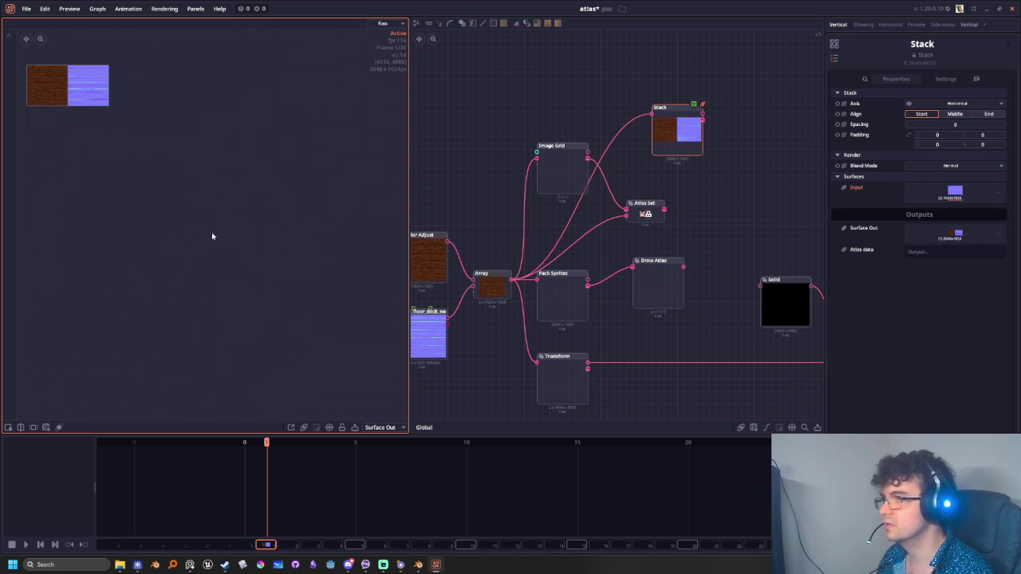
pyautogui.moveTo(264, 276); pyautogui.dragTo(356, 357, button='middle')
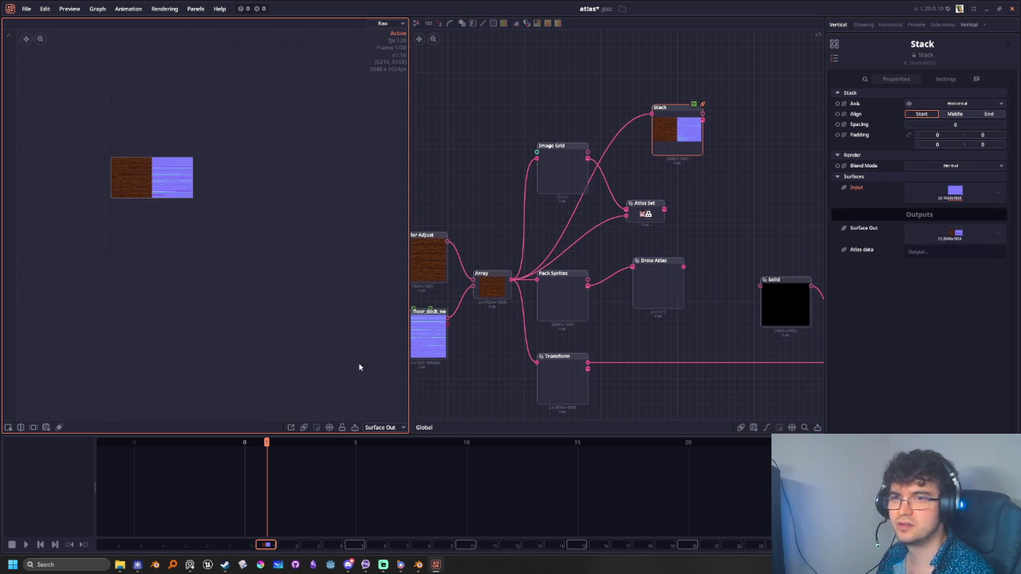
pyautogui.click(961, 103)
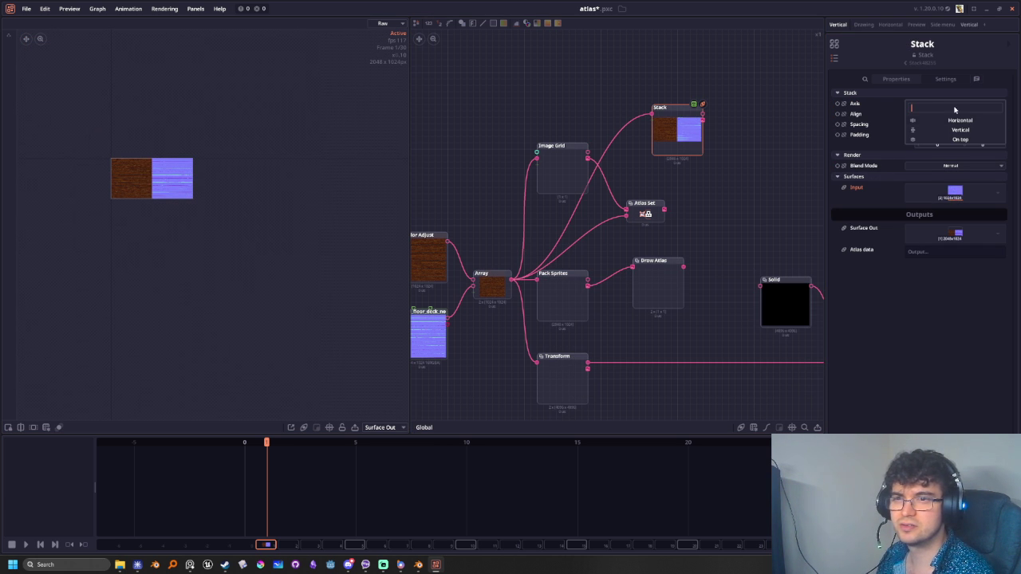
pyautogui.click(957, 120)
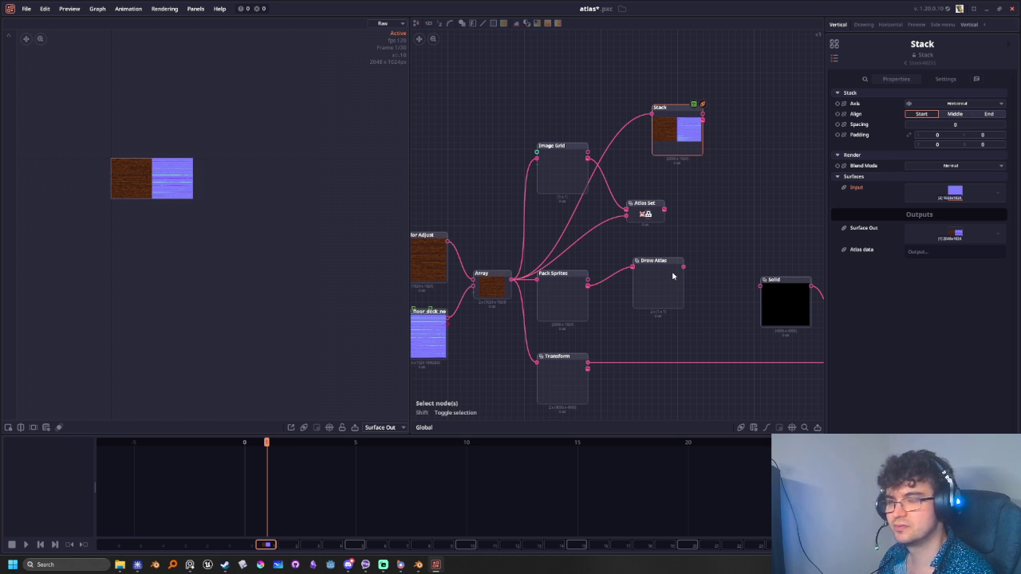
# Feed Transform into Pack Sprites' Sprites input and preview Transform's enlarged wood square
pyautogui.click(558, 279)
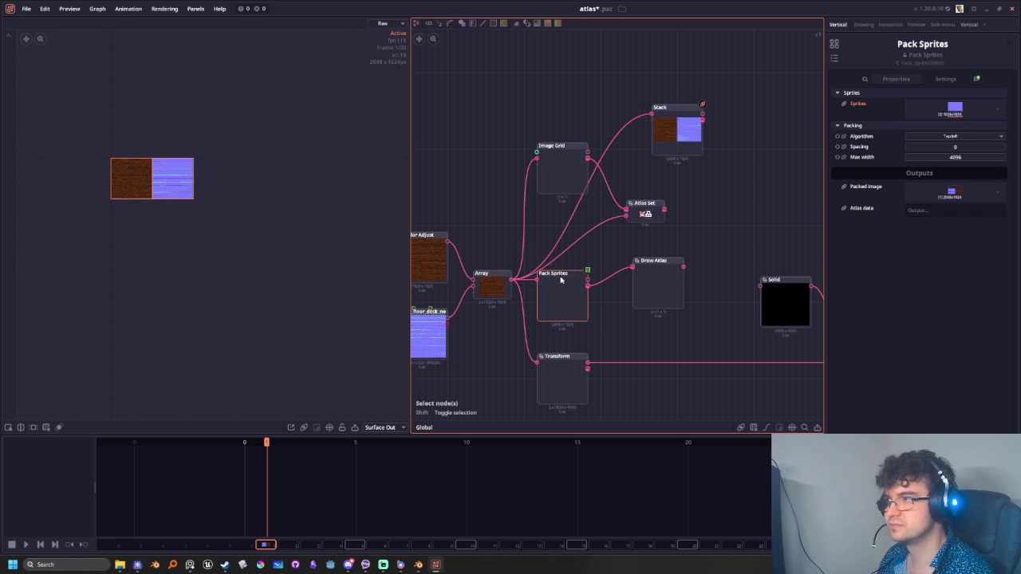
pyautogui.moveTo(588, 367); pyautogui.dragTo(537, 280)
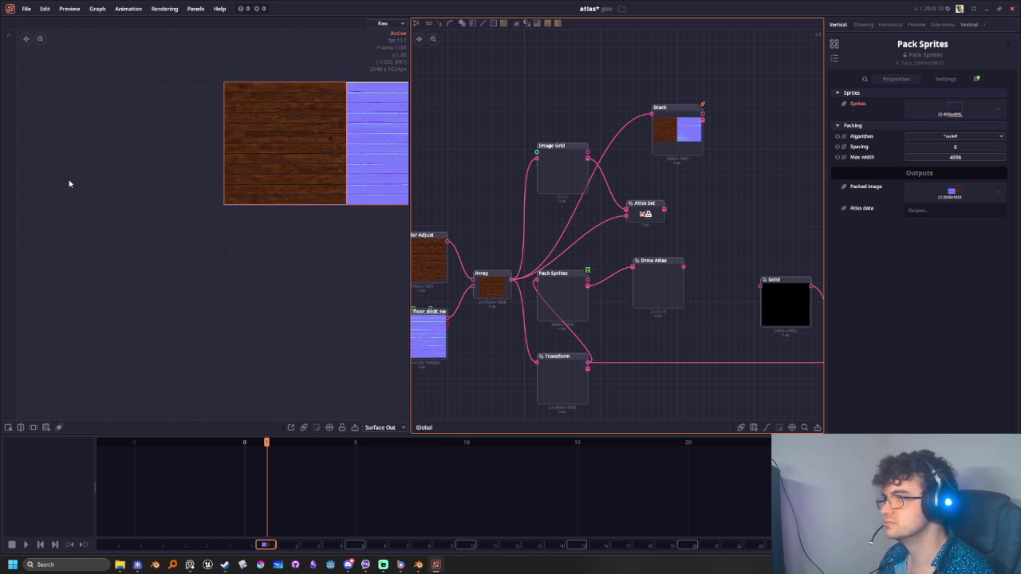
pyautogui.scroll(5, 103, 184)
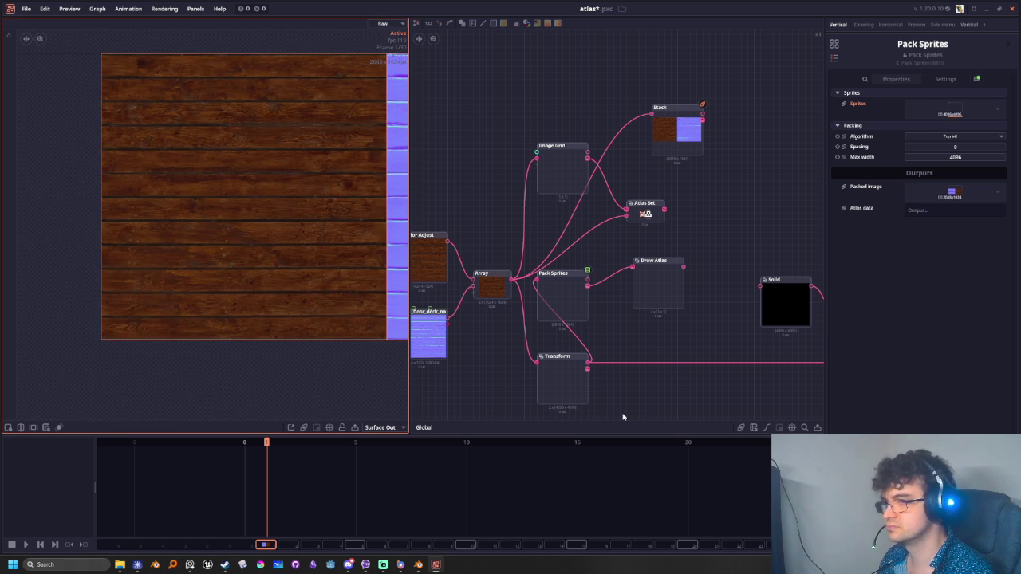
pyautogui.click(562, 378)
pyautogui.moveTo(255, 341); pyautogui.dragTo(46, 176, button='middle')
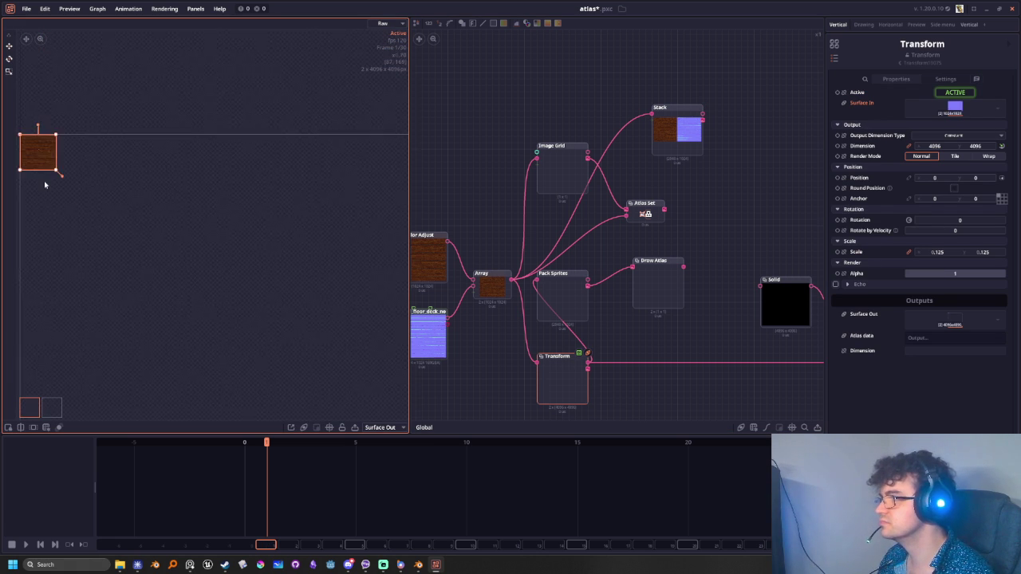
pyautogui.scroll(3, 152, 252)
pyautogui.scroll(2, 100, 221)
pyautogui.scroll(2, 100, 221)
pyautogui.scroll(3, 114, 184)
pyautogui.scroll(1, 114, 180)
pyautogui.moveTo(135, 167)
pyautogui.mouseDown(button='middle')
pyautogui.moveTo(267, 287)
pyautogui.moveTo(171, 278)
pyautogui.mouseUp(button='middle')
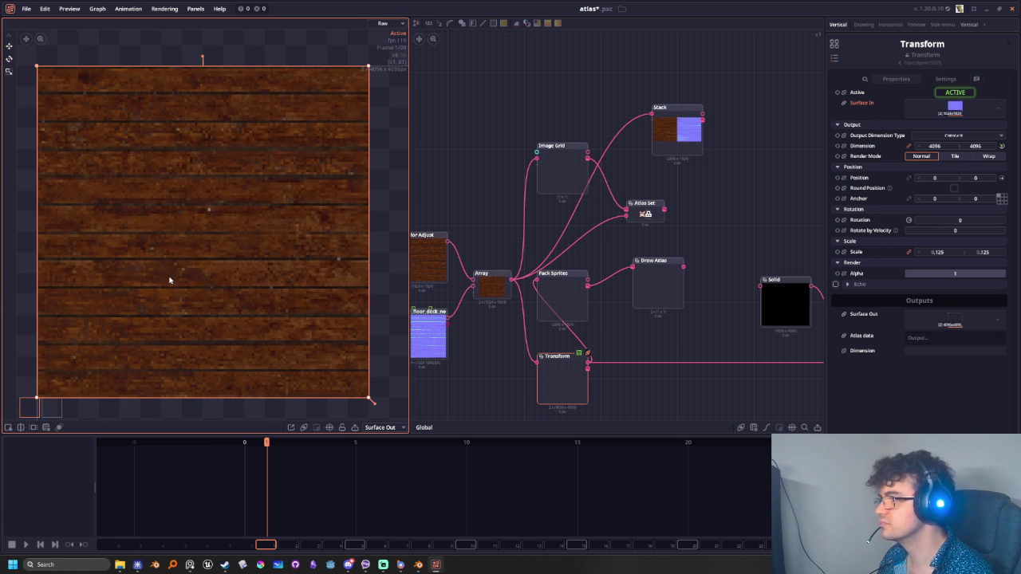
# Shift Pack Sprites slightly right and pull a new wire from Transform's output into the add-node search
pyautogui.click(560, 291)
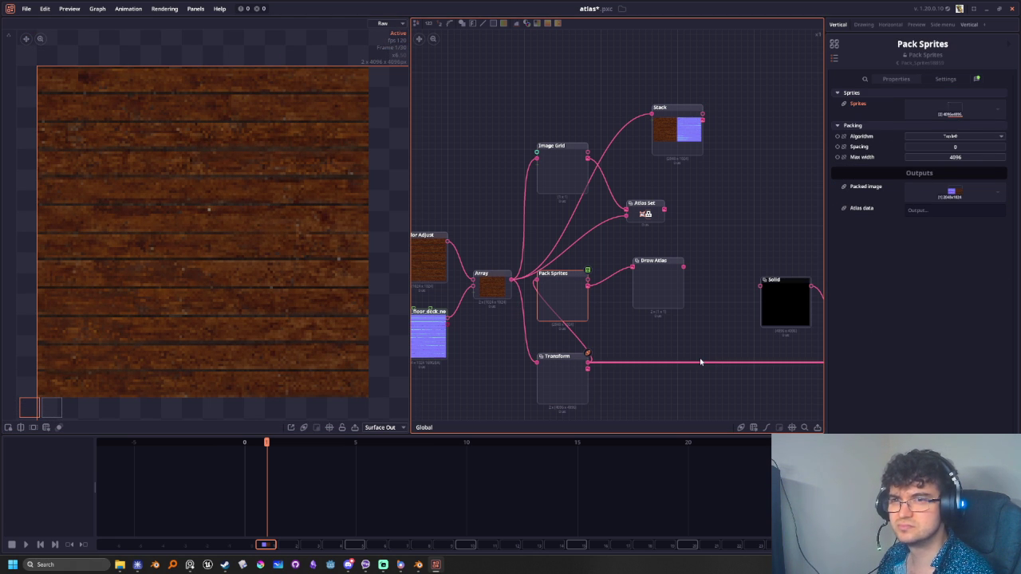
pyautogui.moveTo(622, 359); pyautogui.dragTo(590, 349, button='middle')
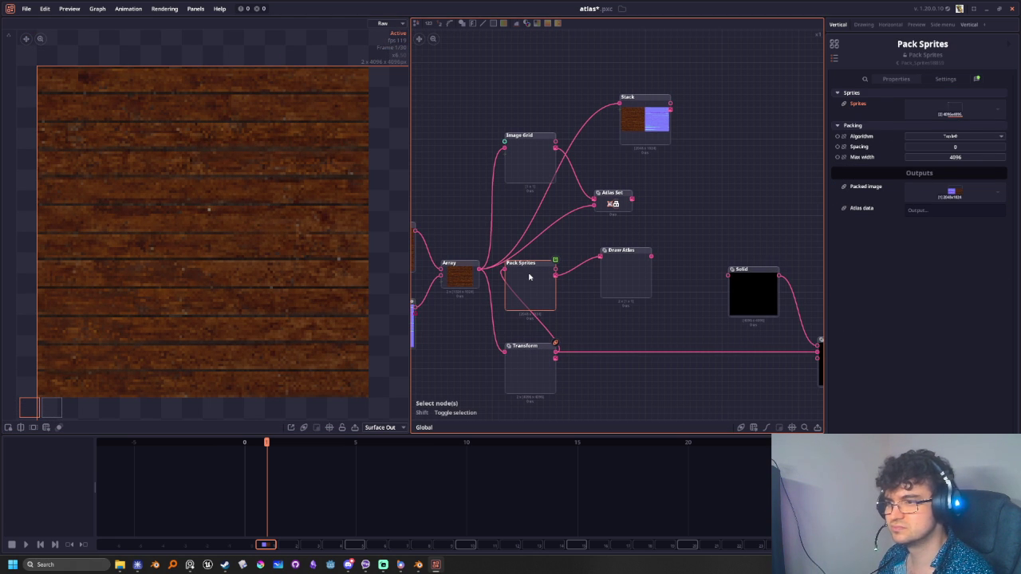
pyautogui.moveTo(528, 276); pyautogui.dragTo(555, 277)
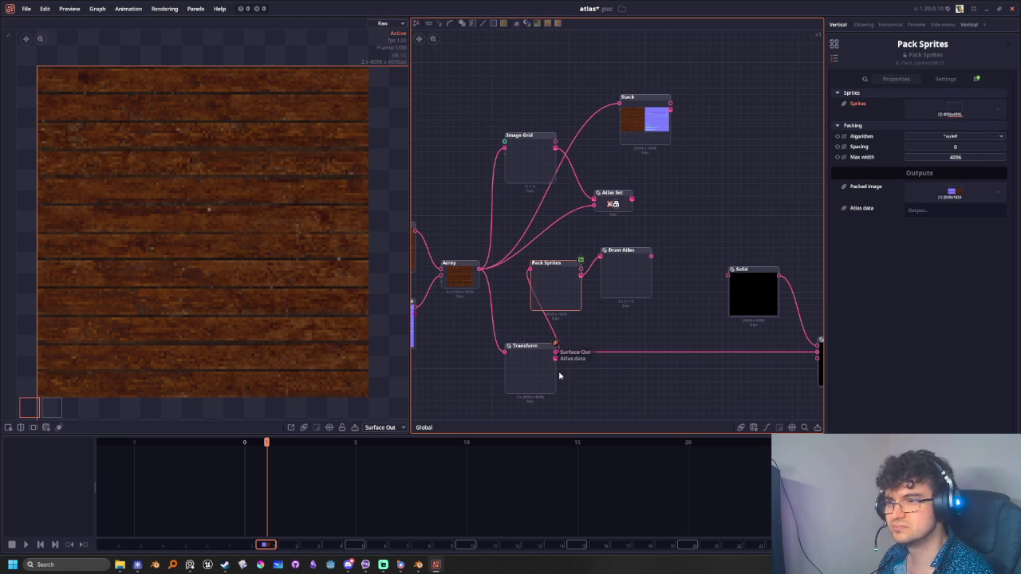
pyautogui.moveTo(555, 357)
pyautogui.mouseDown()
pyautogui.moveTo(627, 388)
pyautogui.moveTo(648, 412)
pyautogui.mouseUp()
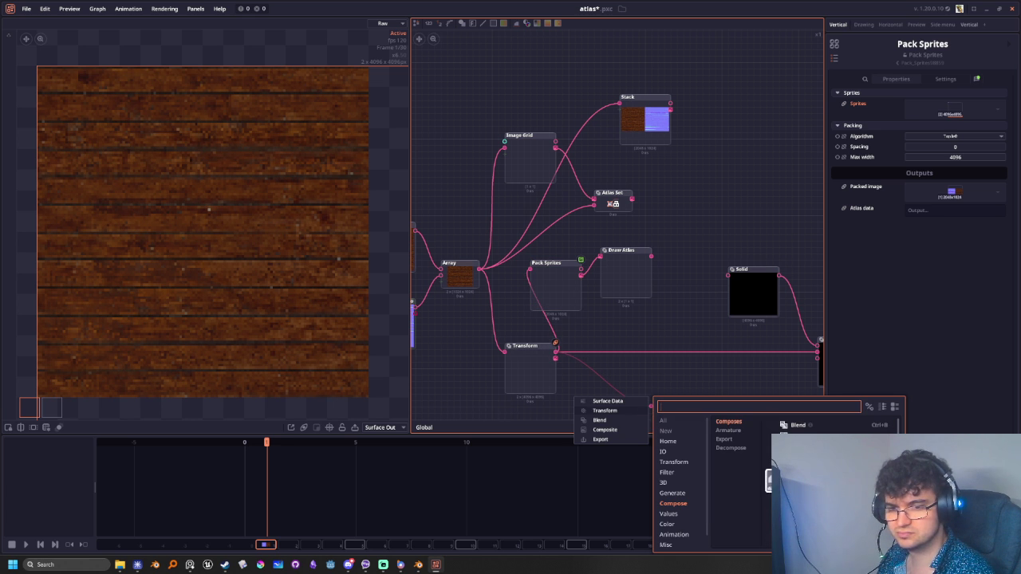
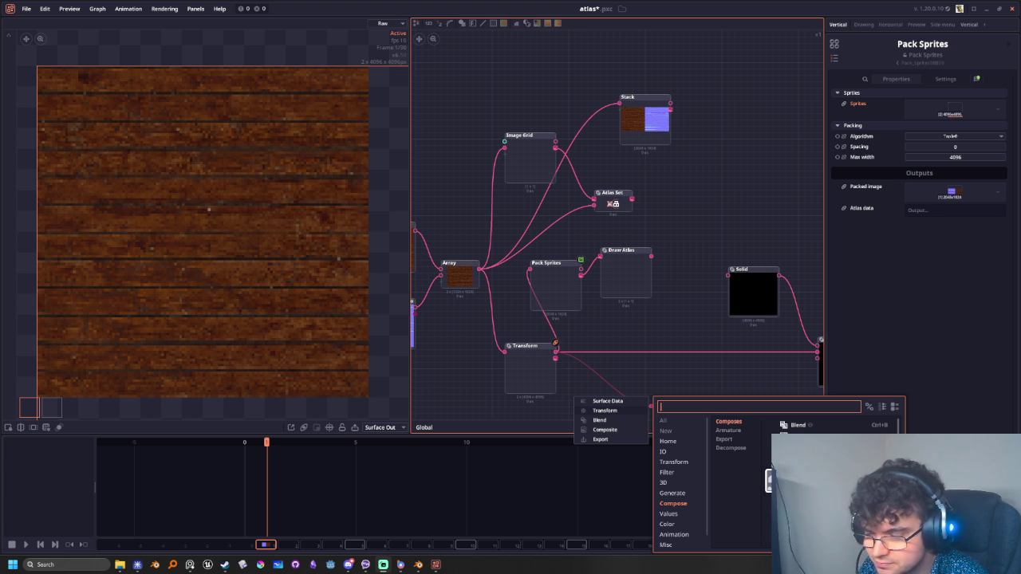
# Switch the Pack Sprites preview from Atlas data to the Packed image output
pyautogui.click(616, 339)
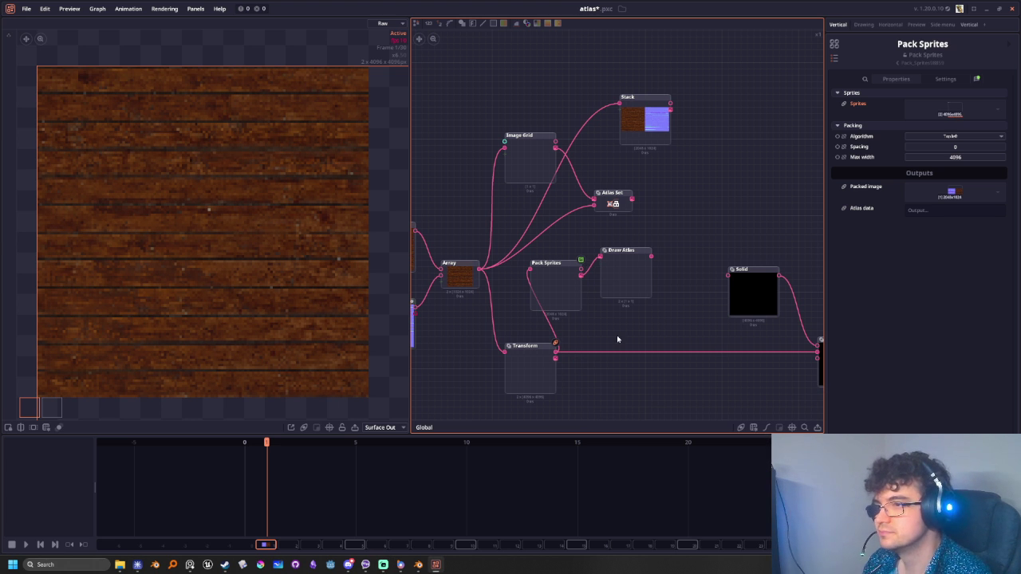
pyautogui.click(563, 272)
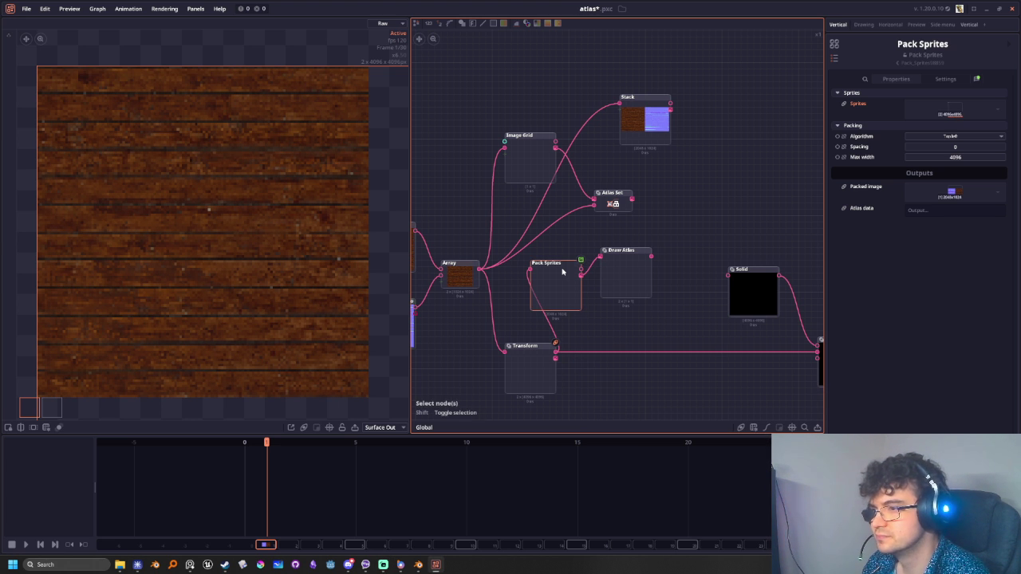
pyautogui.click(561, 275)
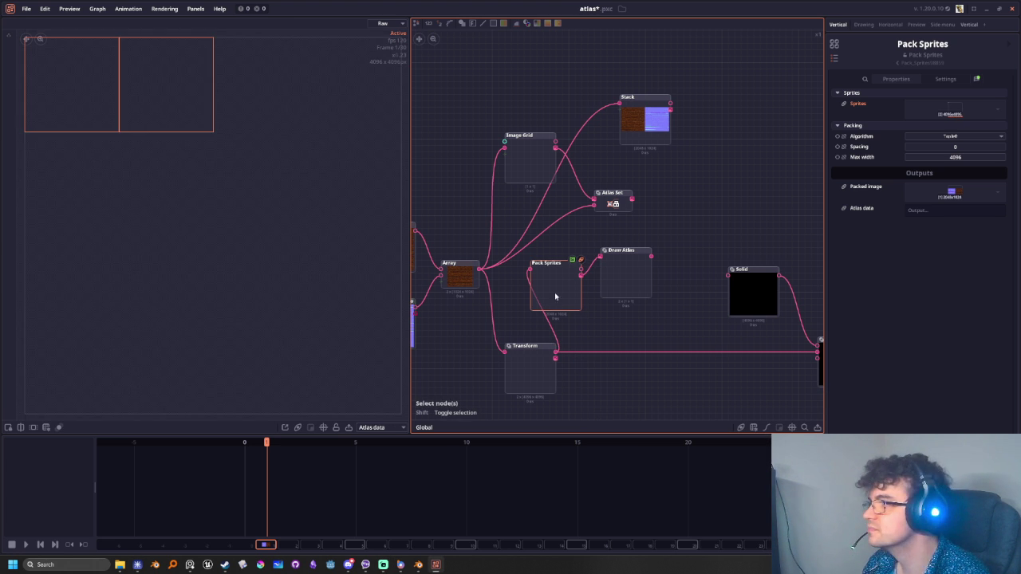
pyautogui.scroll(-3, 332, 308)
pyautogui.moveTo(276, 312); pyautogui.dragTo(258, 298, button='middle')
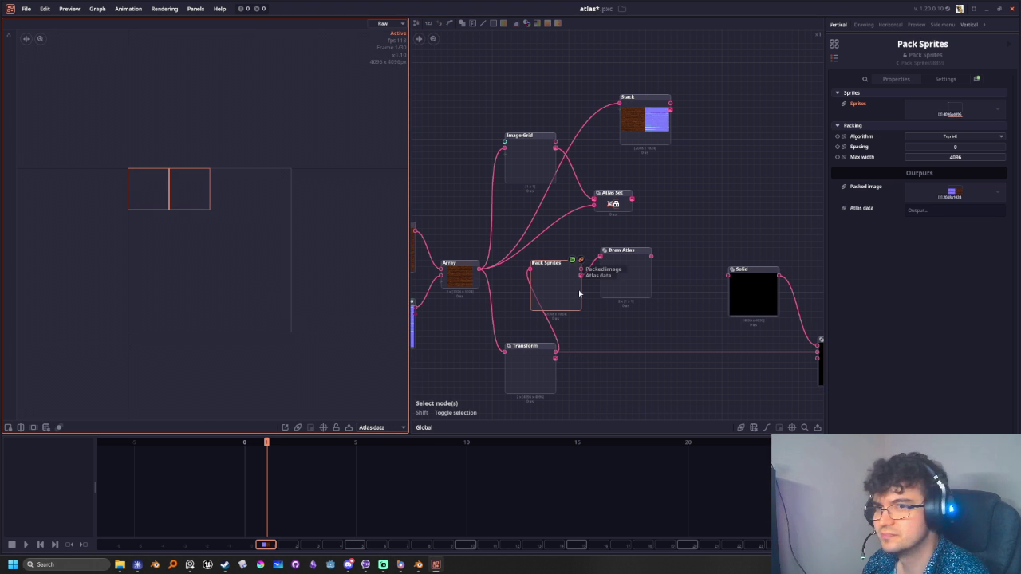
pyautogui.click(372, 427)
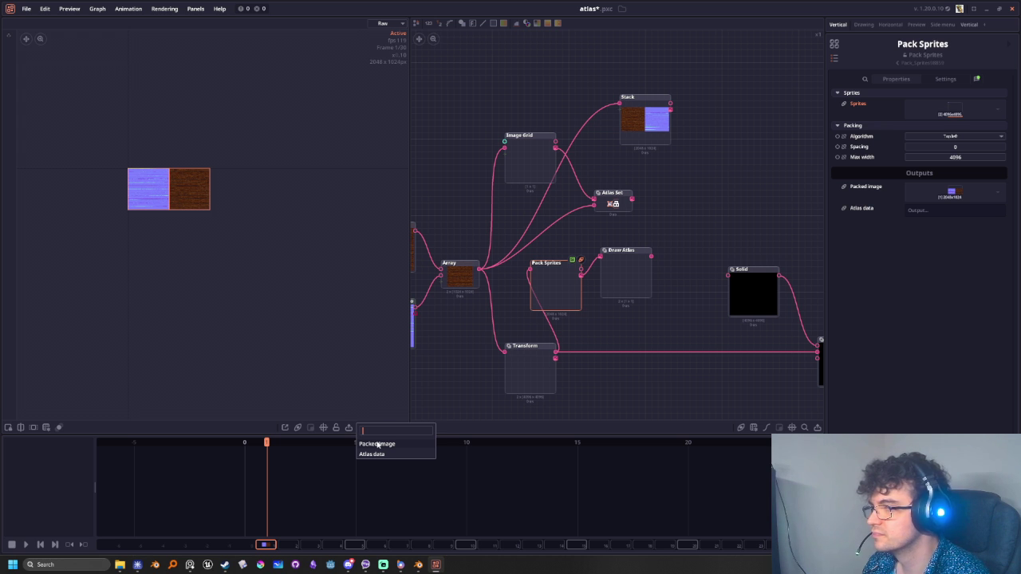
pyautogui.click(378, 444)
# Add a Canvas node from Pack Sprites' output, then delete it
pyautogui.moveTo(580, 261); pyautogui.dragTo(683, 228)
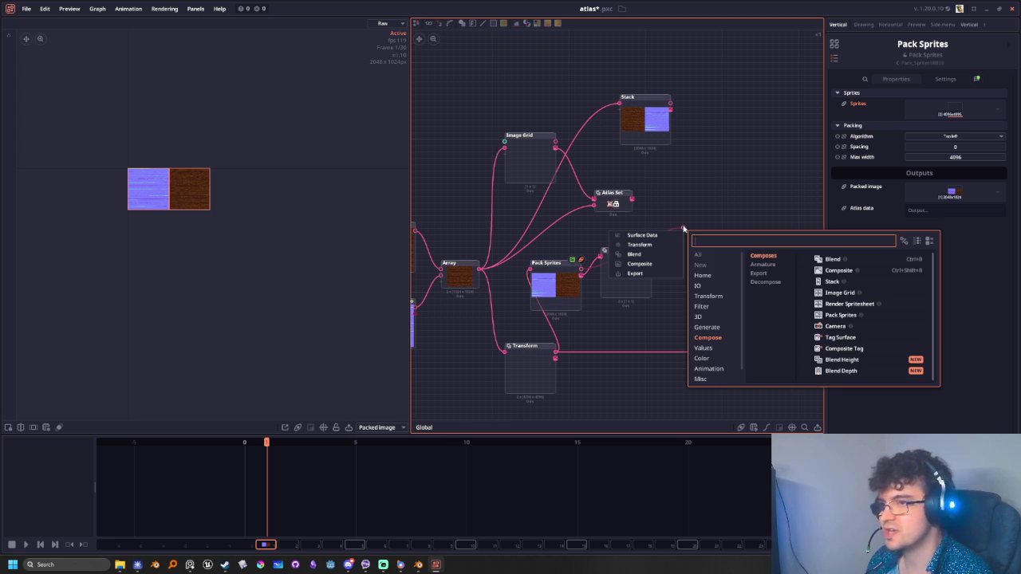
pyautogui.write('canvas')
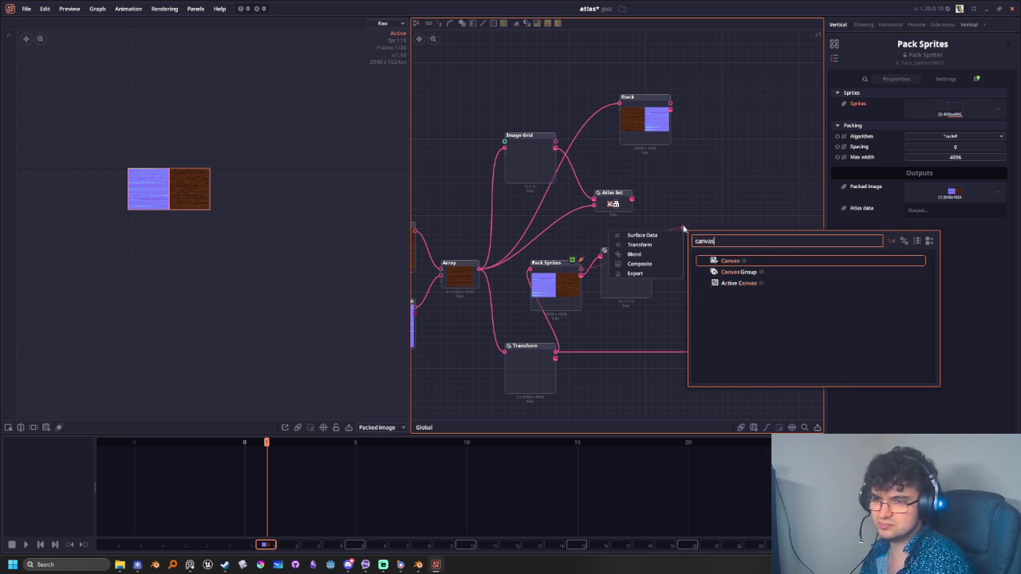
pyautogui.press('Return')
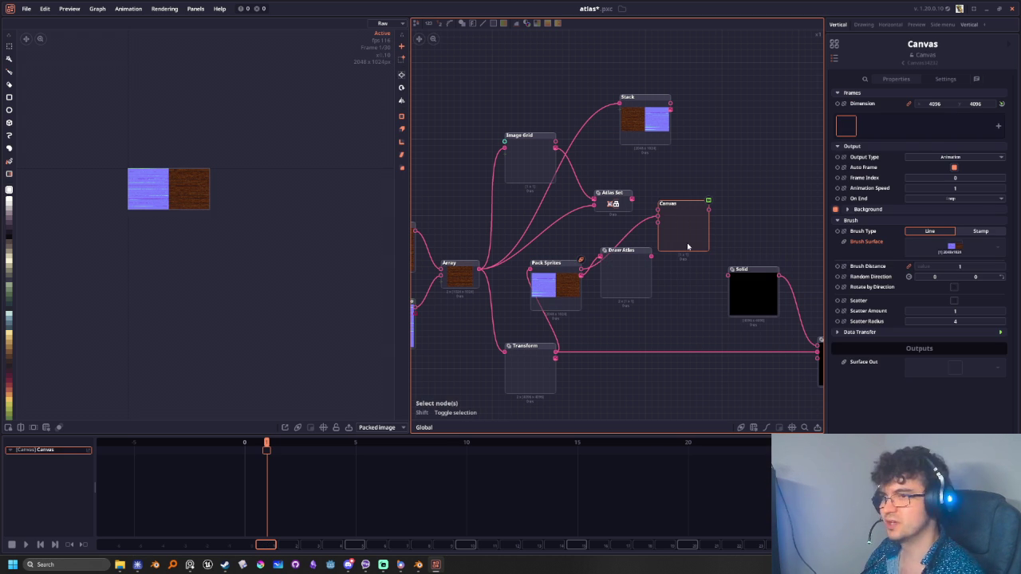
pyautogui.press('Delete')
# Cancel the 'sc' node search and preview Pack Sprites' Atlas data output
pyautogui.rightClick(673, 223)
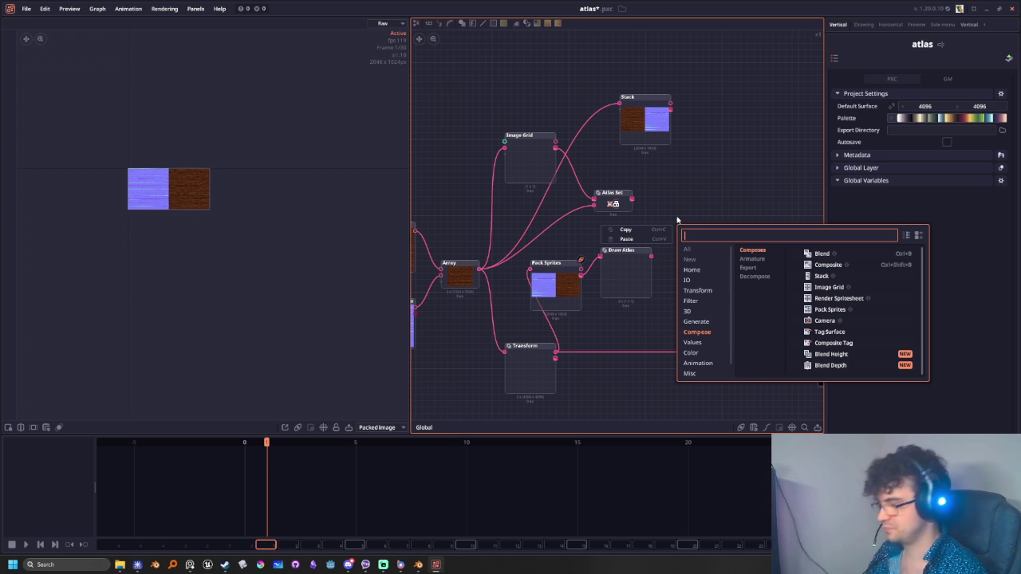
pyautogui.write('s')
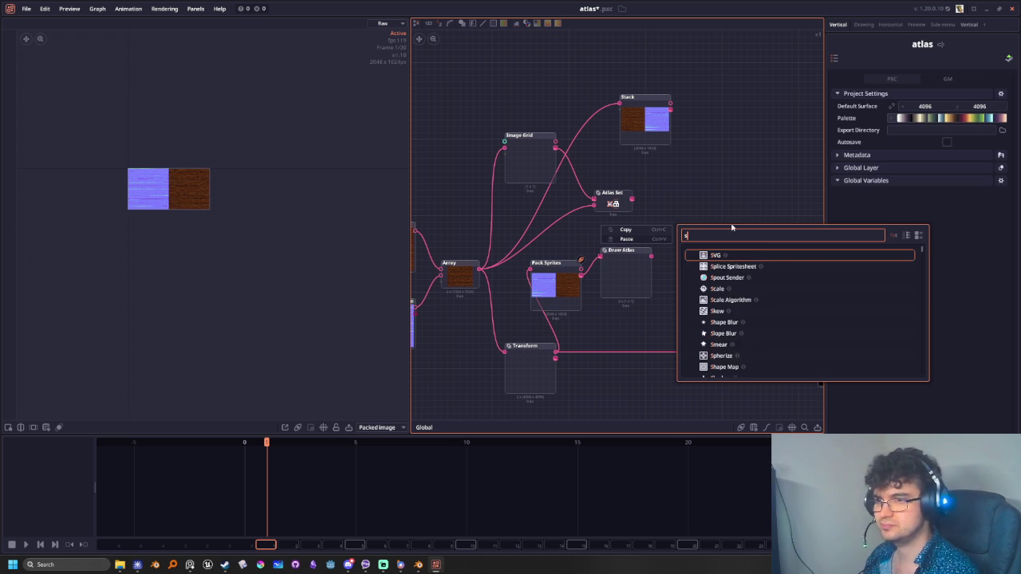
pyautogui.write('c')
pyautogui.press('Escape')
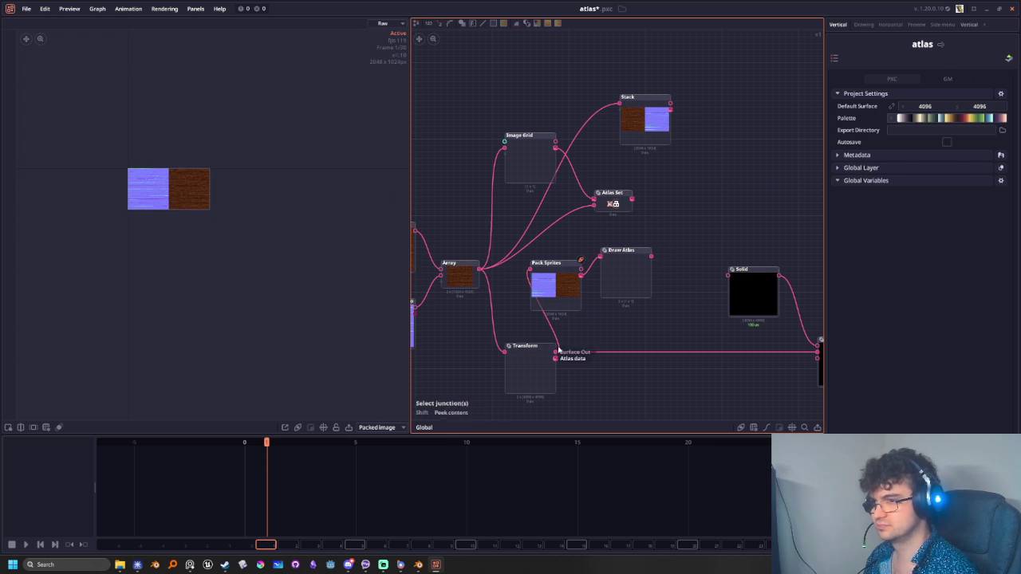
pyautogui.click(546, 284)
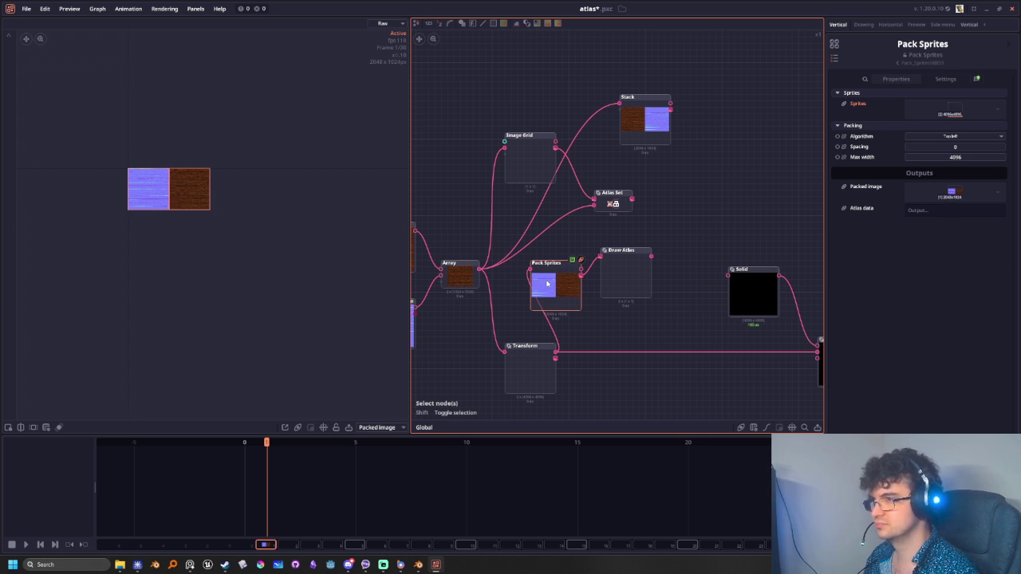
pyautogui.click(377, 427)
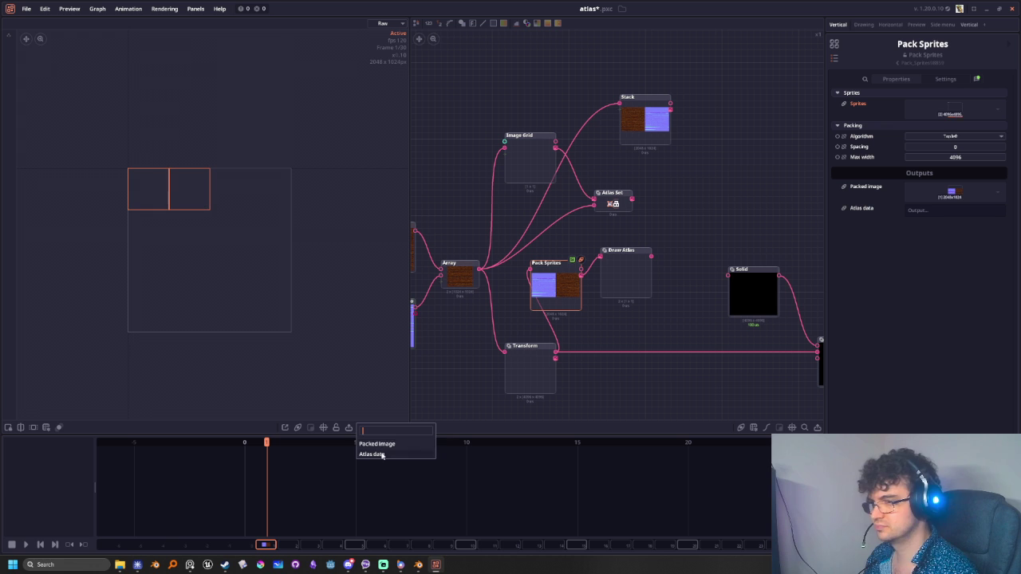
pyautogui.click(382, 455)
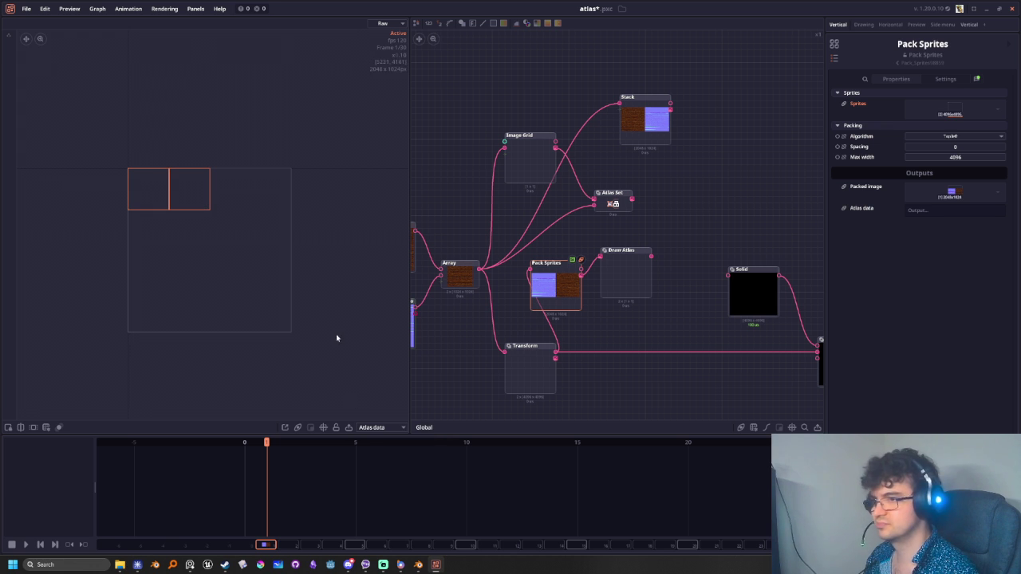
# Wire Transform's output into Pack Sprites' Sprites input, keeping the Atlas data preview
pyautogui.moveTo(555, 358); pyautogui.dragTo(528, 269)
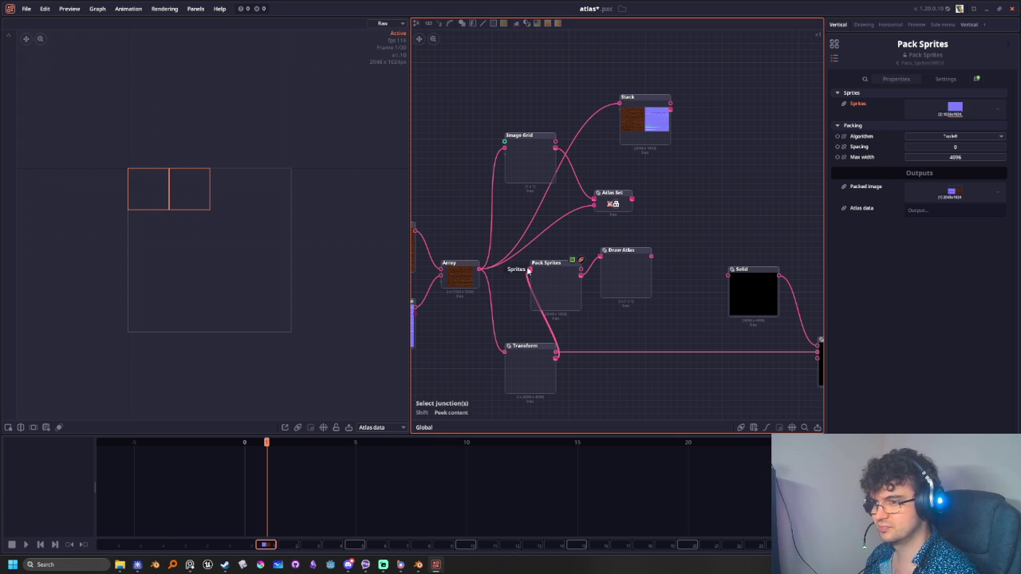
pyautogui.click(550, 291)
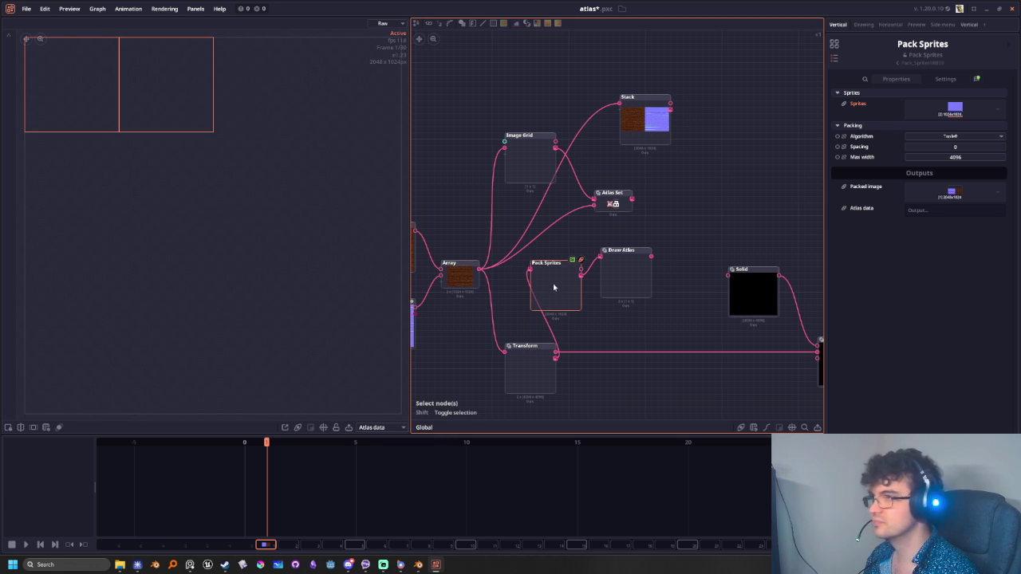
pyautogui.click(378, 430)
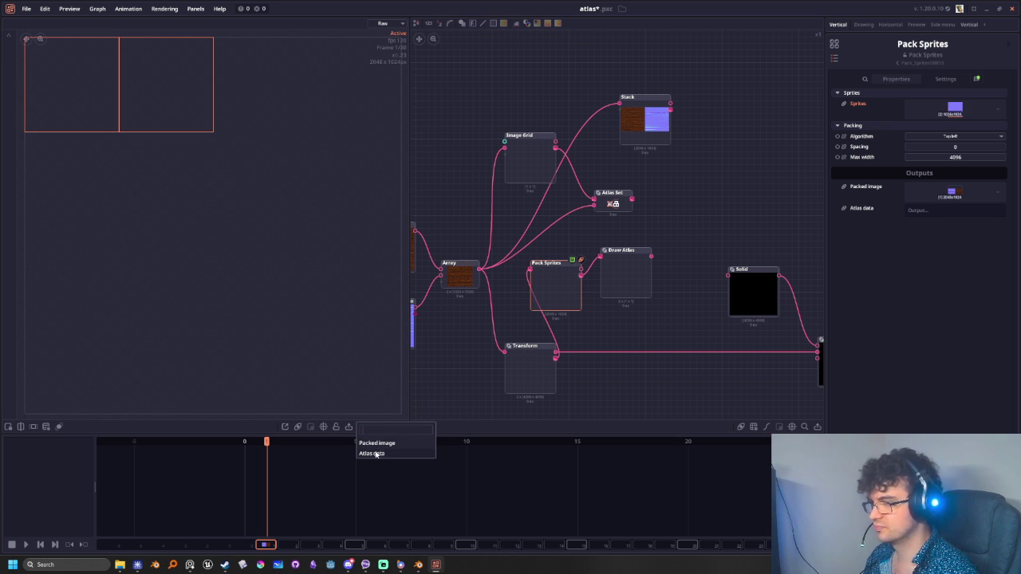
pyautogui.click(372, 453)
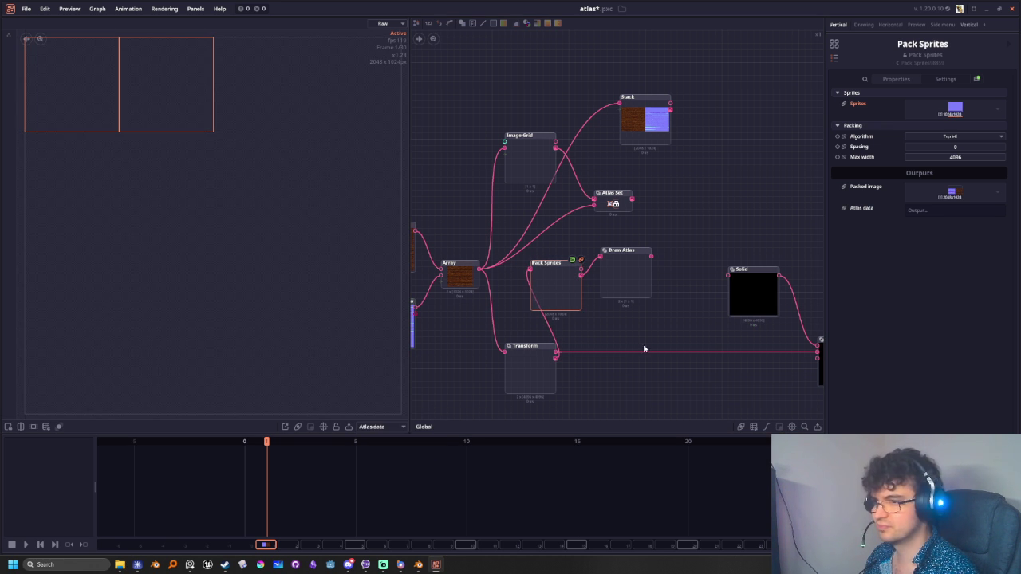
pyautogui.moveTo(556, 355)
pyautogui.mouseDown()
pyautogui.moveTo(529, 273)
pyautogui.moveTo(619, 399)
pyautogui.mouseUp()
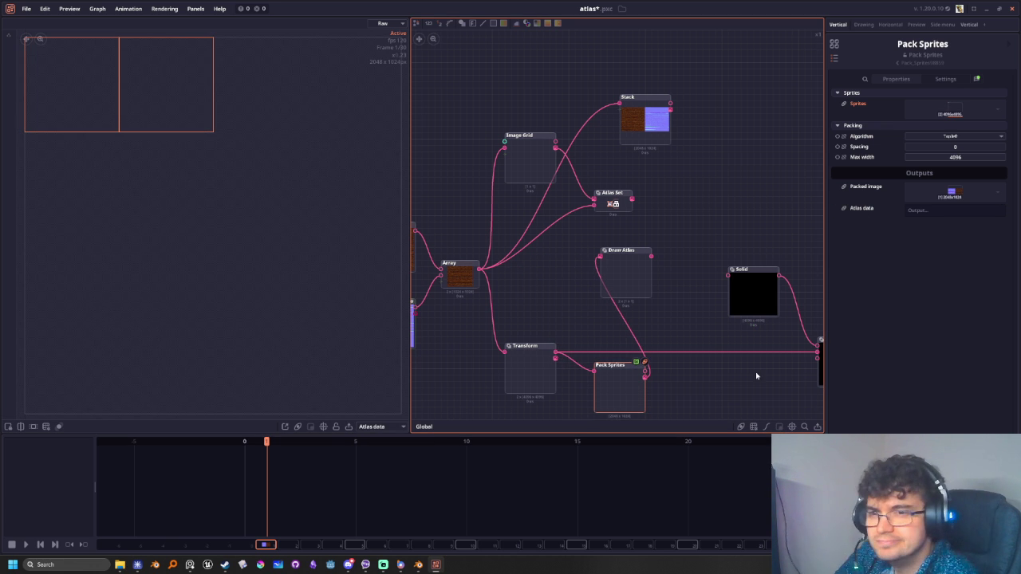
# Check Pack Sprites' settings and history, then pan left and select the Image Grid node
pyautogui.click(973, 81)
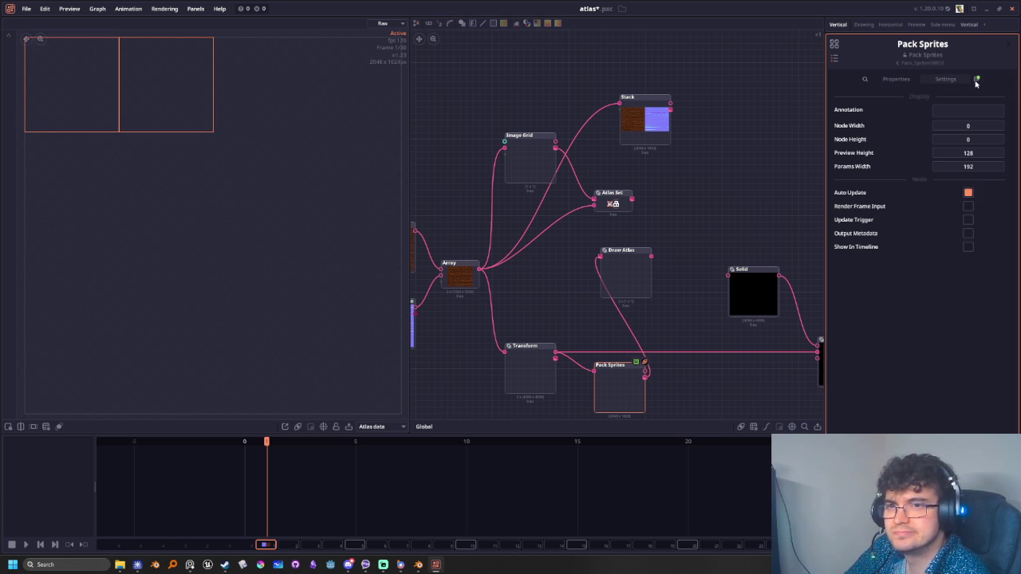
pyautogui.click(975, 80)
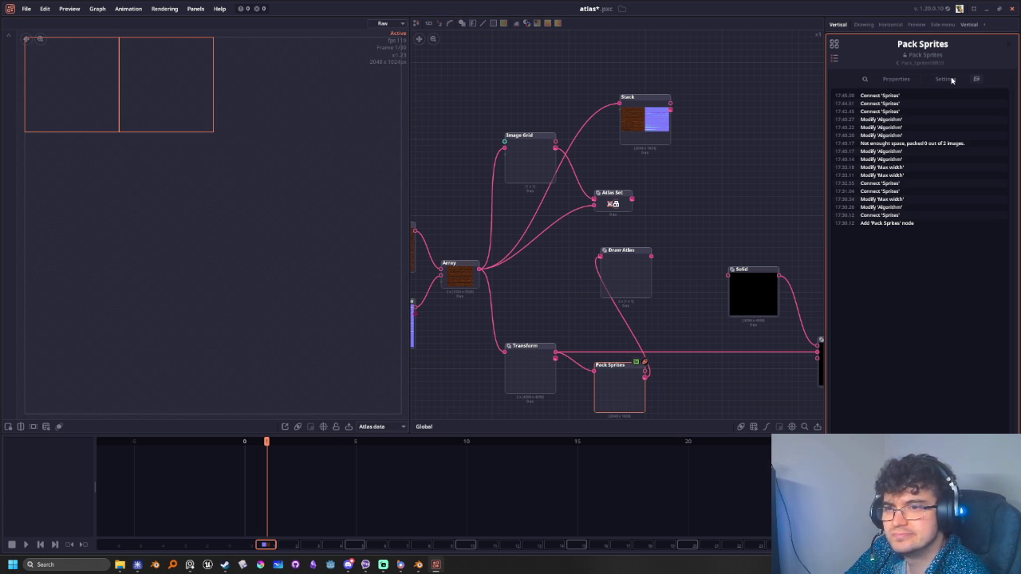
pyautogui.click(951, 80)
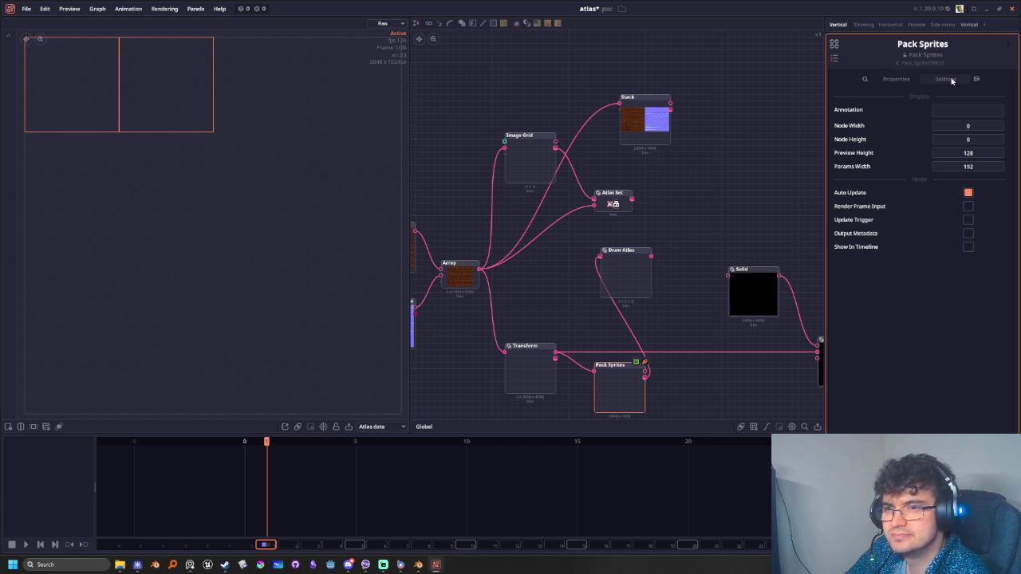
pyautogui.moveTo(618, 388); pyautogui.dragTo(539, 348, button='middle')
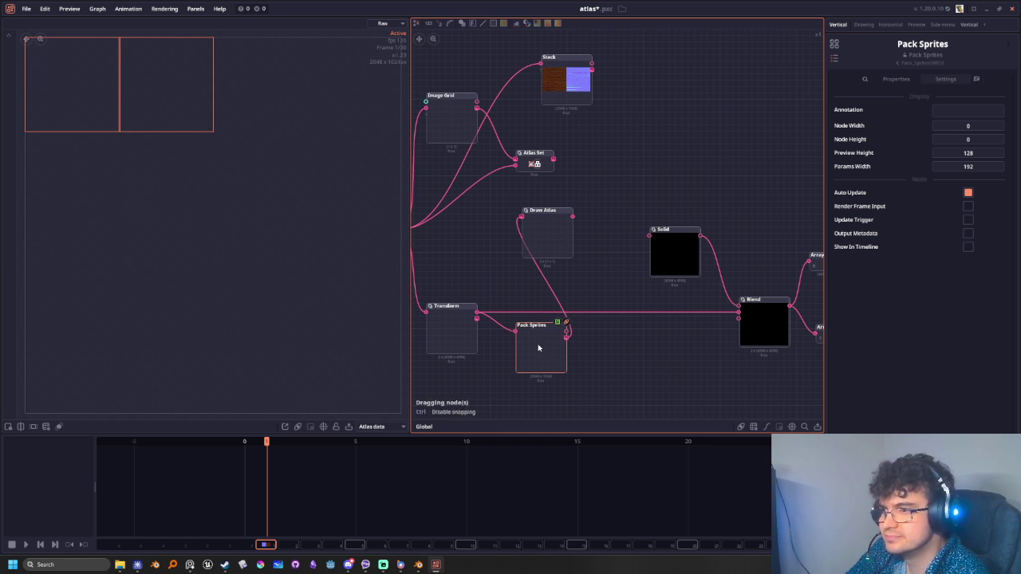
pyautogui.click(899, 80)
pyautogui.moveTo(582, 280); pyautogui.dragTo(664, 269, button='middle')
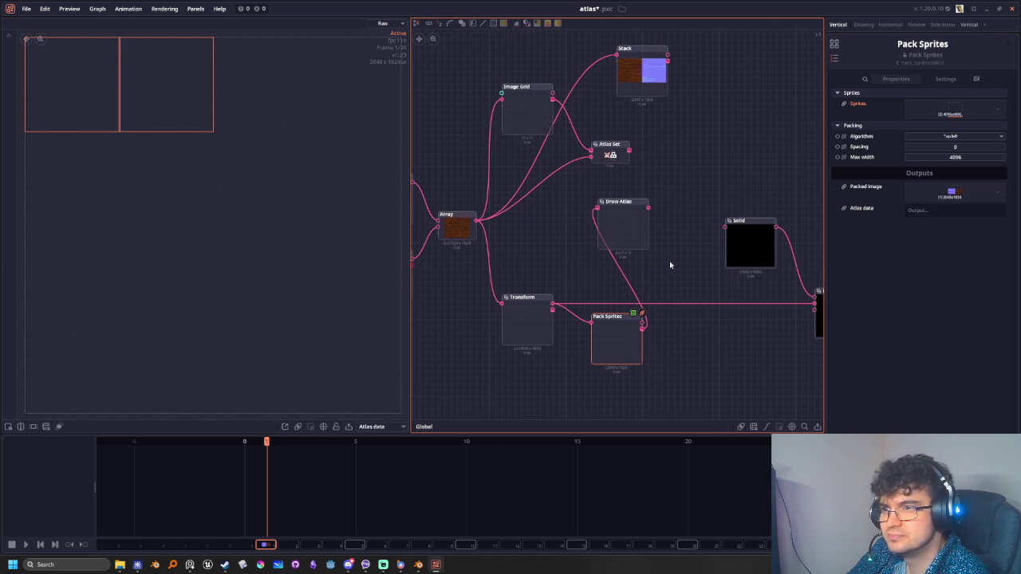
pyautogui.moveTo(664, 285); pyautogui.dragTo(698, 296, button='middle')
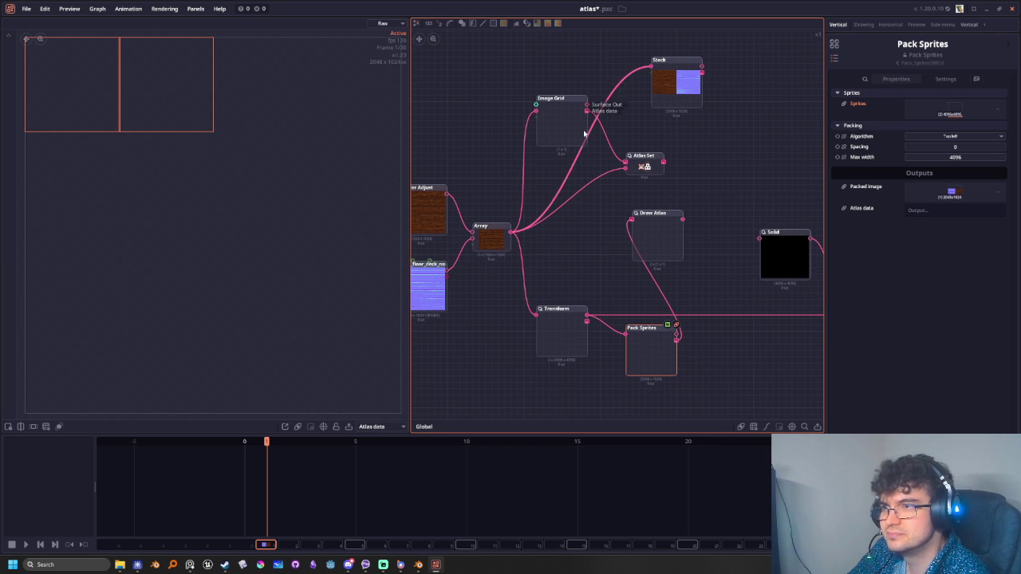
pyautogui.click(570, 110)
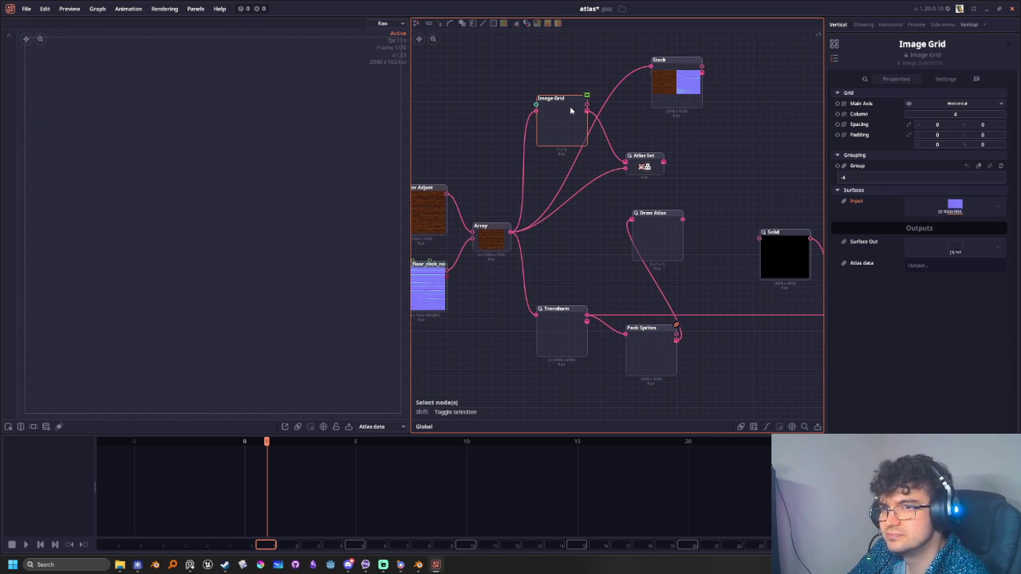
# Set Image Grid's Main Axis to Horizontal and Column to 1, saving the project
pyautogui.click(974, 104)
pyautogui.click(960, 129)
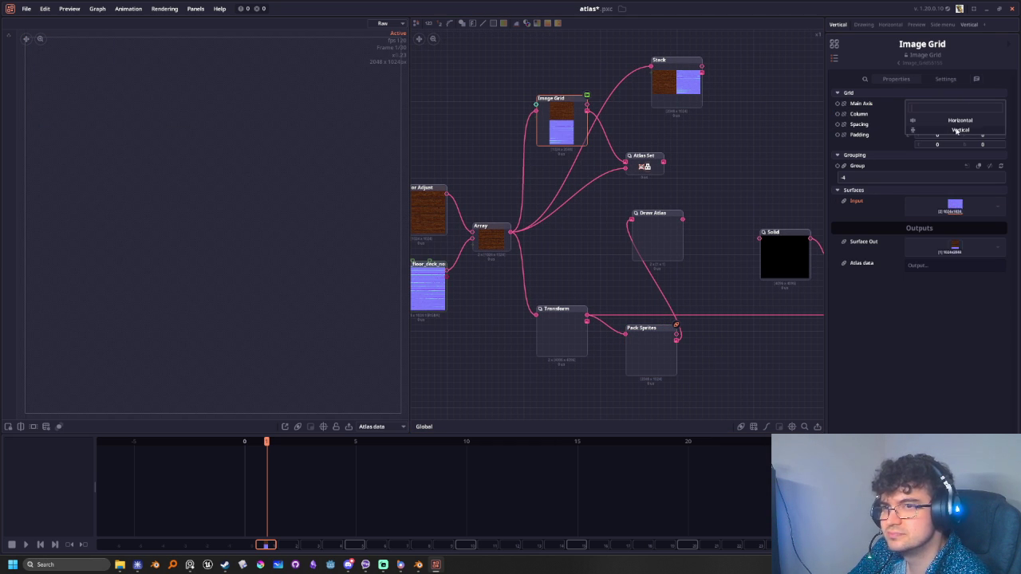
pyautogui.click(937, 105)
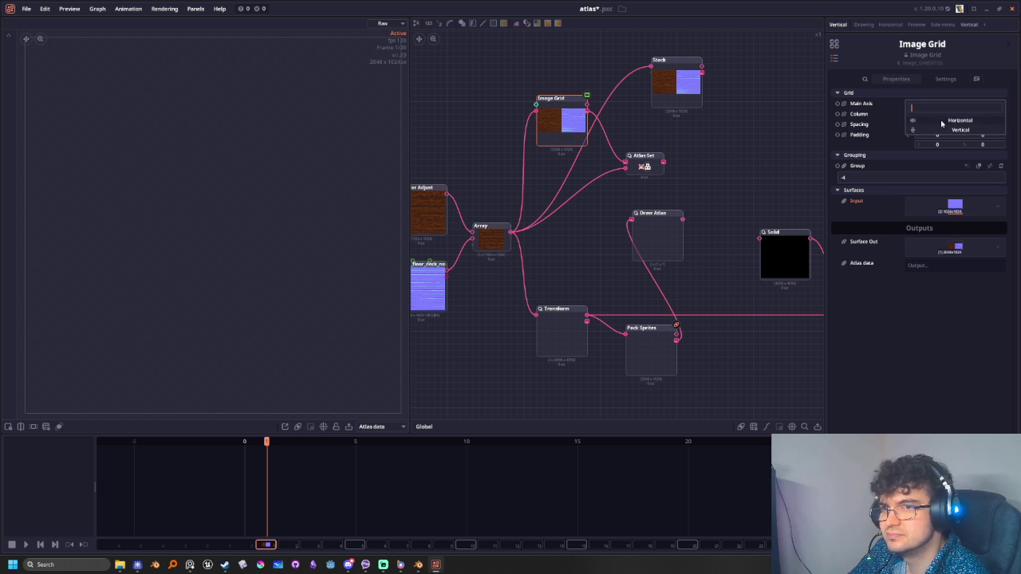
pyautogui.click(939, 124)
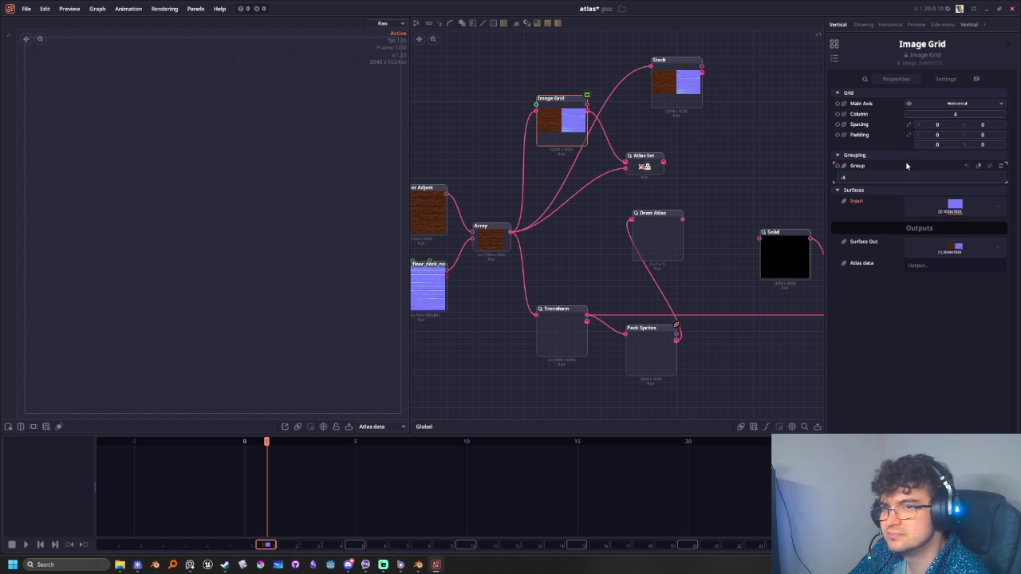
pyautogui.moveTo(945, 115); pyautogui.dragTo(929, 115)
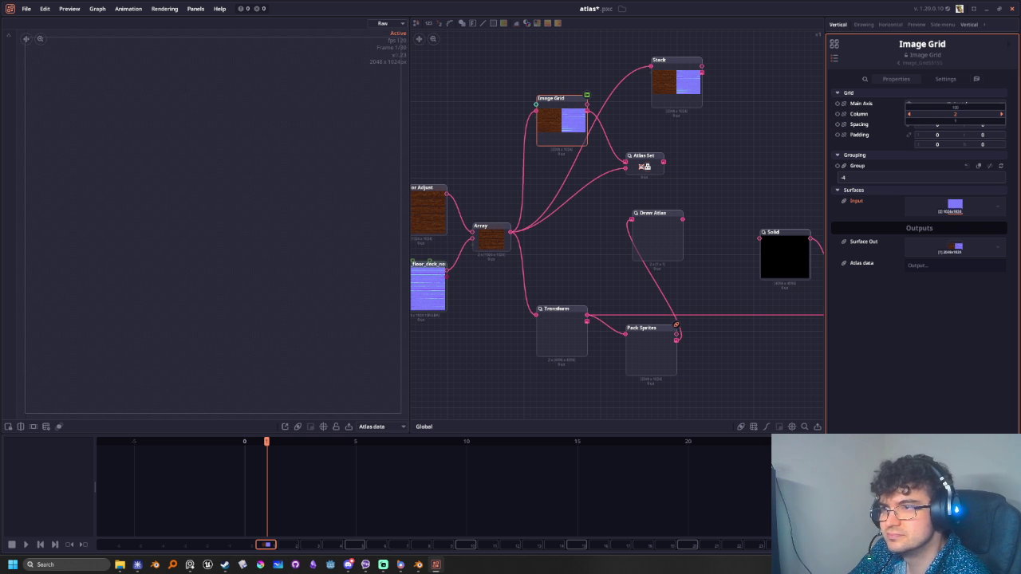
pyautogui.hotkey('ctrl', 's')
pyautogui.moveTo(929, 114); pyautogui.dragTo(938, 121)
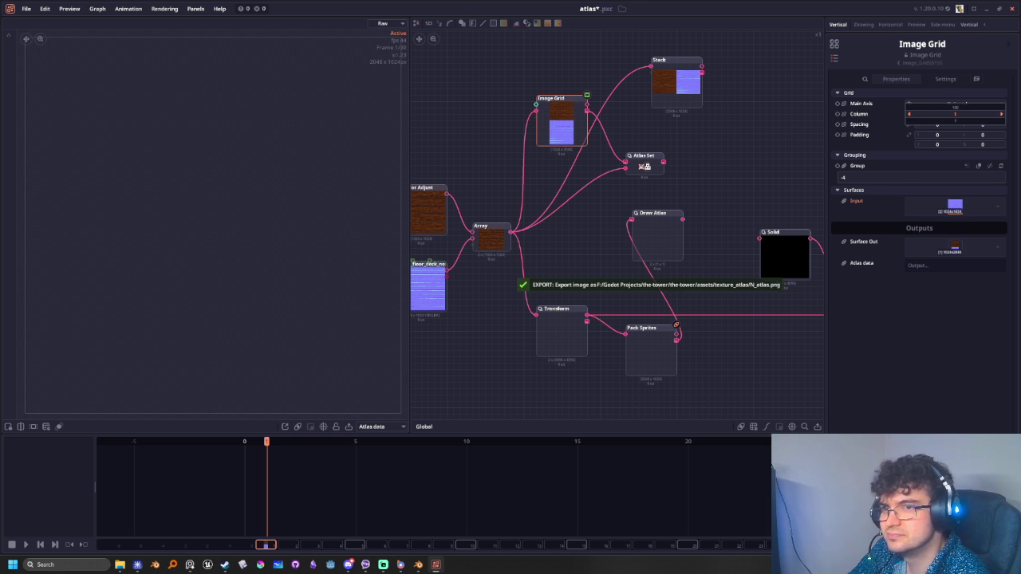
pyautogui.click(942, 115)
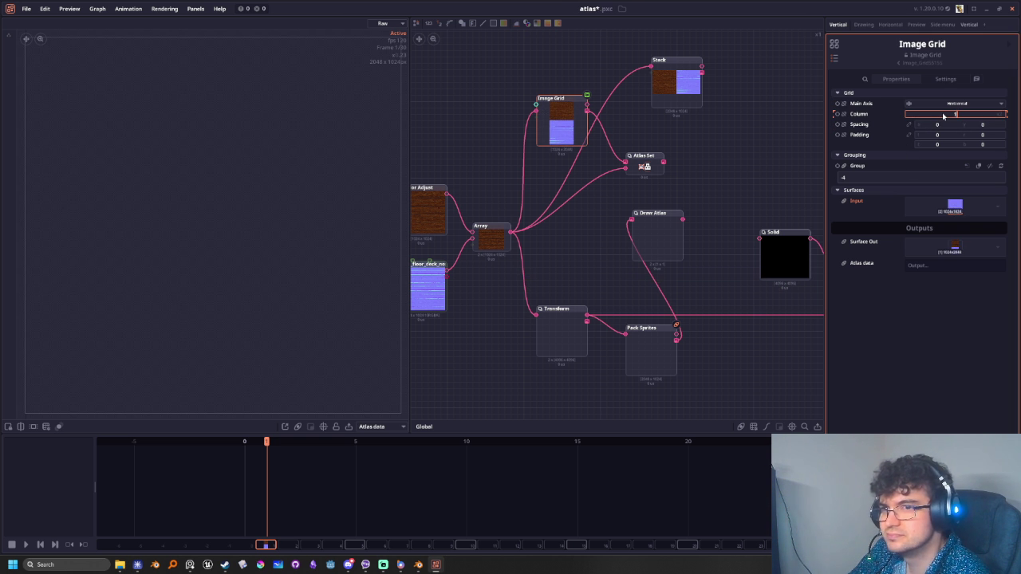
pyautogui.click(626, 250)
# Preview Image Grid's stacked texture and wire its output into Draw Atlas
pyautogui.click(560, 124)
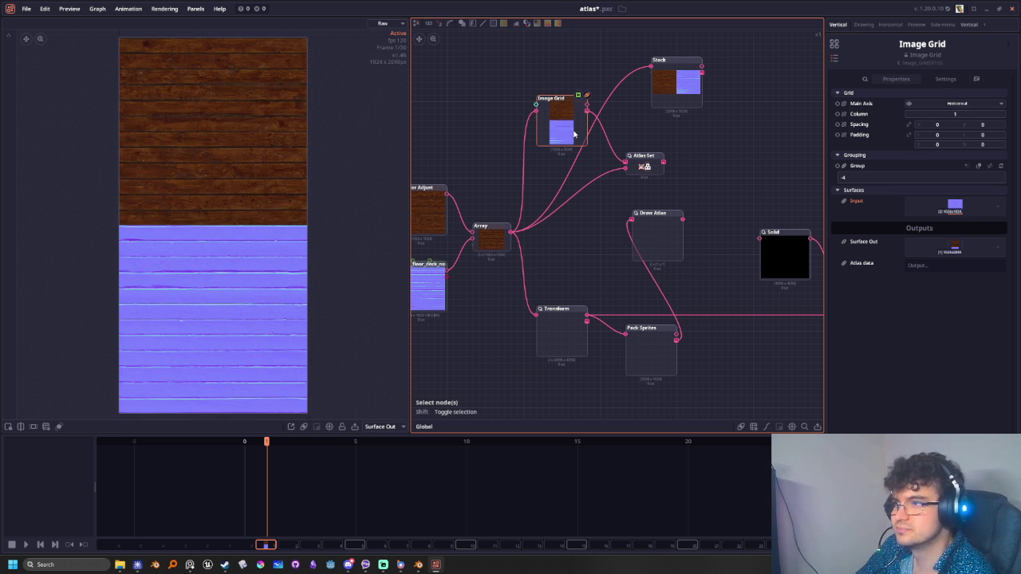
pyautogui.click(386, 426)
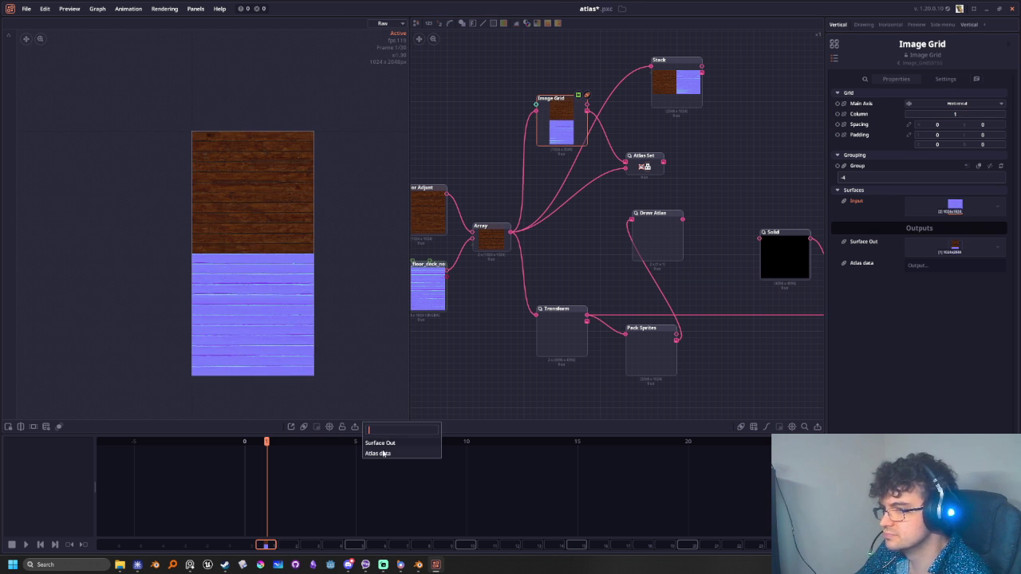
pyautogui.click(381, 453)
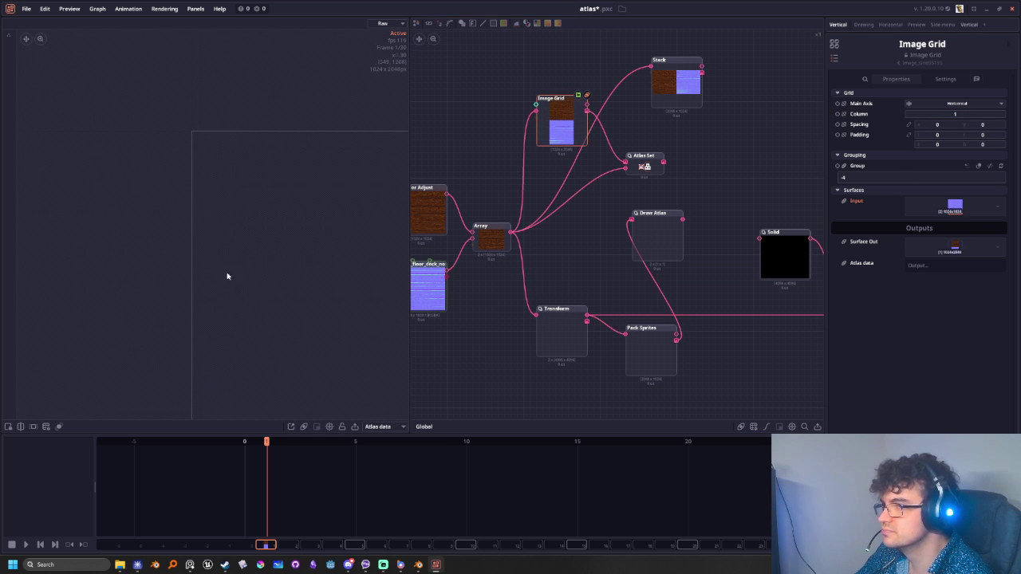
pyautogui.moveTo(265, 296); pyautogui.dragTo(240, 311, button='middle')
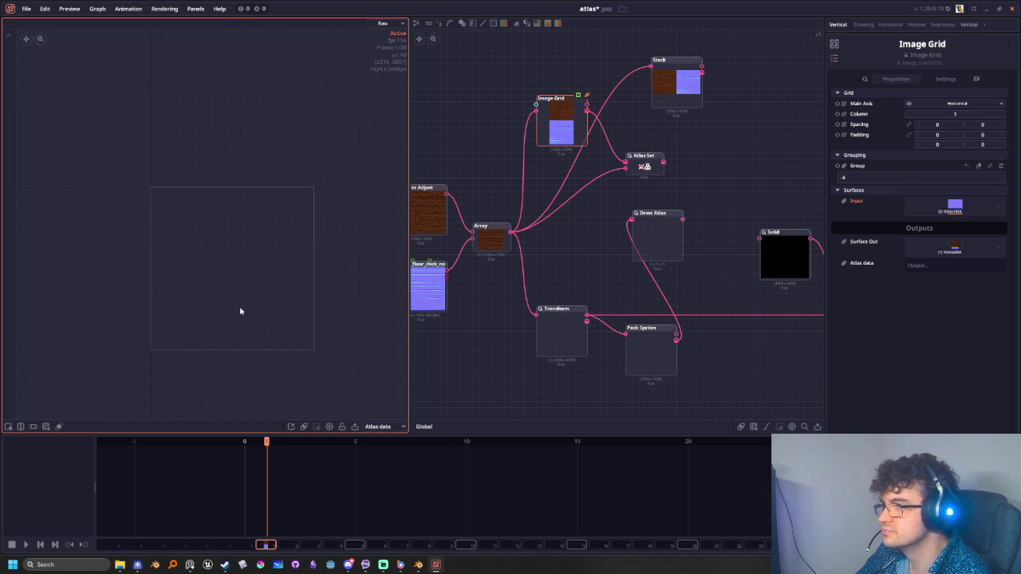
pyautogui.click(368, 427)
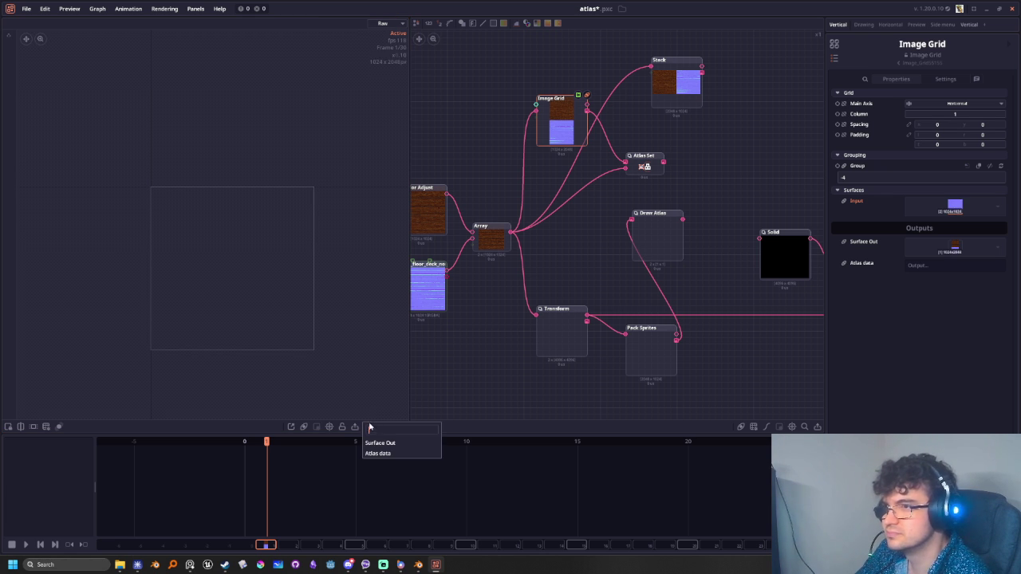
pyautogui.click(376, 440)
pyautogui.moveTo(334, 342); pyautogui.dragTo(265, 215, button='middle')
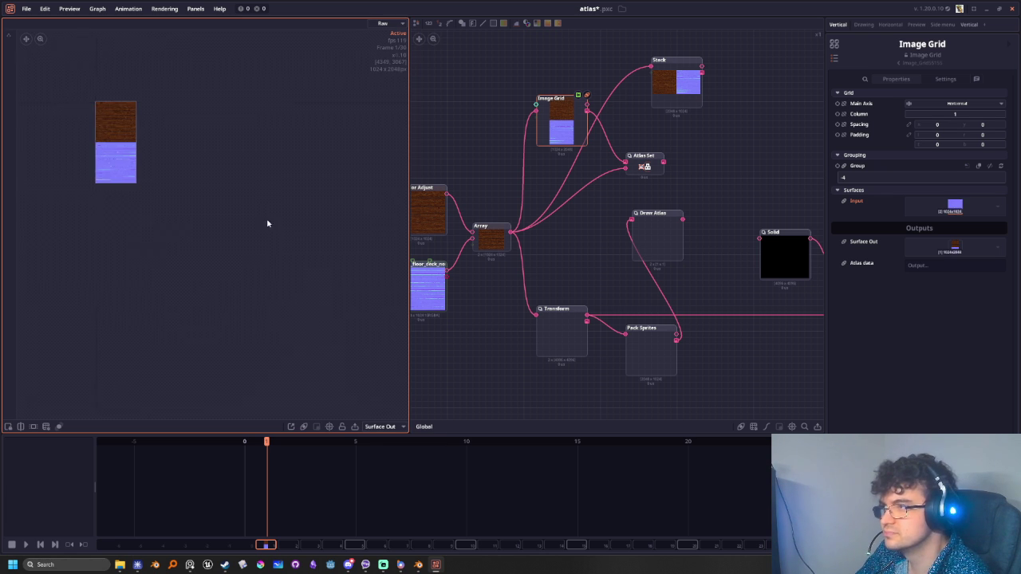
pyautogui.moveTo(313, 256); pyautogui.dragTo(267, 246, button='middle')
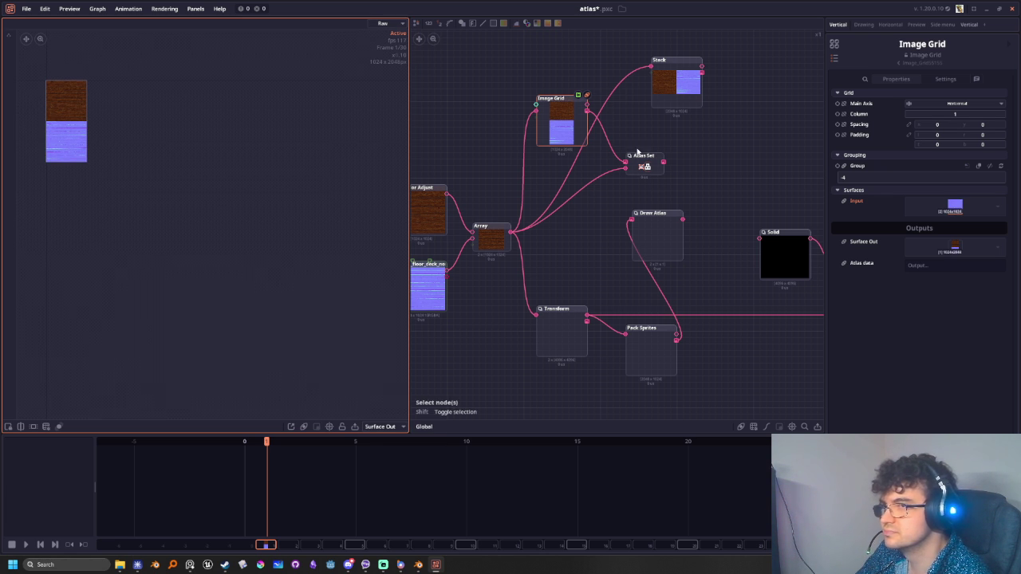
pyautogui.moveTo(587, 109); pyautogui.dragTo(632, 217)
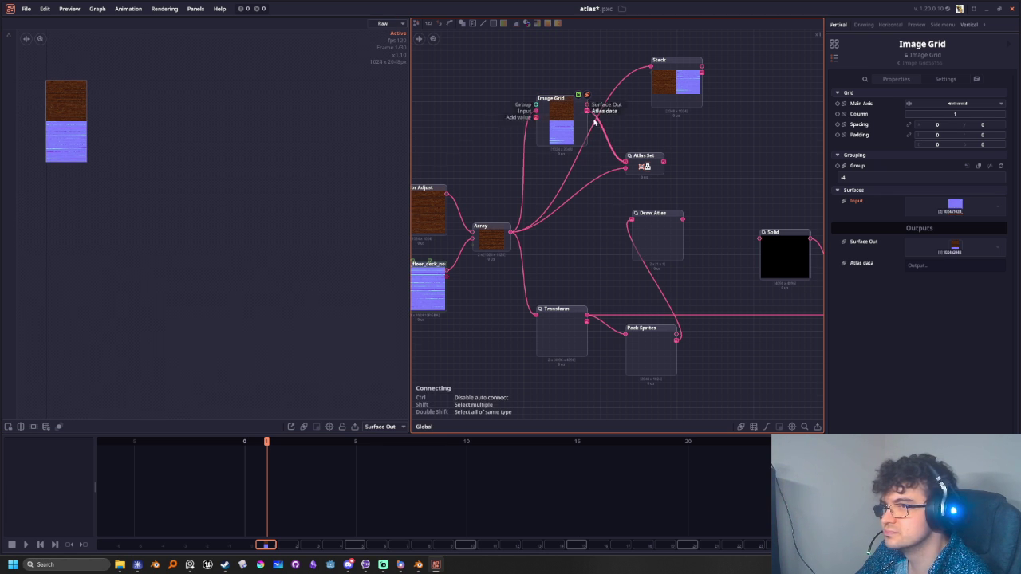
# Give Draw Atlas a custom 4096 × 4096 dimension with Combine on, then reselect Image Grid
pyautogui.click(654, 236)
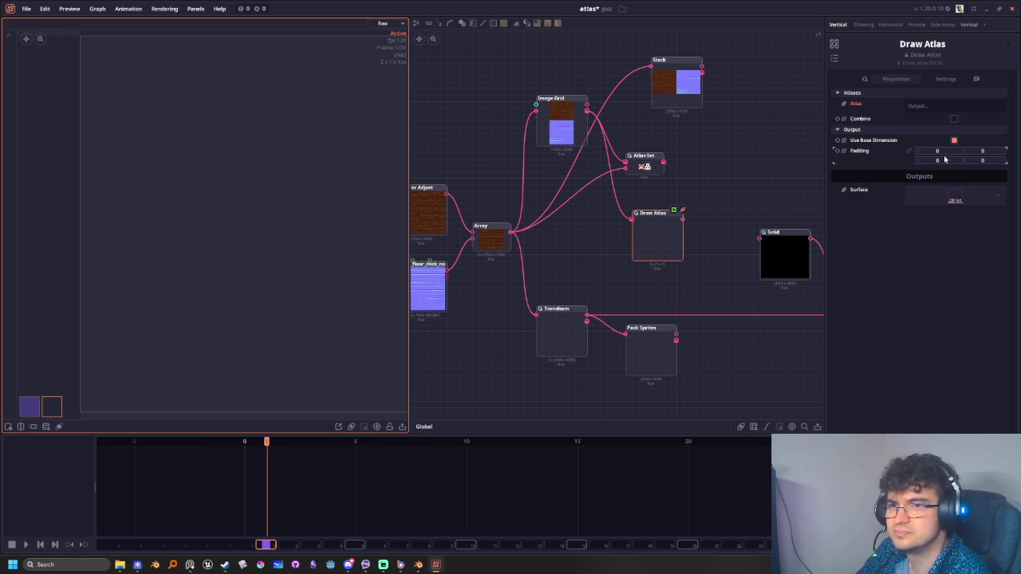
pyautogui.click(954, 118)
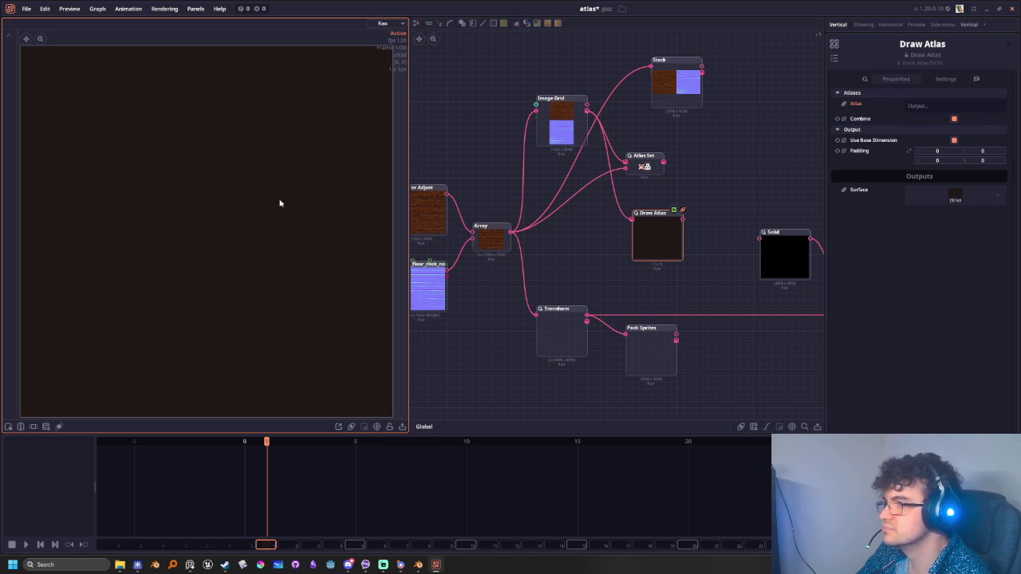
pyautogui.click(953, 118)
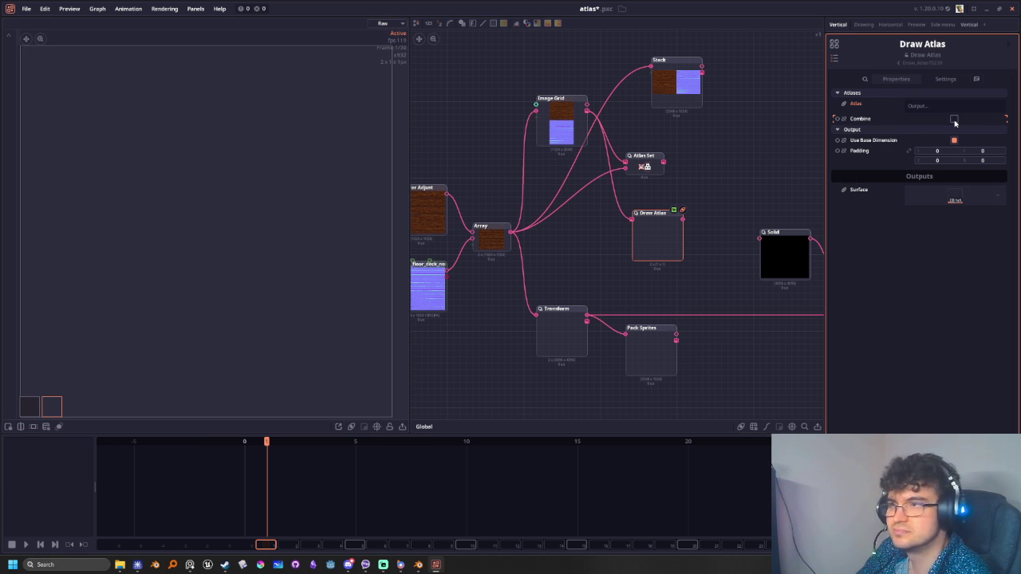
pyautogui.click(30, 407)
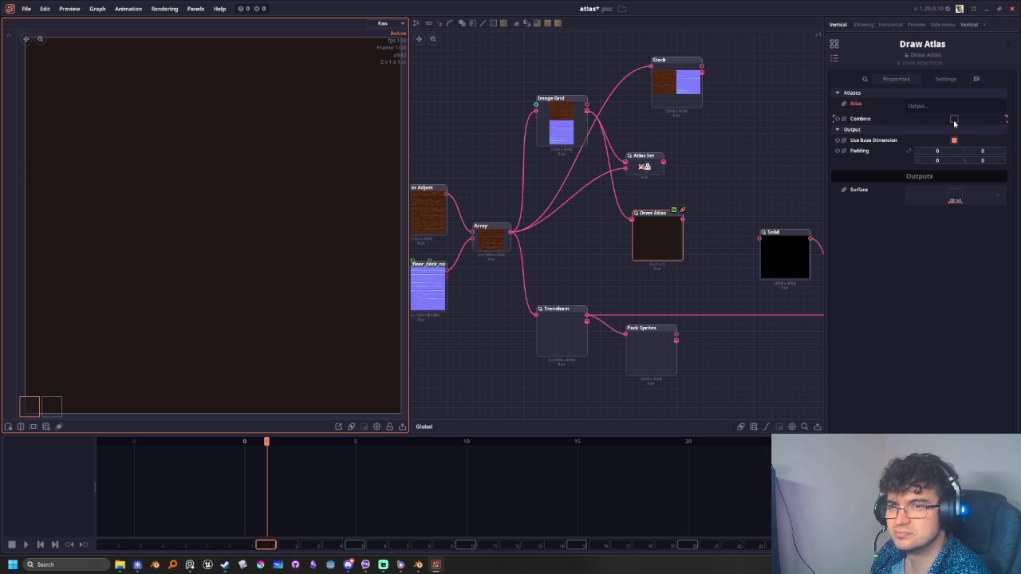
pyautogui.click(953, 141)
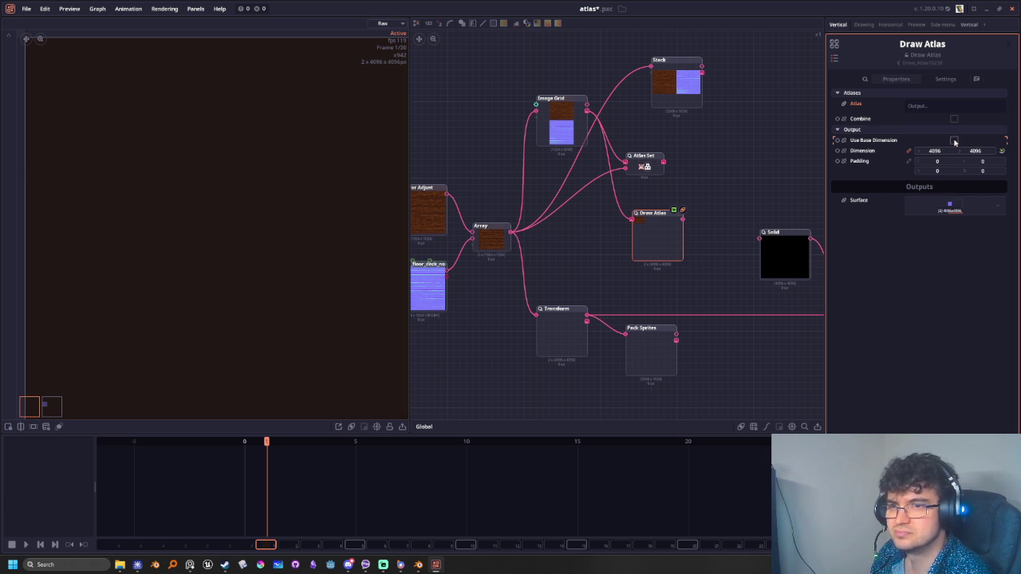
pyautogui.click(681, 233)
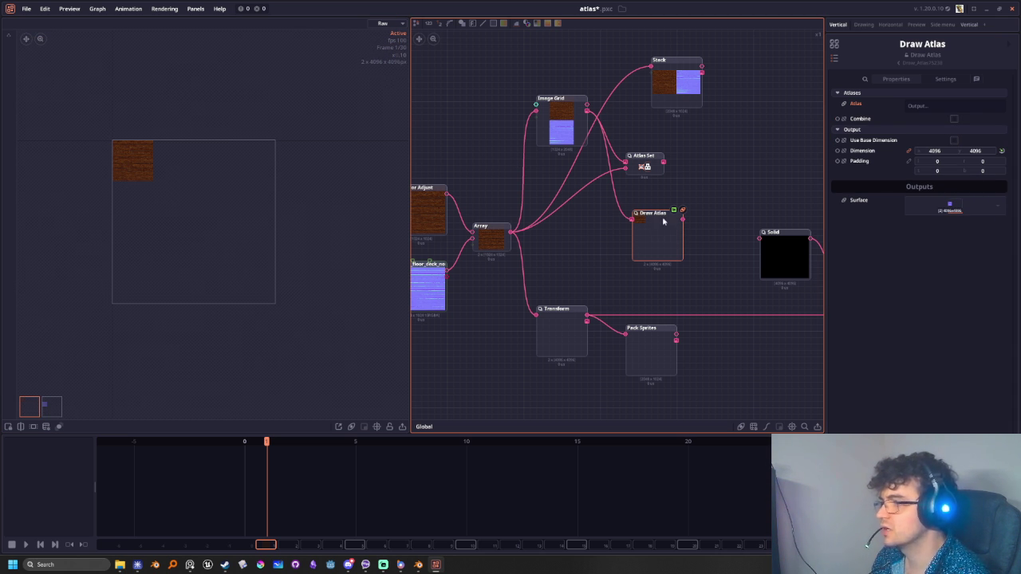
pyautogui.click(954, 119)
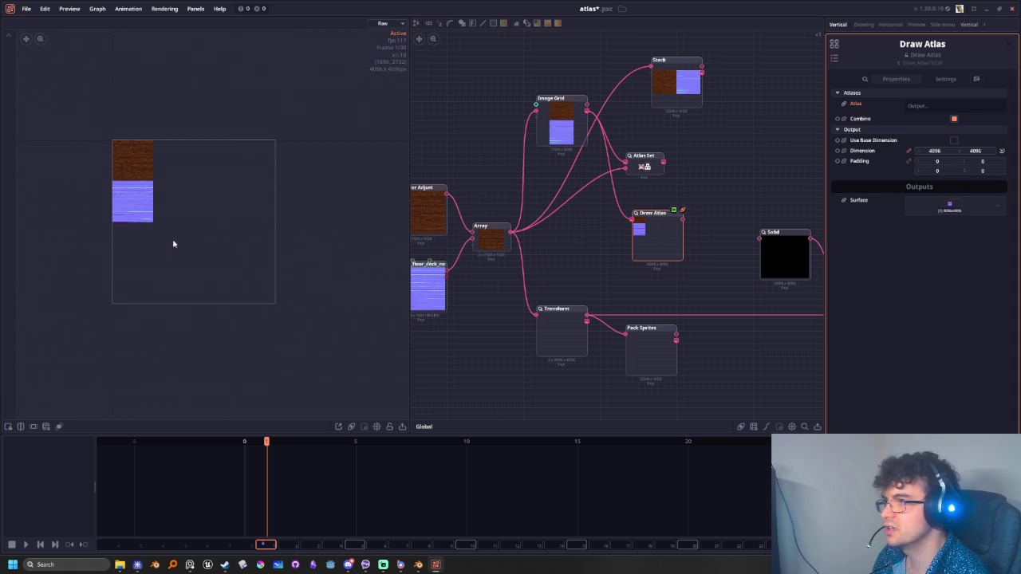
pyautogui.scroll(1, 603, 249)
pyautogui.moveTo(667, 304); pyautogui.dragTo(688, 314, button='middle')
pyautogui.click(589, 117)
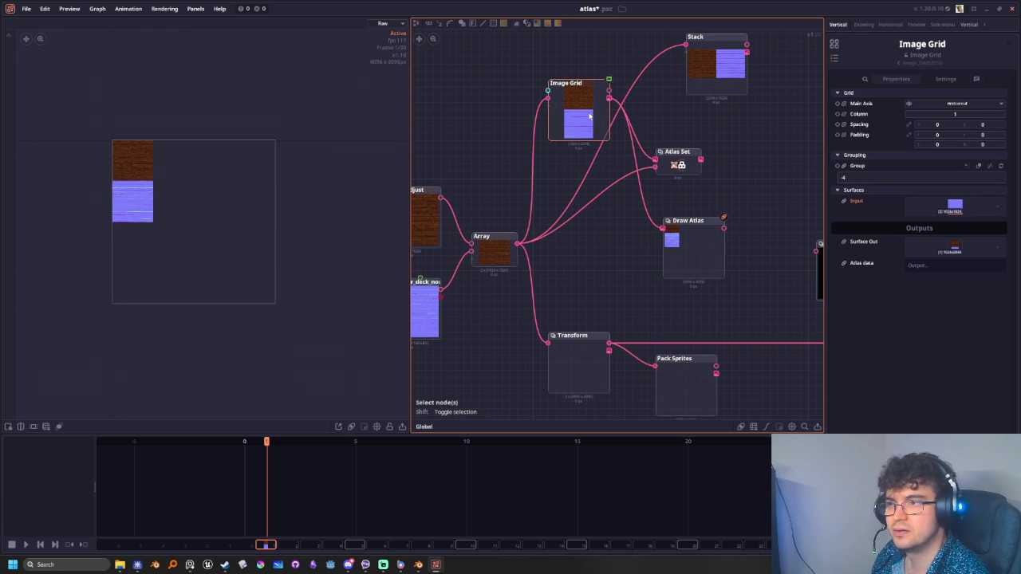
# Wire Transform's output into Image Grid and preview its stacked 1024x2048 result
pyautogui.moveTo(608, 343); pyautogui.dragTo(549, 101)
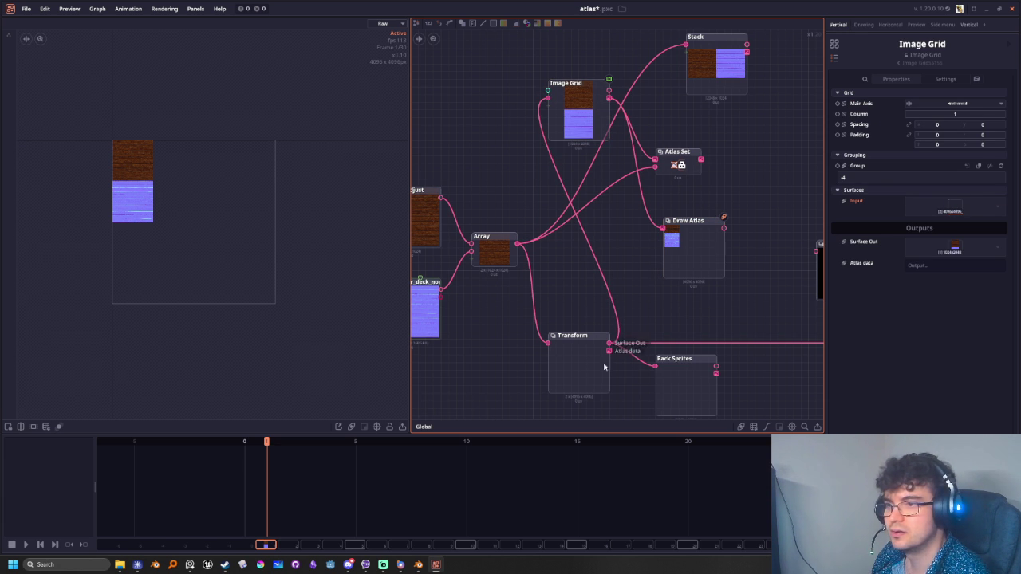
pyautogui.click(582, 108)
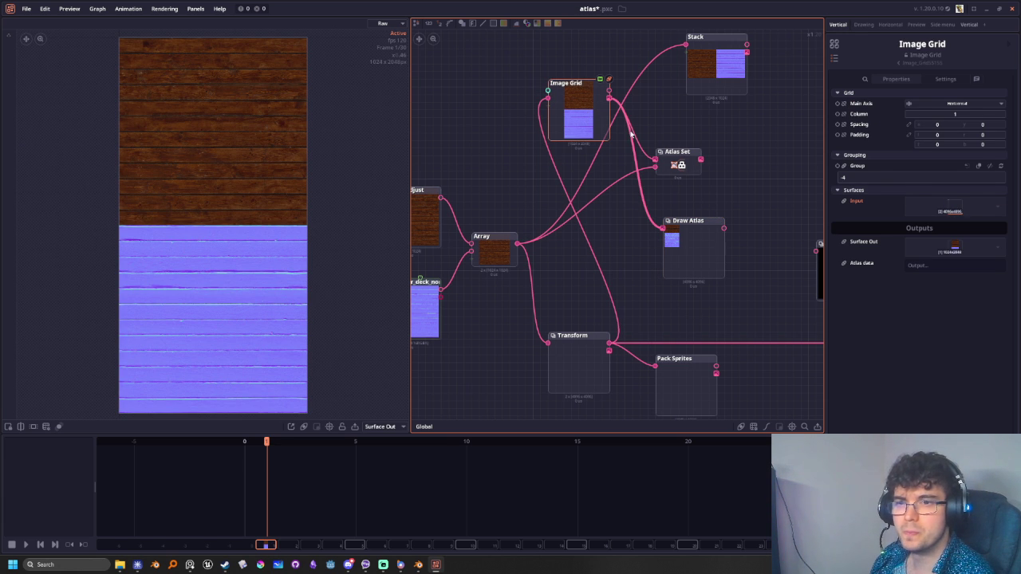
pyautogui.click(581, 362)
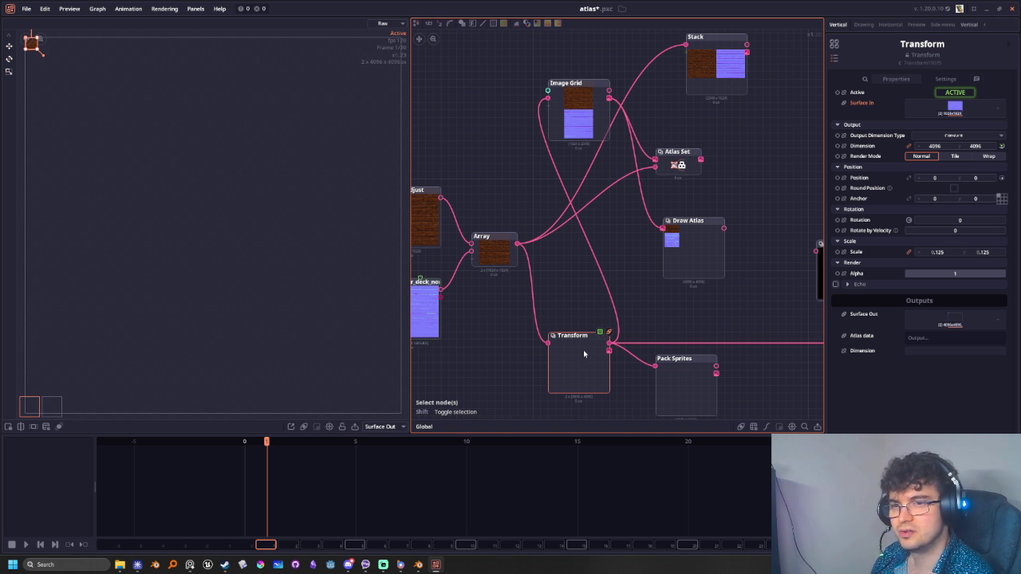
pyautogui.click(570, 123)
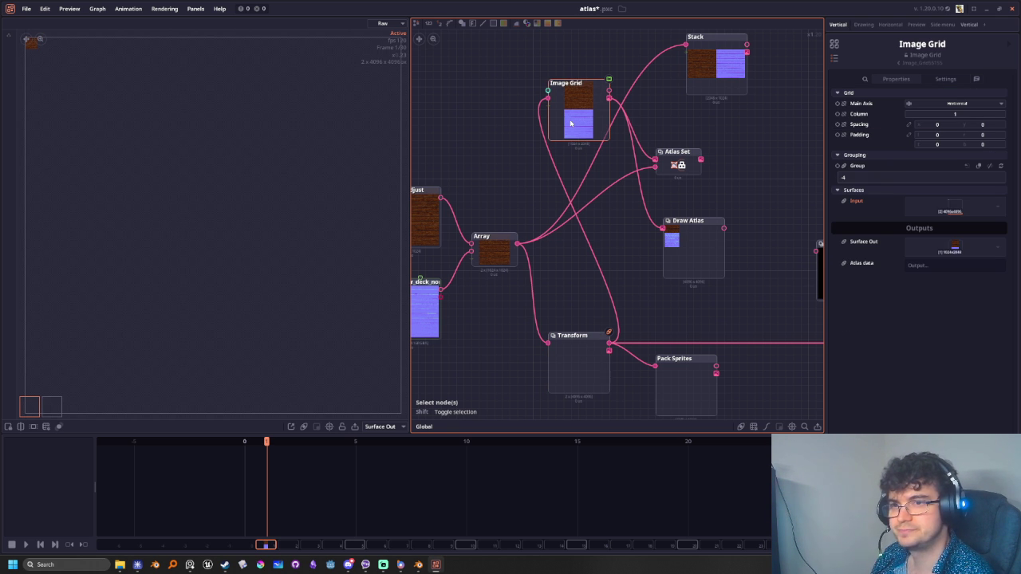
pyautogui.click(570, 122)
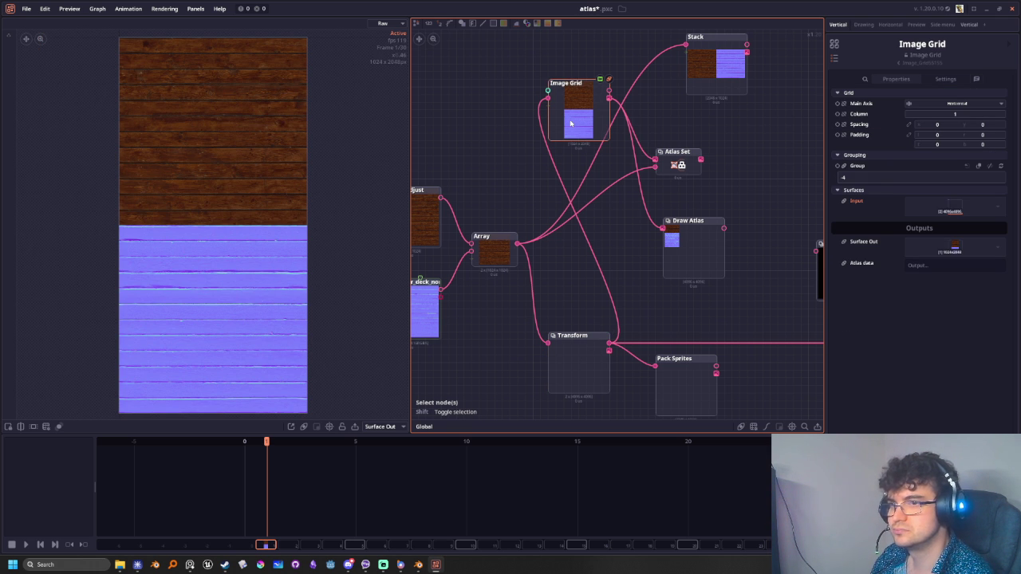
# Keep Image Grid's Main Axis set to Horizontal with 1 column
pyautogui.scroll(-3, 582, 263)
pyautogui.moveTo(576, 287); pyautogui.dragTo(597, 282, button='middle')
pyautogui.scroll(1, 596, 280)
pyautogui.scroll(2, 596, 319)
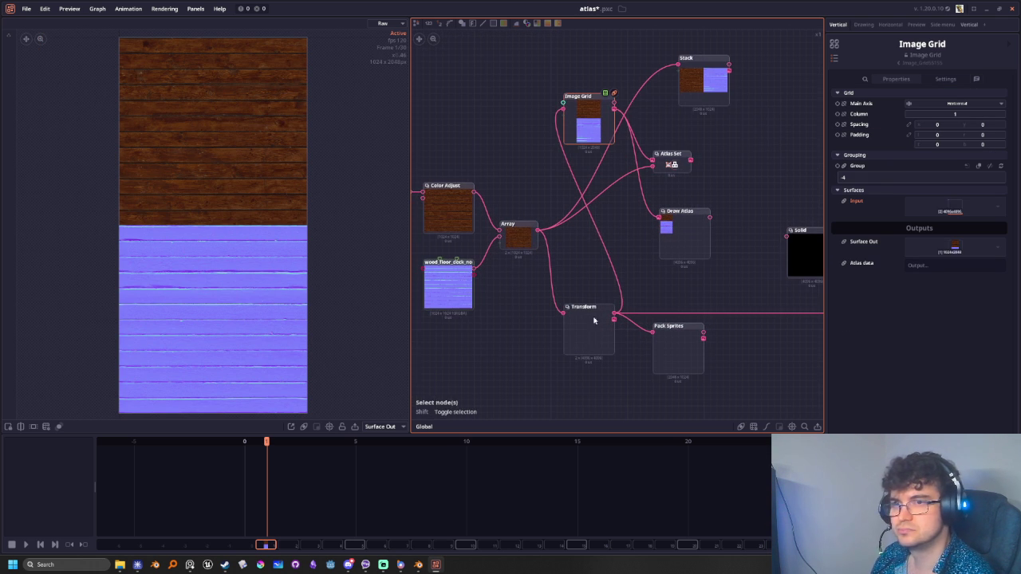
pyautogui.click(927, 106)
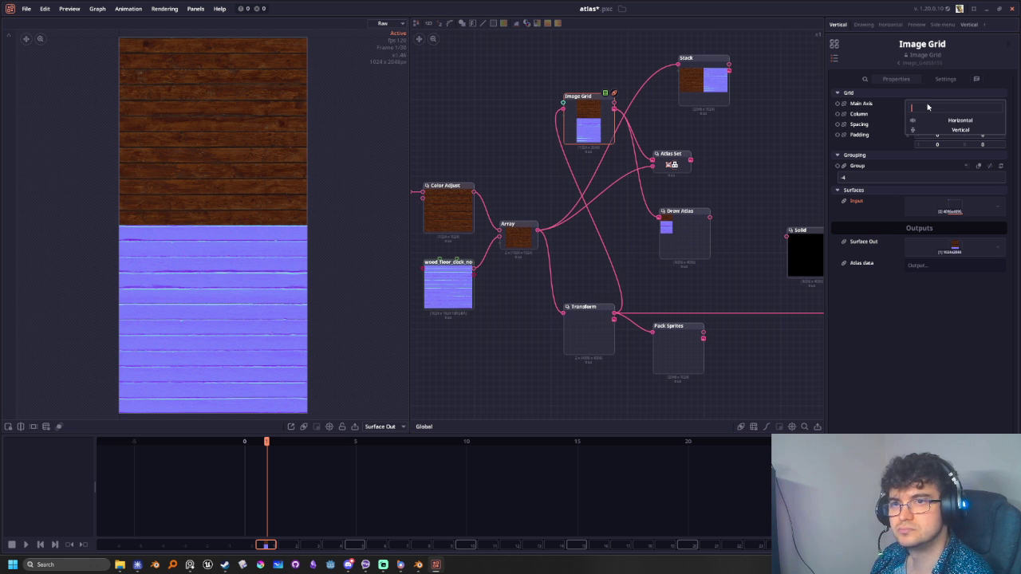
pyautogui.click(933, 120)
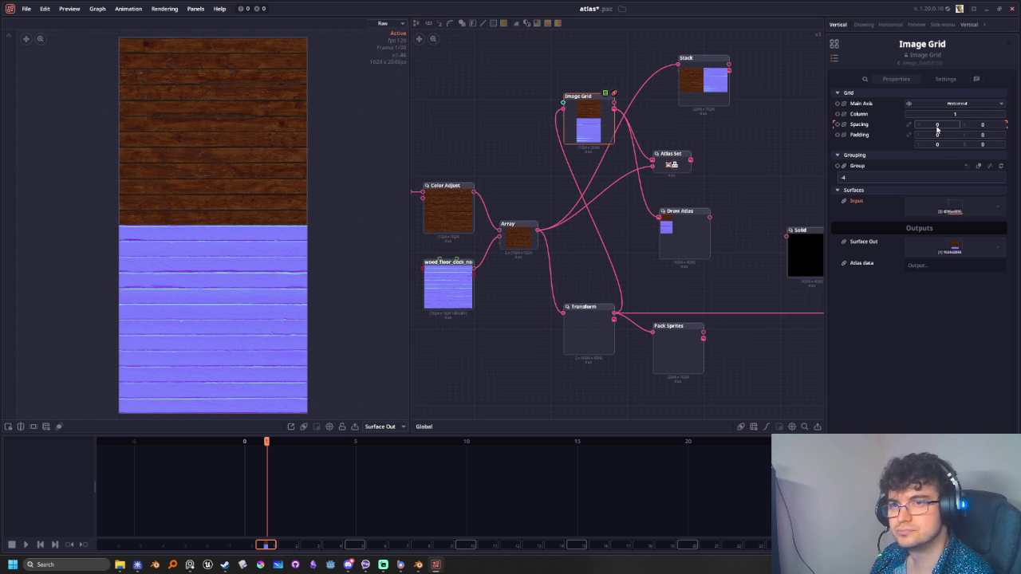
pyautogui.moveTo(702, 196); pyautogui.dragTo(660, 215, button='middle')
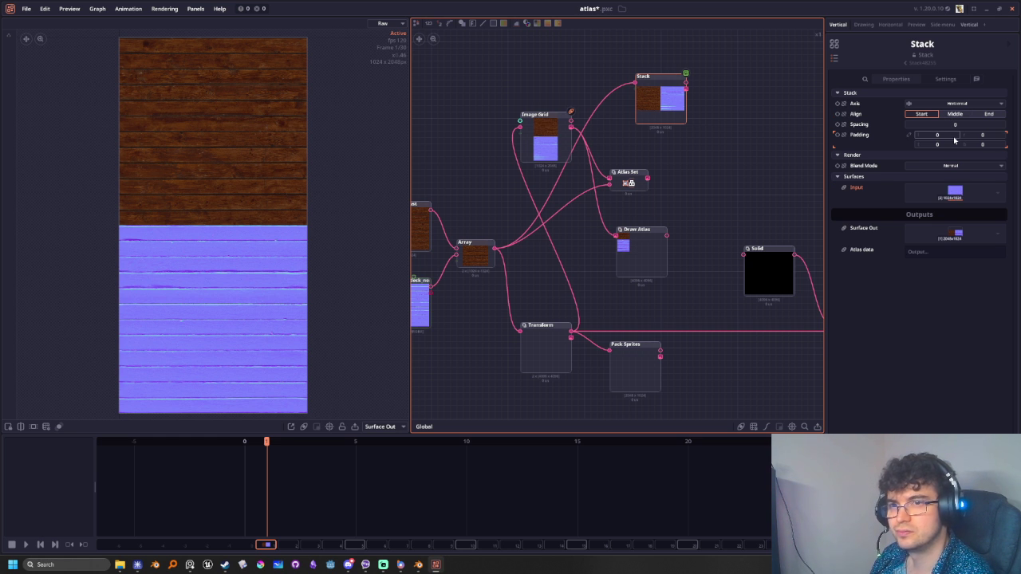
# Keep Stack's axis Horizontal, wire Stack into Draw Atlas, and move Draw Atlas beside it
pyautogui.click(948, 104)
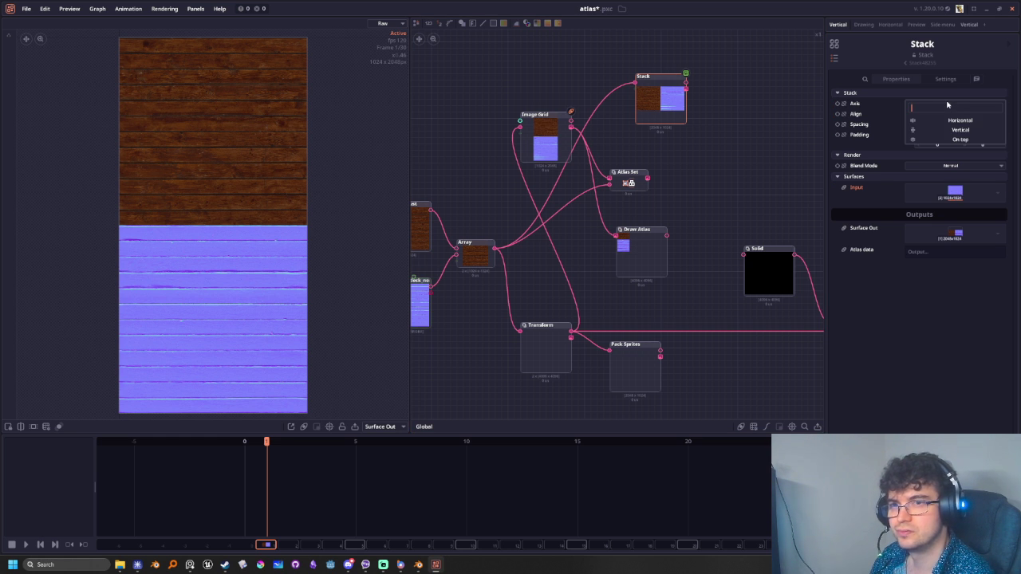
pyautogui.click(879, 118)
pyautogui.moveTo(686, 88); pyautogui.dragTo(614, 238)
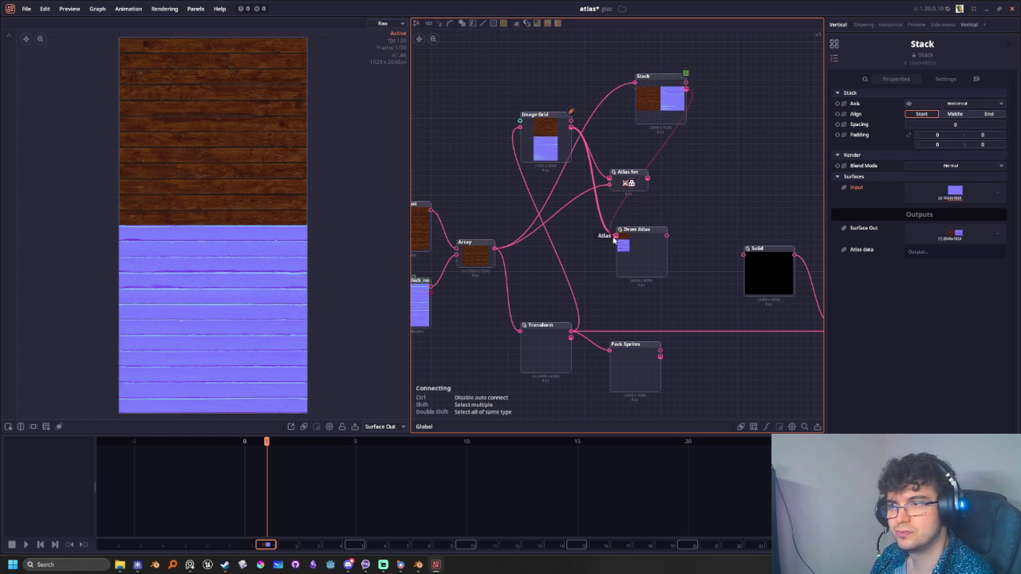
pyautogui.moveTo(638, 231); pyautogui.dragTo(745, 116)
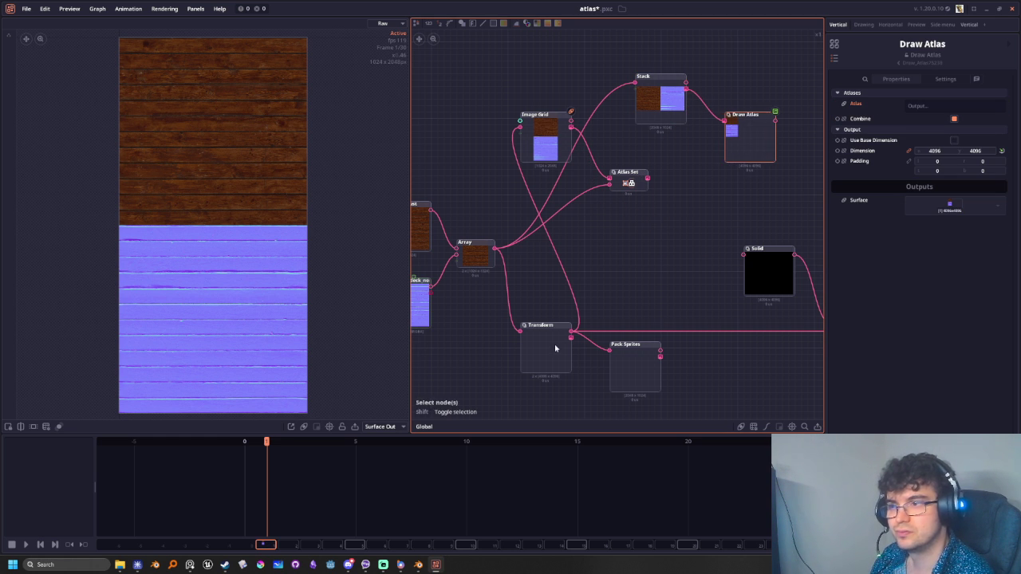
pyautogui.click(581, 295)
# Wire Transform's output into Stack's Input and preview it with Normal blend mode
pyautogui.moveTo(571, 329); pyautogui.dragTo(636, 84)
pyautogui.click(647, 108)
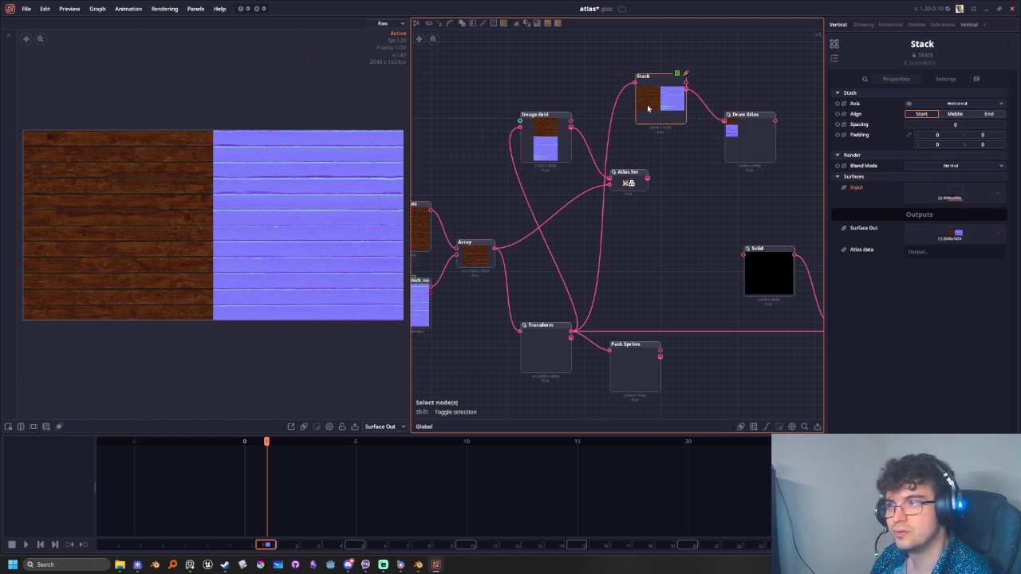
pyautogui.click(920, 166)
pyautogui.click(877, 121)
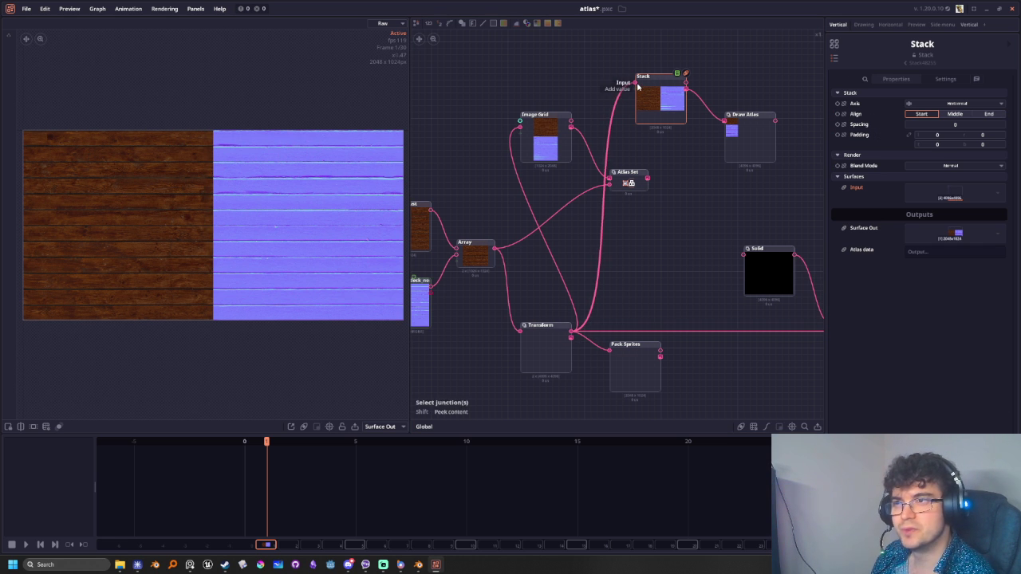
pyautogui.click(556, 336)
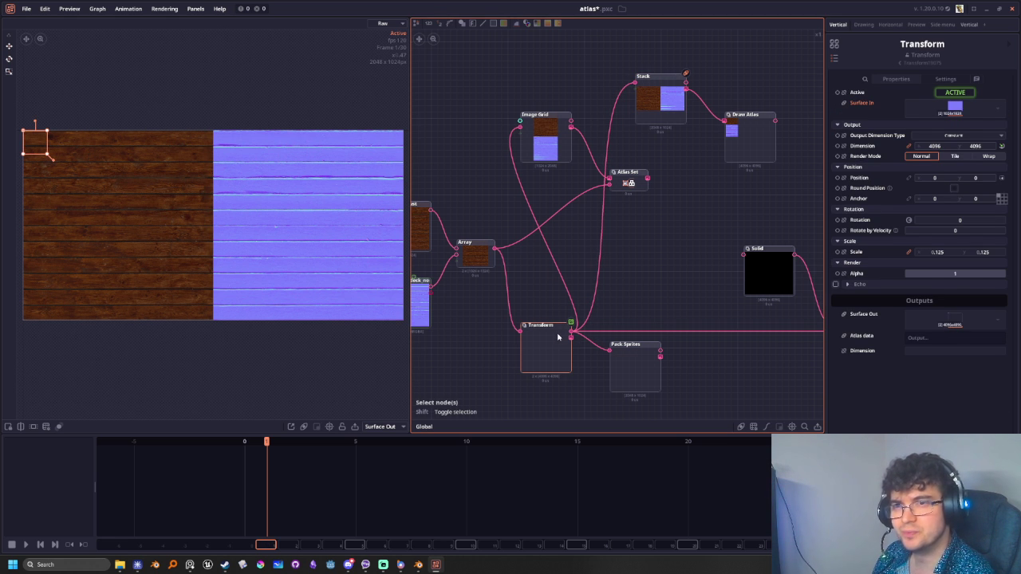
# Set the Pack Sprites packing algorithm to Top left
pyautogui.click(934, 80)
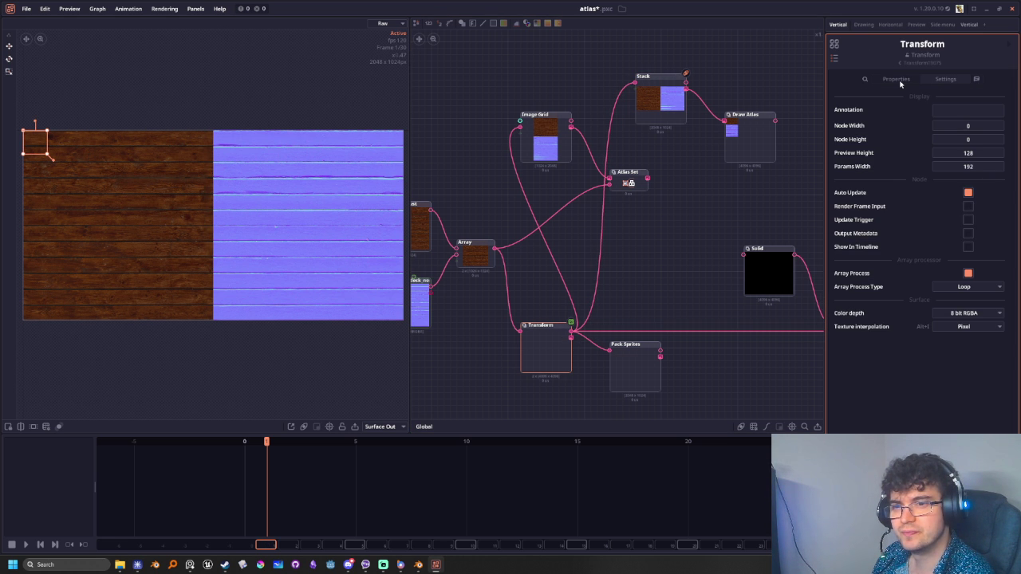
pyautogui.click(898, 79)
pyautogui.click(629, 386)
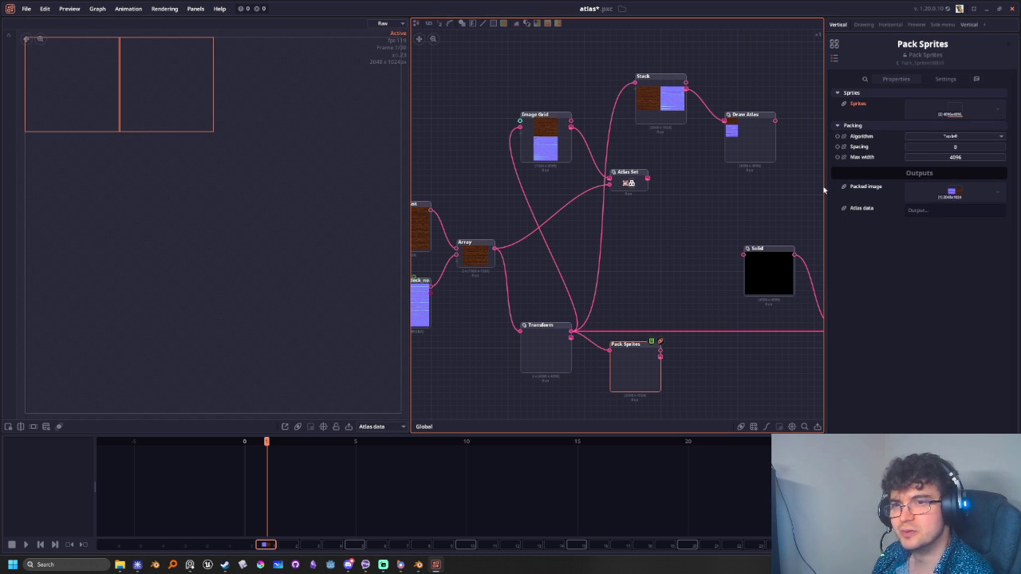
pyautogui.click(942, 137)
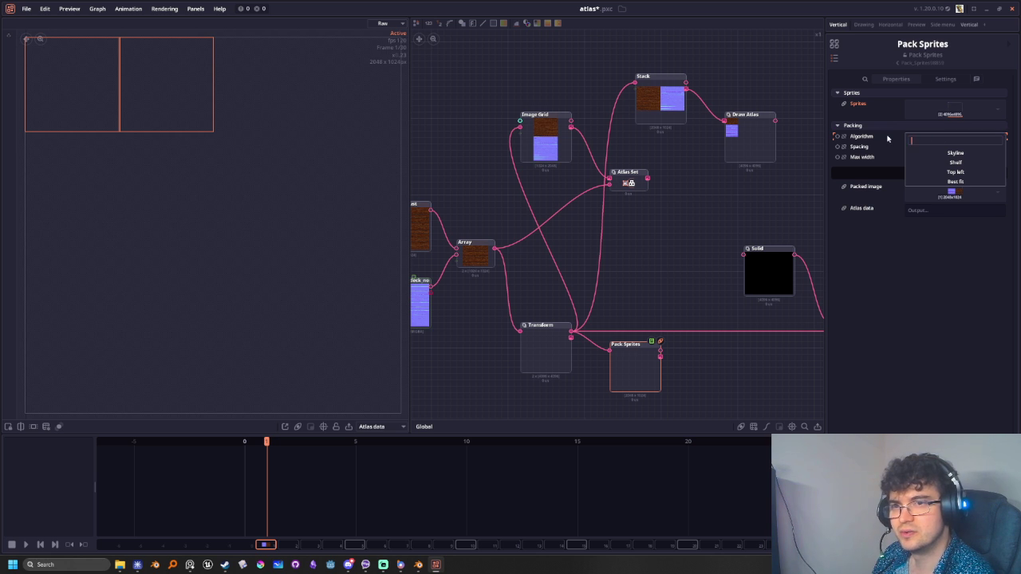
pyautogui.click(891, 138)
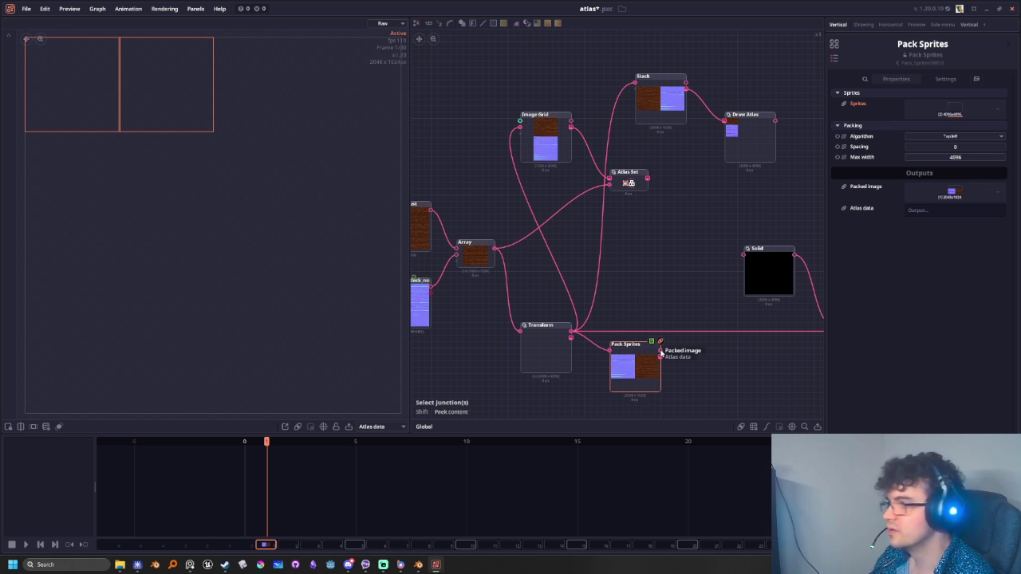
# Feed Pack Sprites' Packed image into Draw Atlas and preview the packed result
pyautogui.moveTo(660, 354)
pyautogui.mouseDown()
pyautogui.moveTo(720, 120)
pyautogui.moveTo(704, 383)
pyautogui.mouseUp()
pyautogui.click(748, 145)
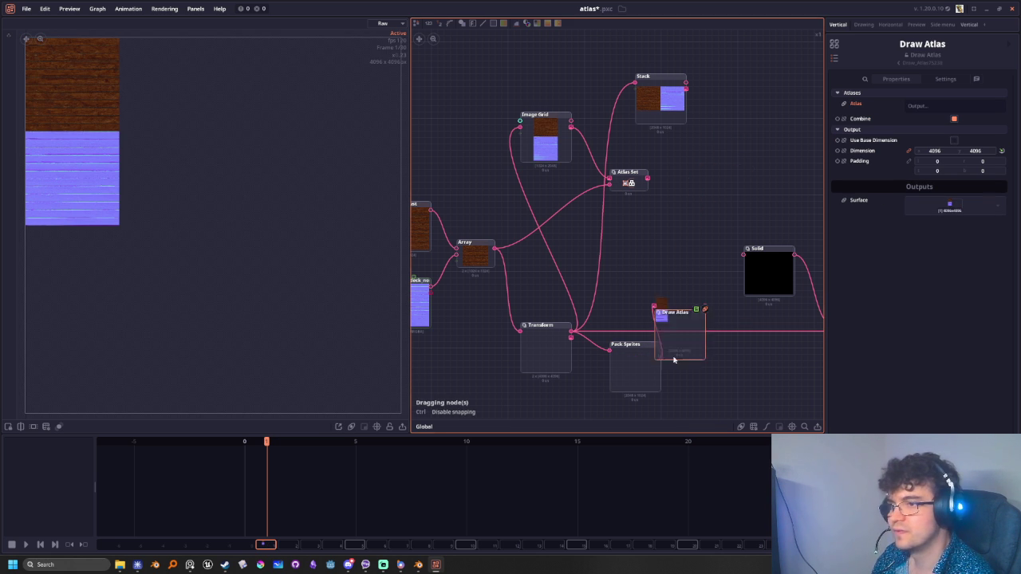
pyautogui.scroll(-1, 663, 280)
pyautogui.scroll(-1, 675, 296)
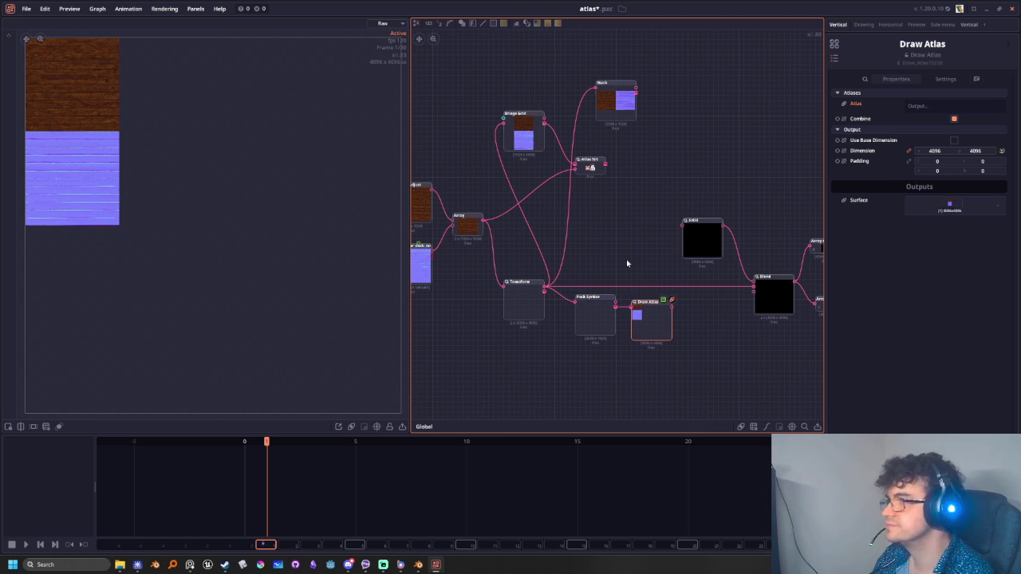
pyautogui.click(599, 323)
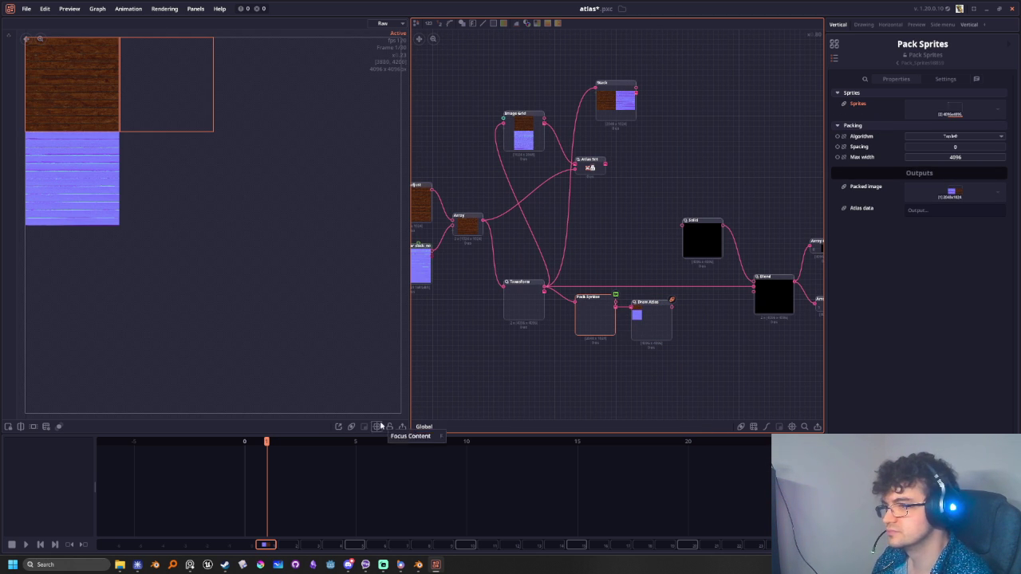
pyautogui.scroll(-3, 291, 231)
pyautogui.moveTo(294, 220); pyautogui.dragTo(268, 231, button='middle')
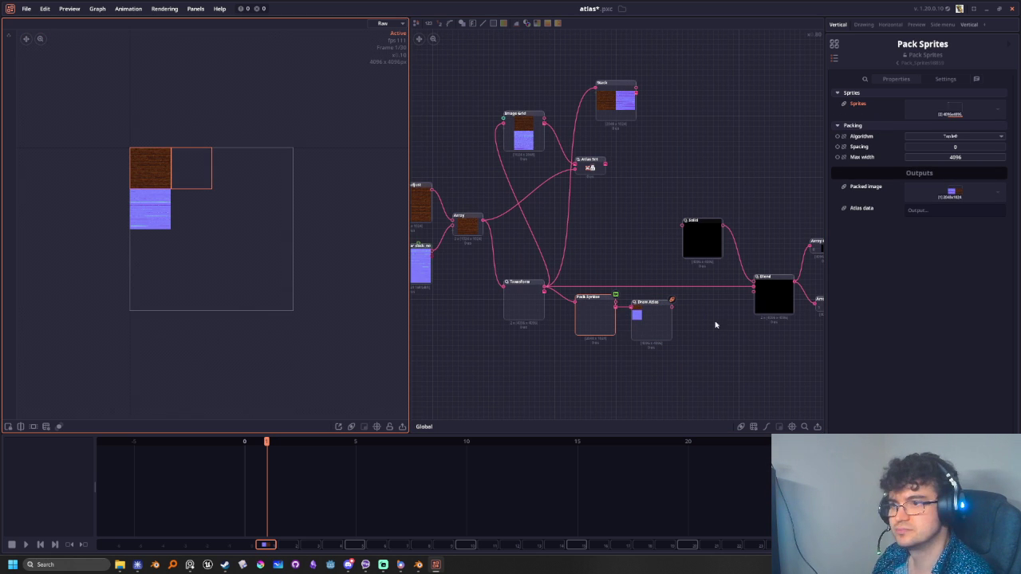